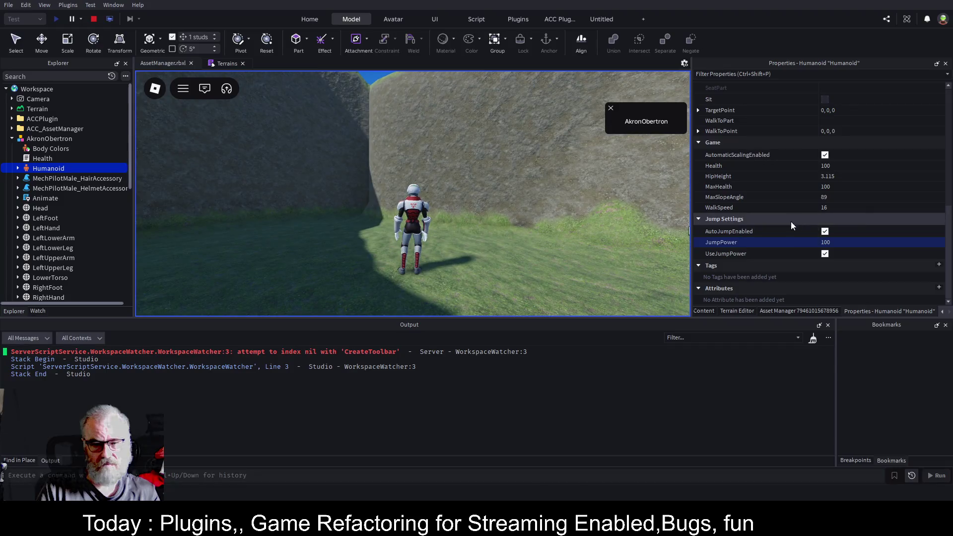
Step: Set the Humanoid's JumpPower to 200 and test the higher jumps across the grass and ridge
{"action": "type", "text": "200"}
{"action": "key", "text": "Return"}
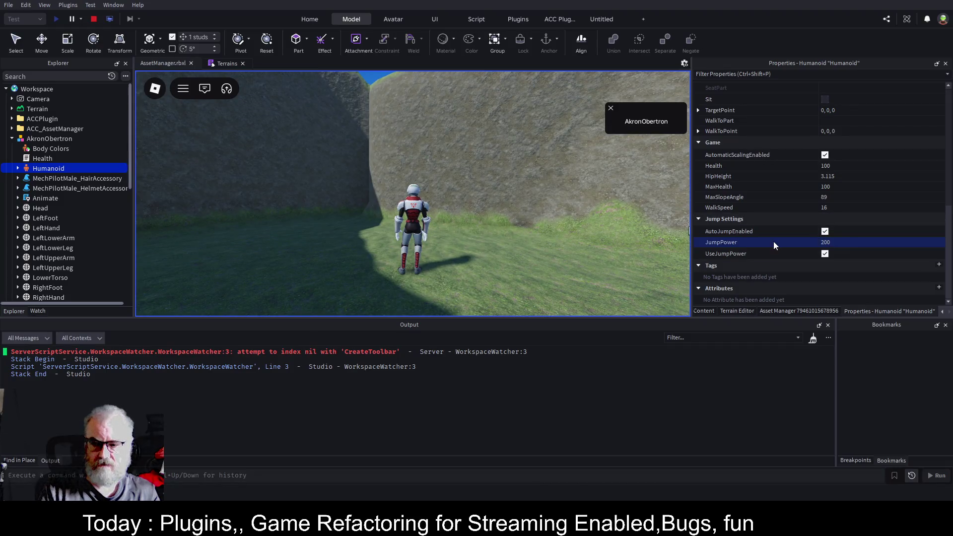
{"action": "key", "text": "space"}
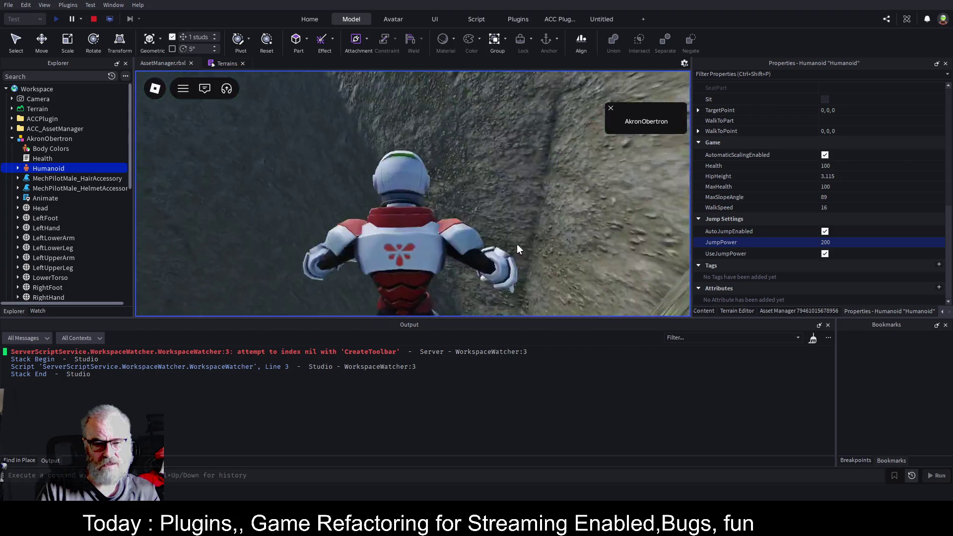
{"action": "key", "text": "space"}
{"action": "key", "text": "w"}
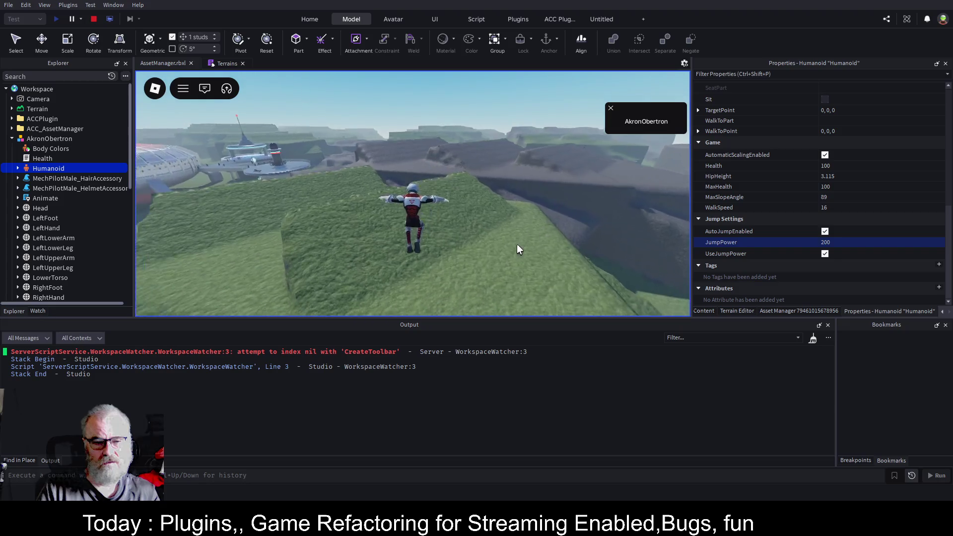
{"action": "key", "text": "space"}
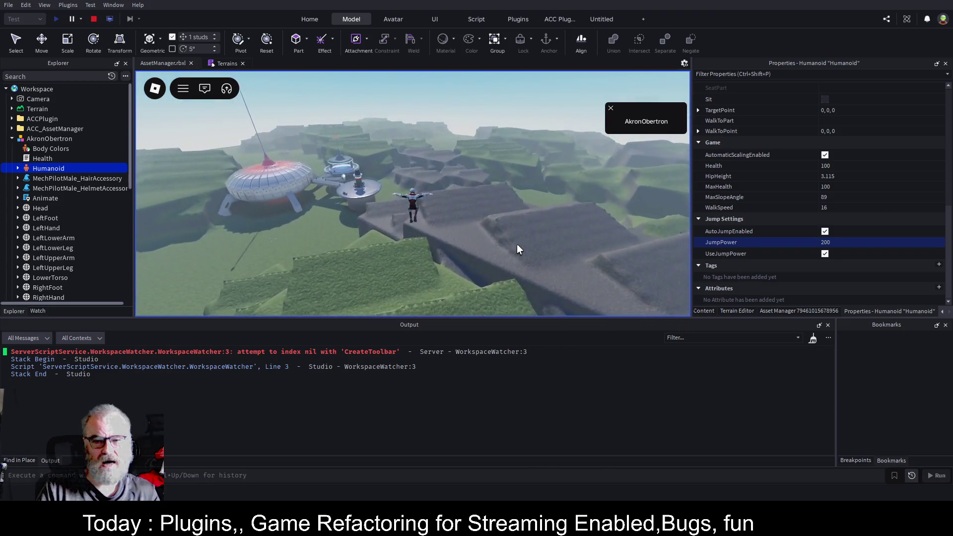
{"action": "key", "text": "Right"}
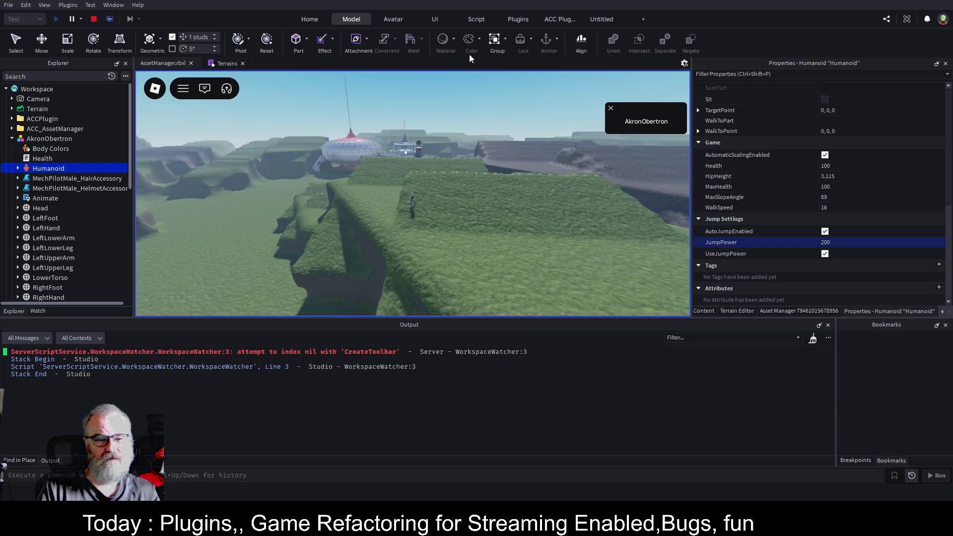
{"action": "key", "text": "Left"}
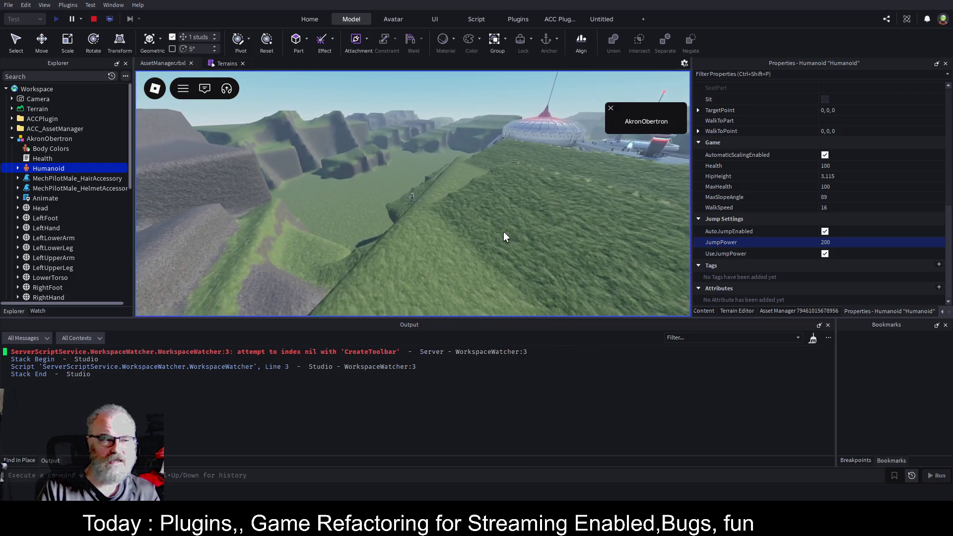
{"action": "key", "text": "Up"}
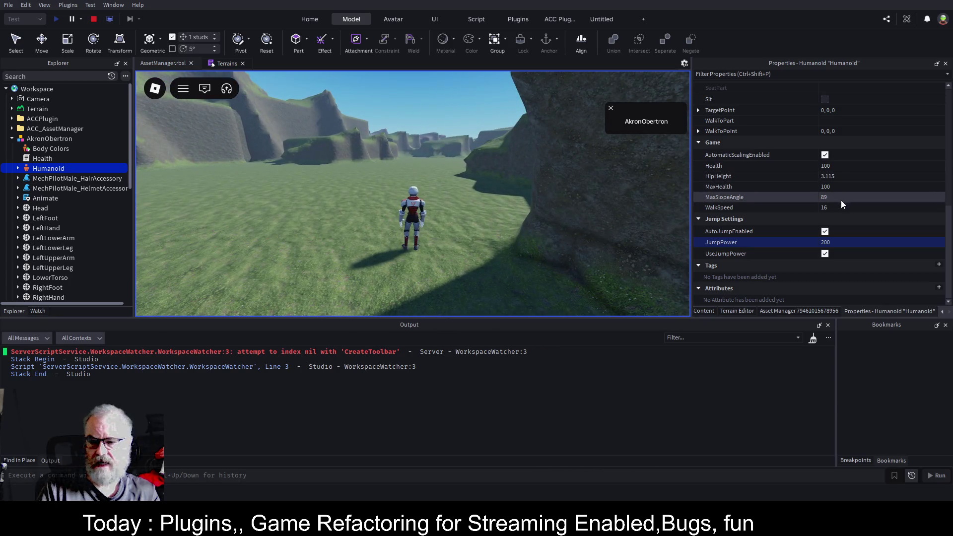
Step: Change the Humanoid's WalkSpeed to 32, correcting the mistyped value
{"action": "left_click", "coordinate": [862, 207]}
{"action": "type", "text": "396"}
{"action": "key", "text": "Return"}
{"action": "left_click", "coordinate": [852, 208]}
{"action": "type", "text": "32"}
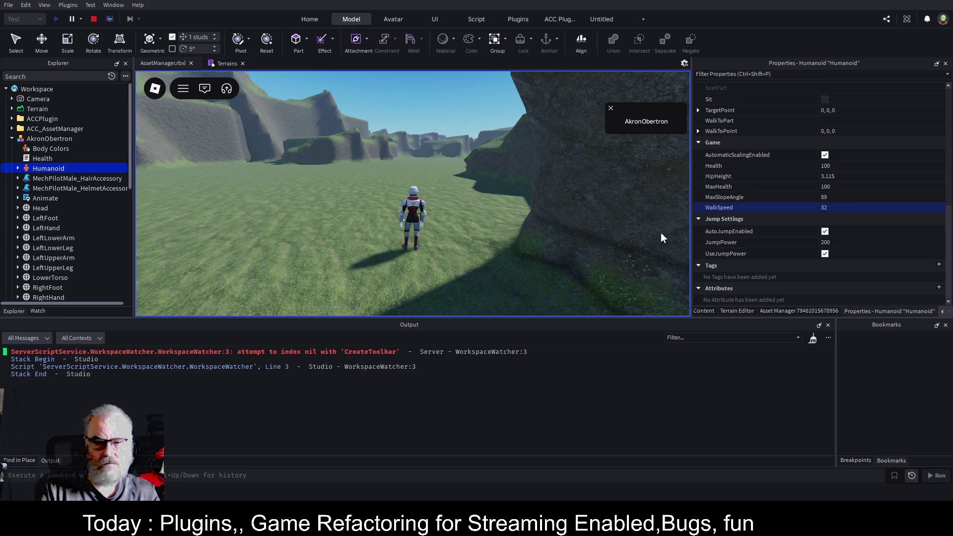
{"action": "type", "text": "w"}
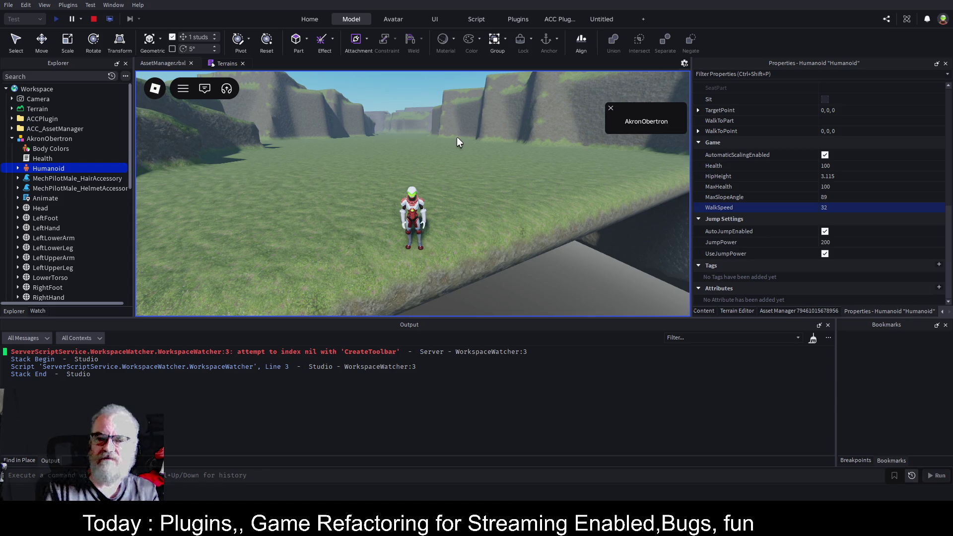
Step: Run the character into the canyon and jump out onto the rocky ridge tops
{"action": "key", "text": "d"}
{"action": "key", "text": "w"}
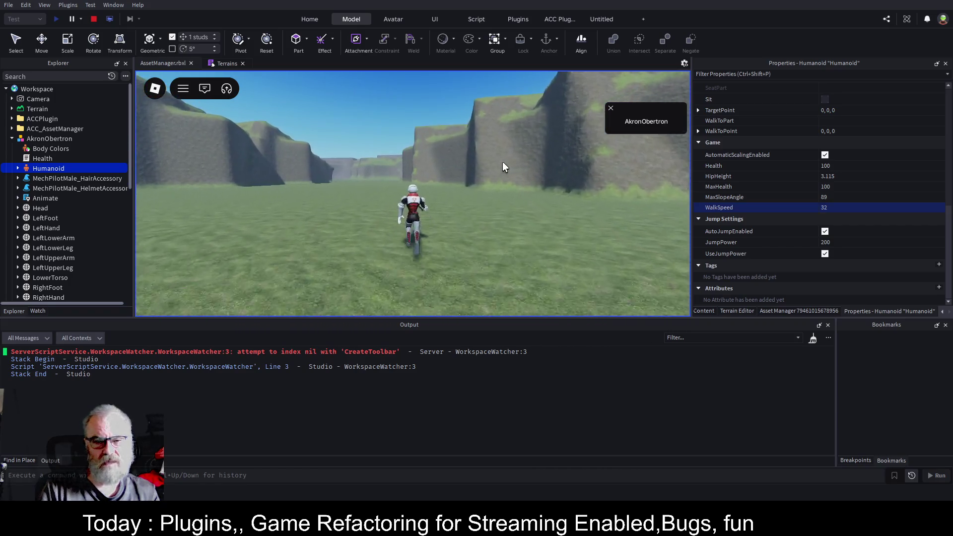
{"action": "key", "text": "space"}
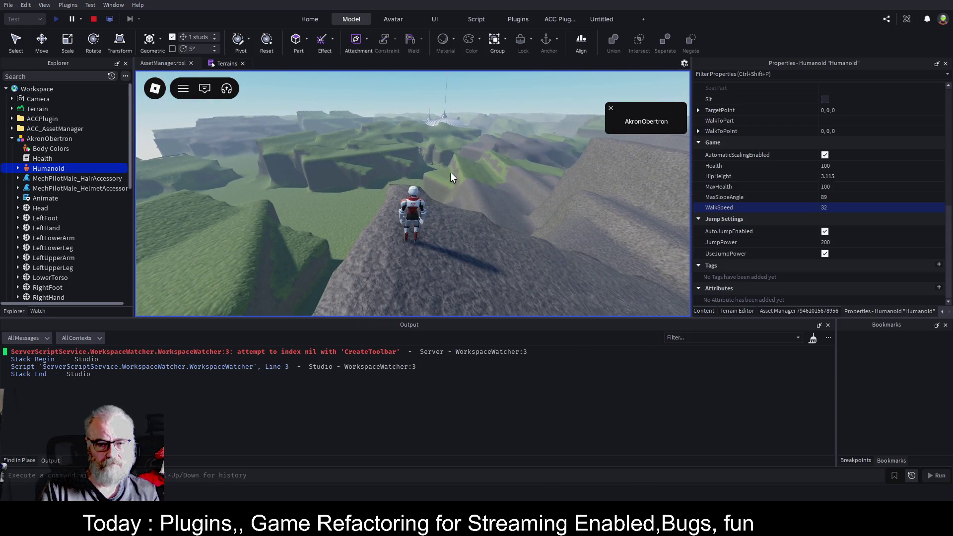
{"action": "key", "text": "s"}
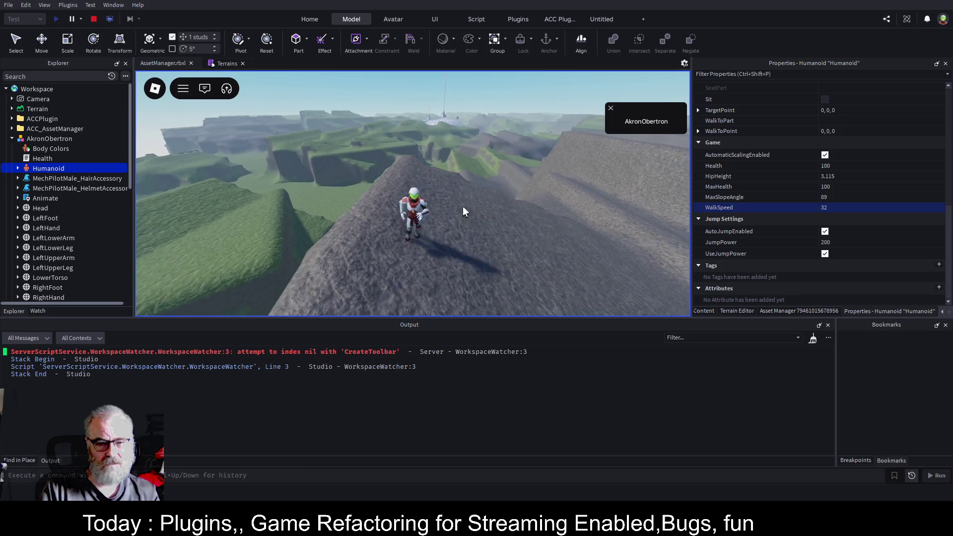
{"action": "key", "text": "space"}
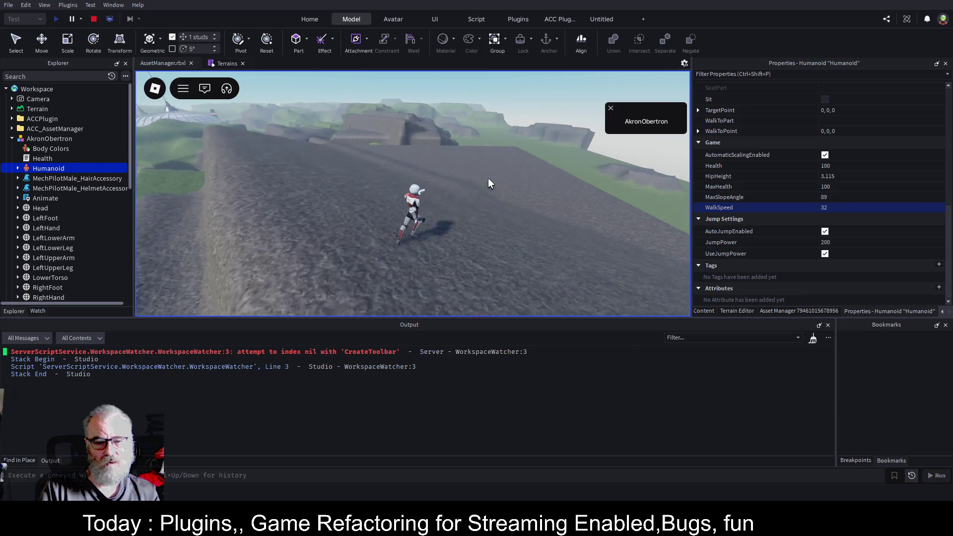
Step: Stop the playtest and wipe the place with Terrain Editor's Clear All Terrain
{"action": "left_click", "coordinate": [94, 19]}
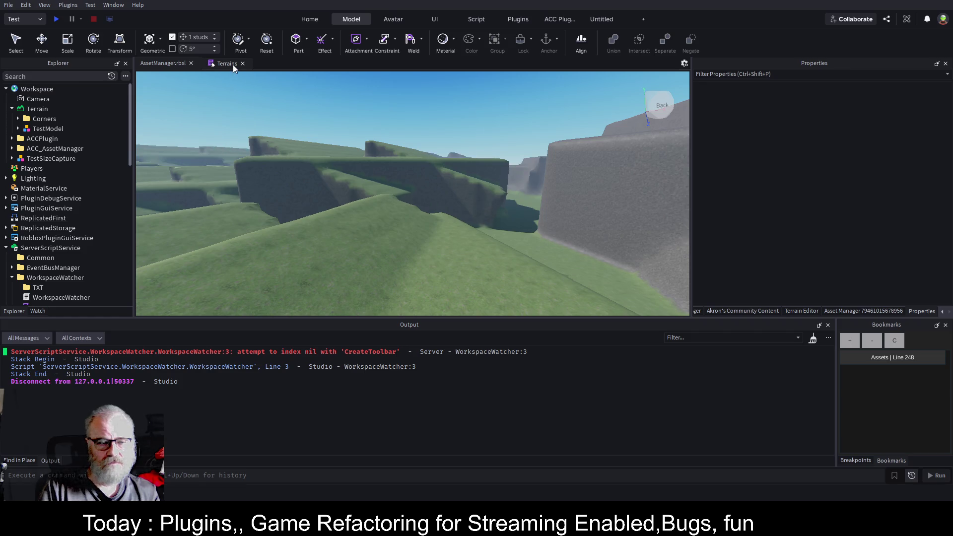
{"action": "left_click", "coordinate": [798, 311]}
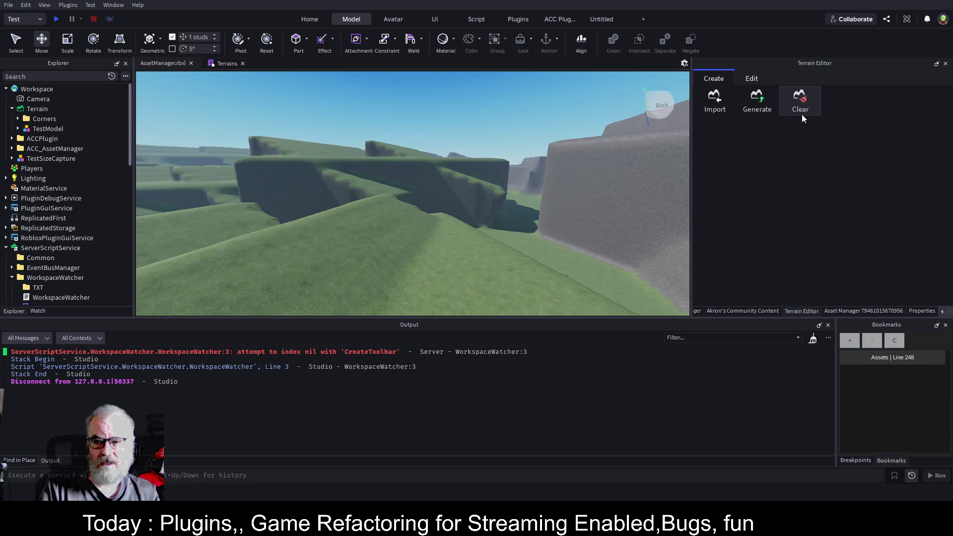
{"action": "left_click", "coordinate": [806, 107]}
{"action": "left_click", "coordinate": [800, 146]}
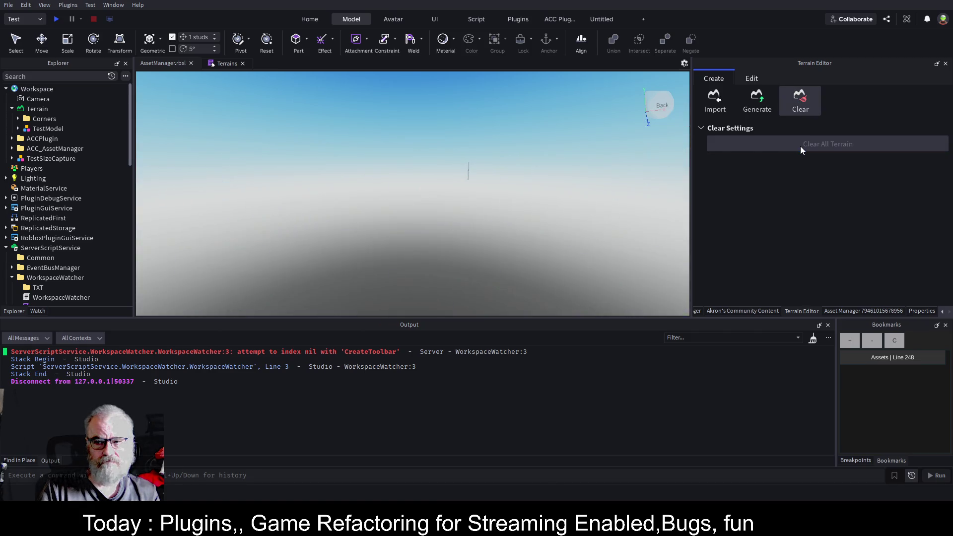
Step: Select the Corners/SouthEast part, save AssetManager.rbxl, and bring up the Asset Manager panel
{"action": "left_click", "coordinate": [18, 119]}
{"action": "left_click", "coordinate": [42, 130]}
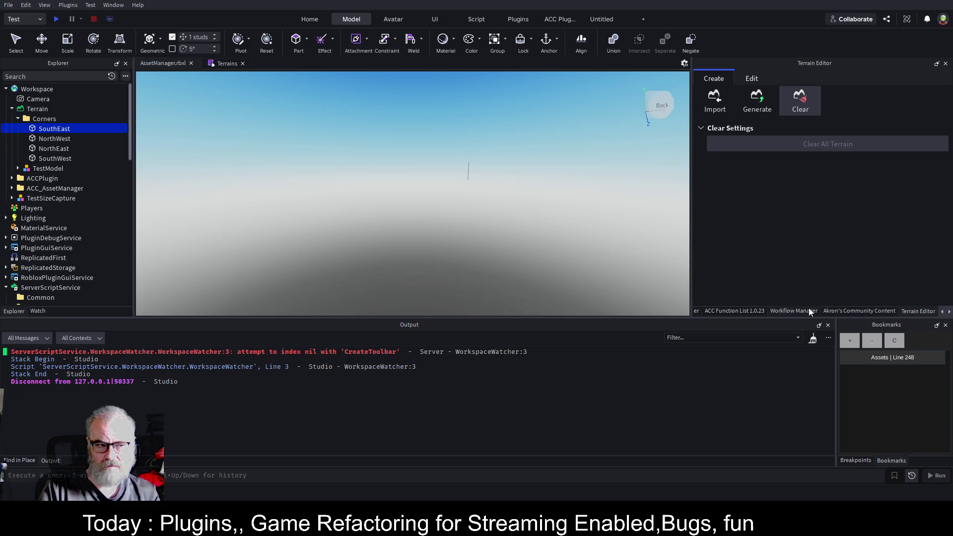
{"action": "key", "text": "ctrl+s"}
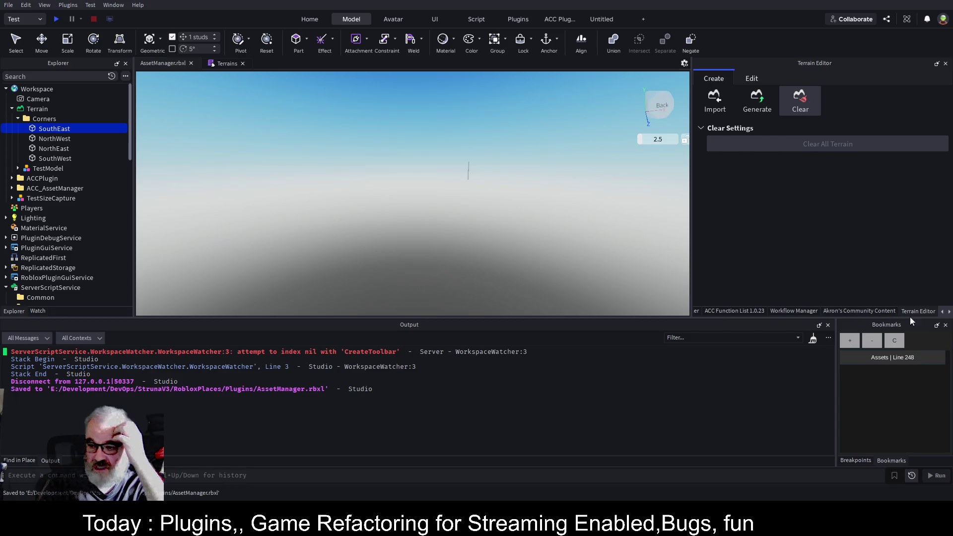
{"action": "left_click", "coordinate": [949, 313]}
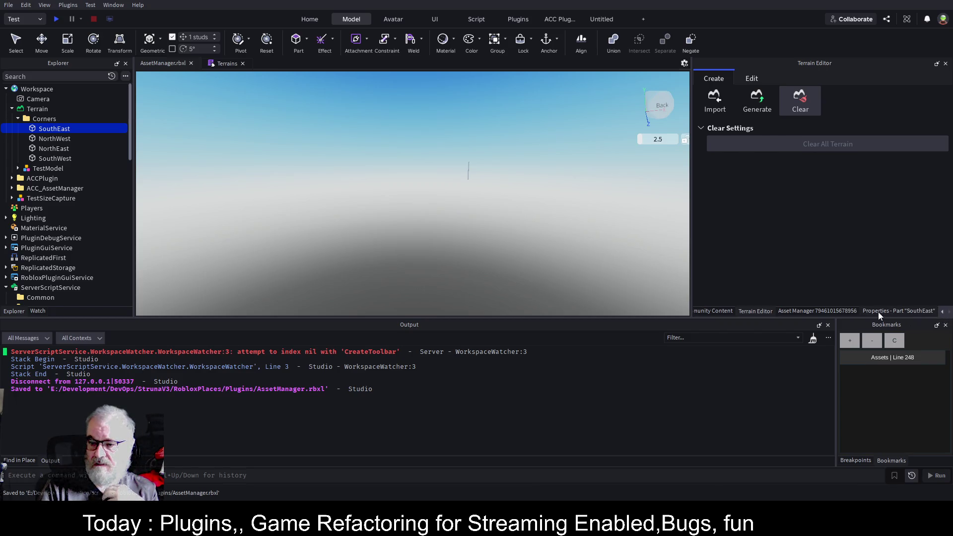
{"action": "left_click", "coordinate": [828, 311]}
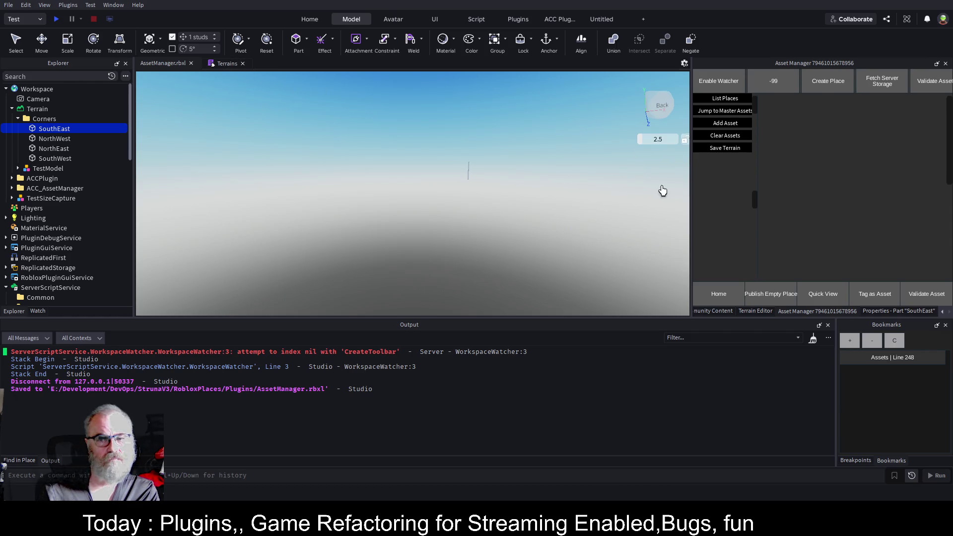
Step: Generate the worldMap terrain prefab and fly over it toward the striped dome
{"action": "left_click", "coordinate": [724, 148]}
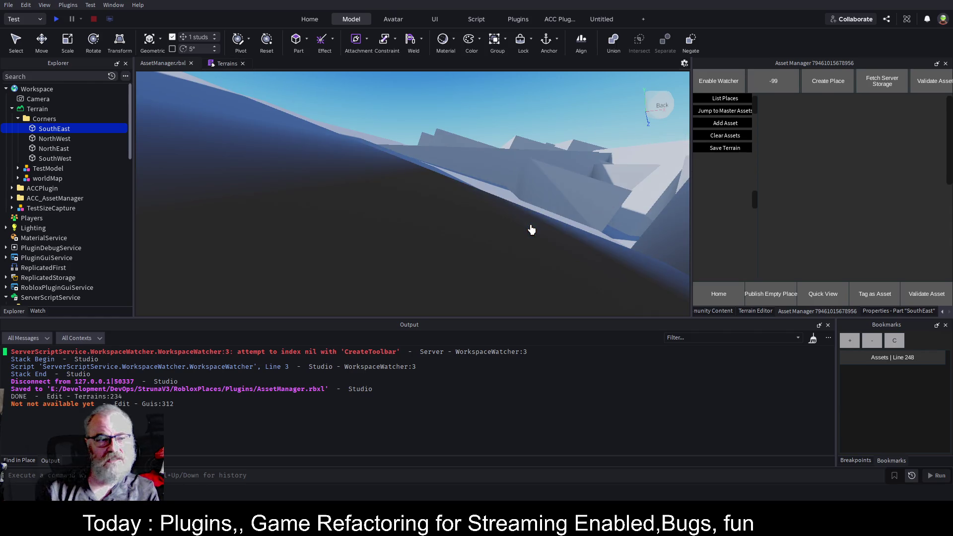
{"action": "key", "text": "e"}
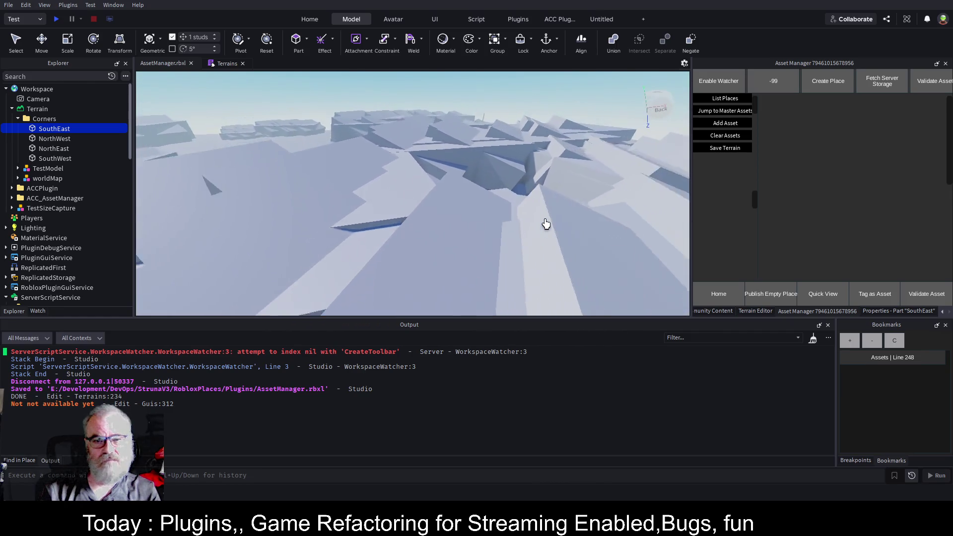
{"action": "key", "text": "w"}
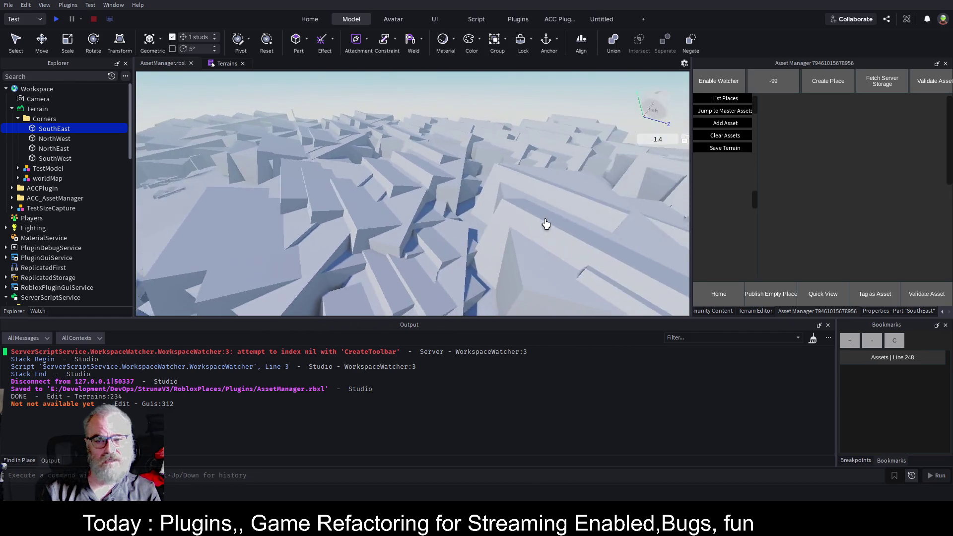
{"action": "key", "text": "w"}
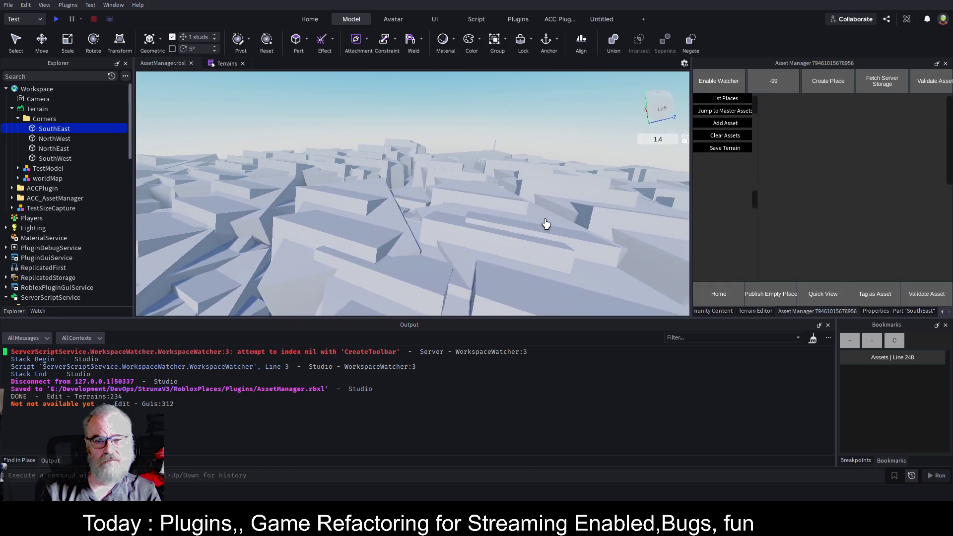
{"action": "key", "text": "e"}
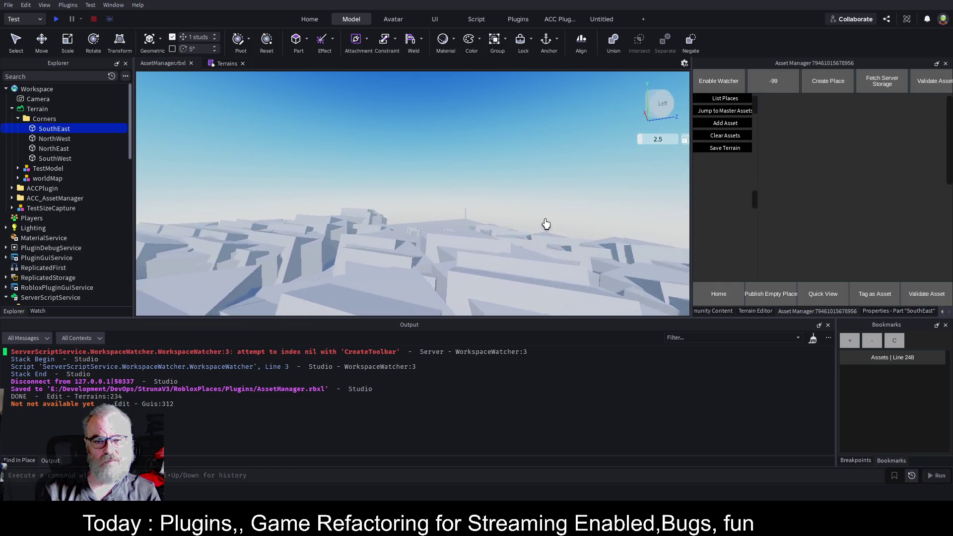
{"action": "key", "text": "Left"}
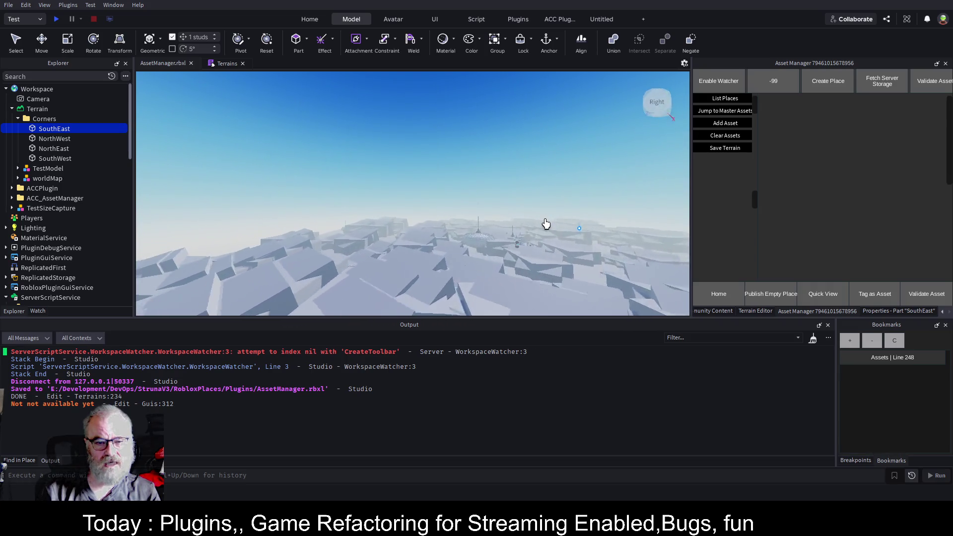
{"action": "key", "text": "w"}
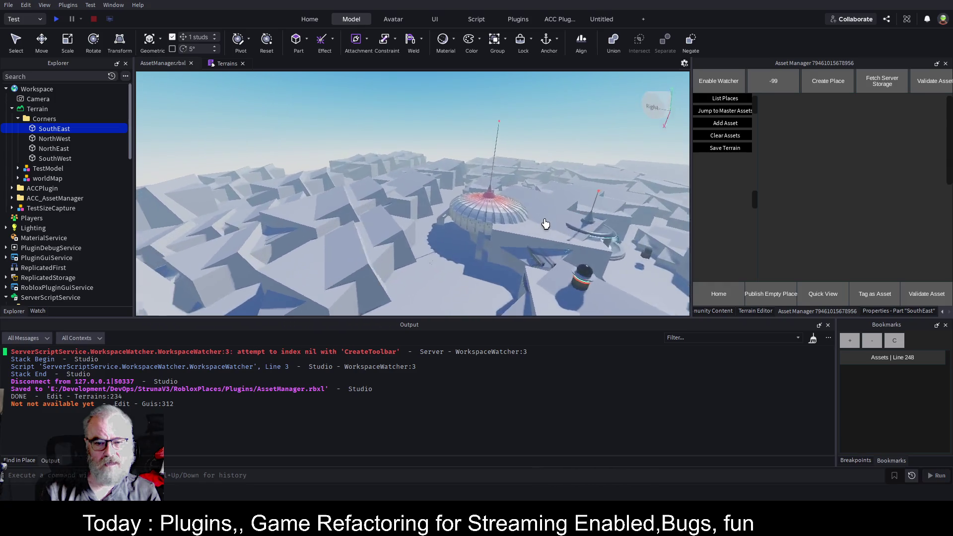
Step: Pull the camera back until the whole generated map is visible, then list the stored places
{"action": "key", "text": "s"}
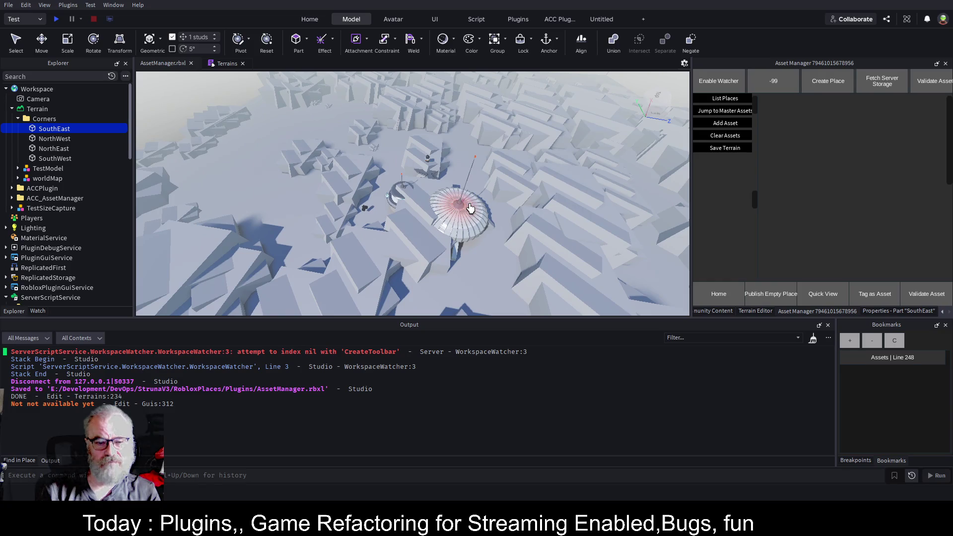
{"action": "key", "text": "s"}
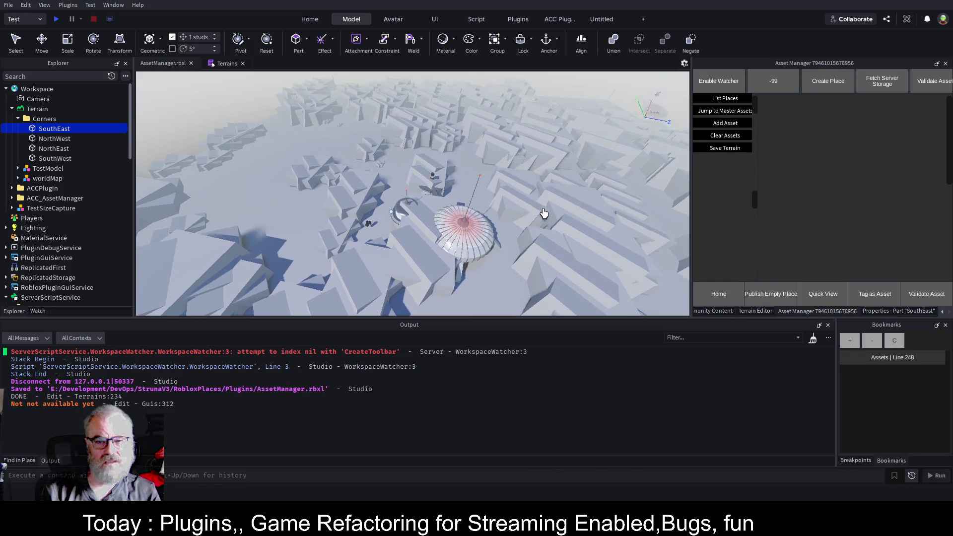
{"action": "key", "text": "s"}
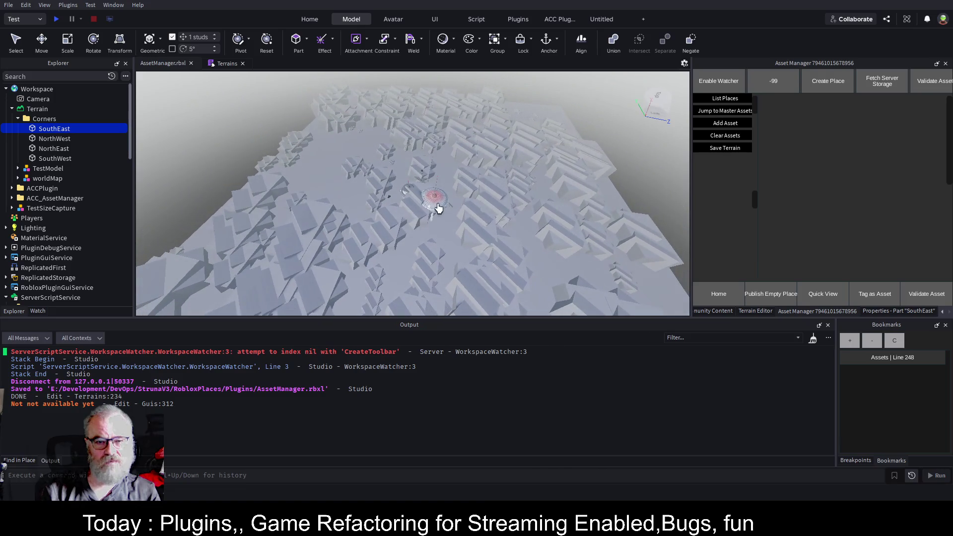
{"action": "key", "text": "d"}
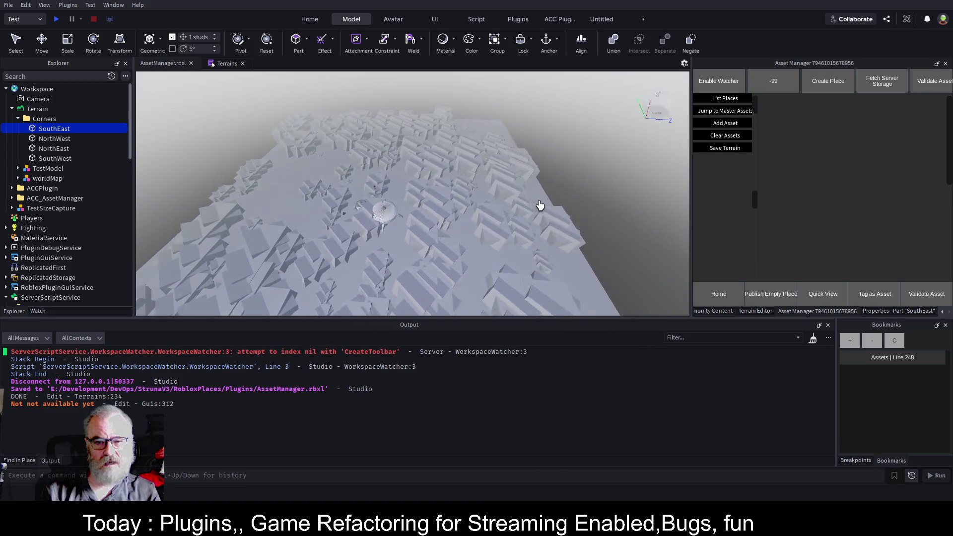
{"action": "key", "text": "s"}
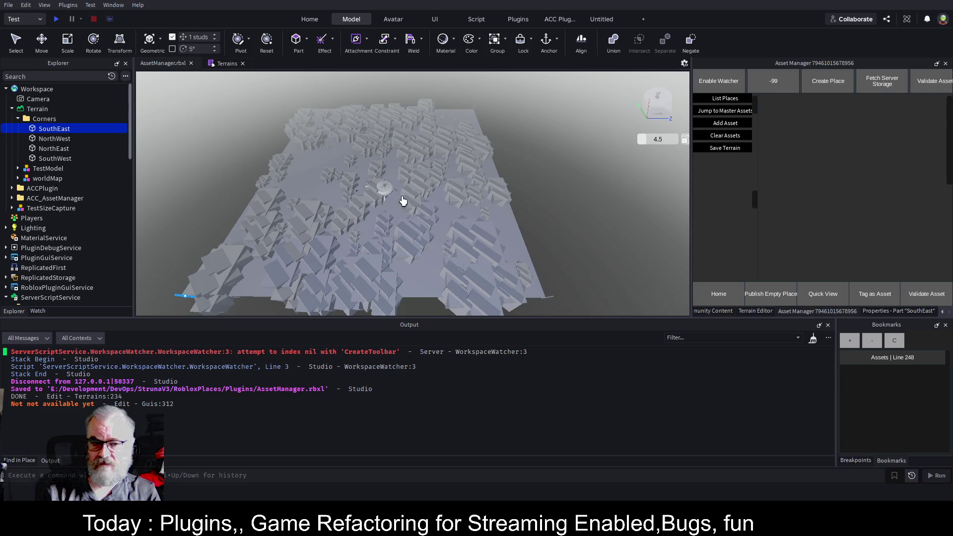
{"action": "left_click", "coordinate": [717, 99]}
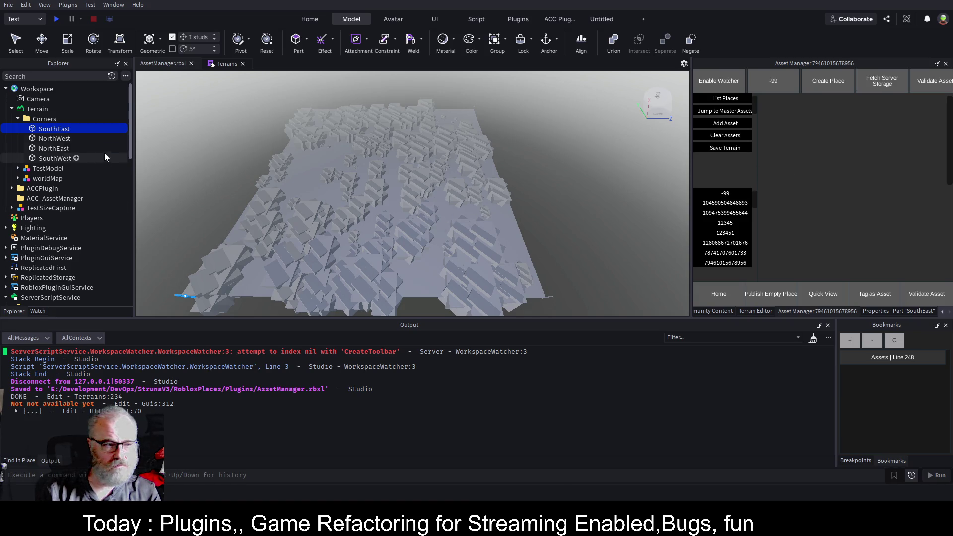
Step: Delete the old worldMap model under Terrain
{"action": "left_click", "coordinate": [32, 108]}
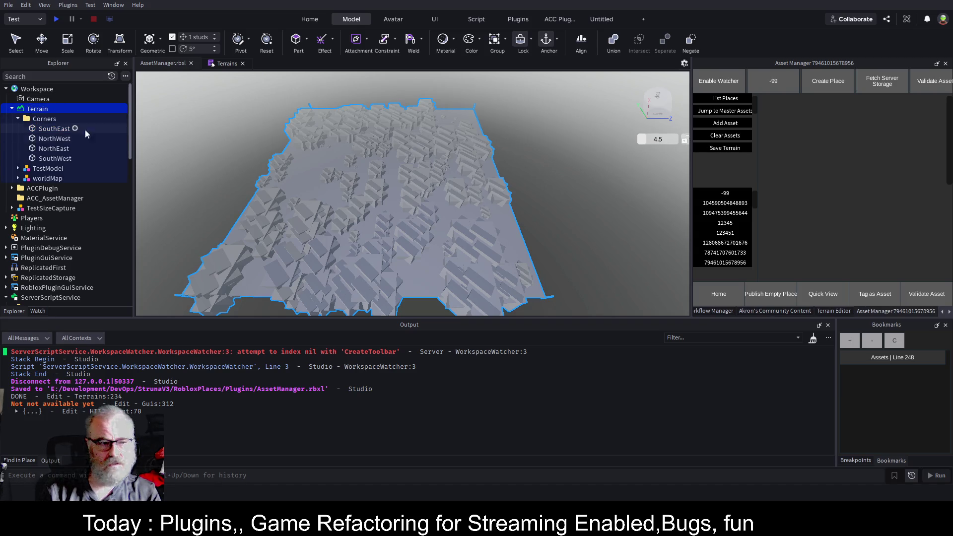
{"action": "left_click", "coordinate": [48, 179]}
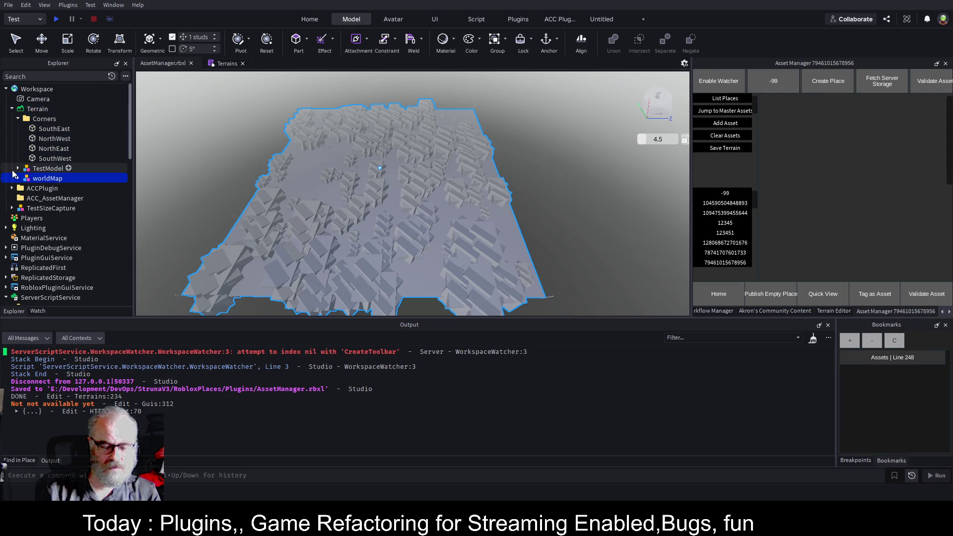
{"action": "key", "text": "Delete"}
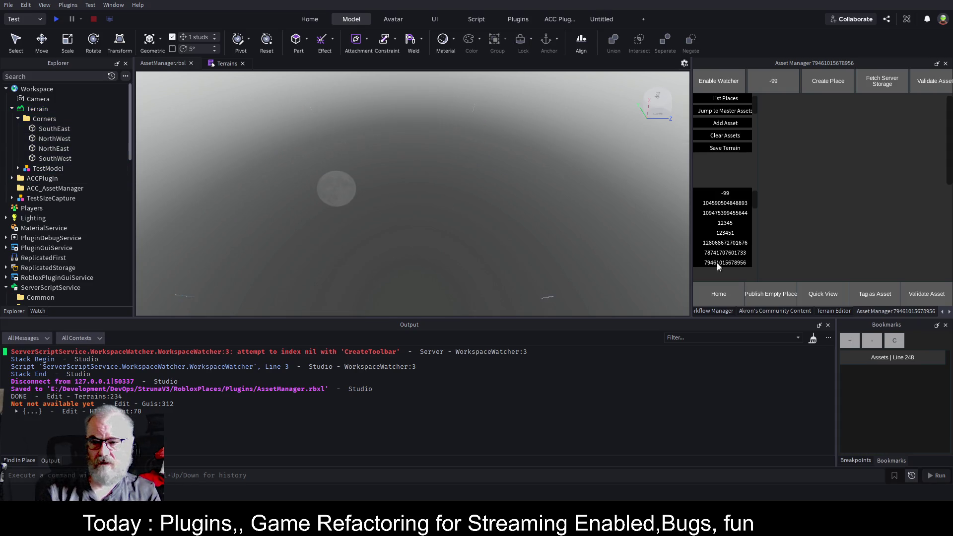
Step: Preview several stored places, clearing assets between loads, ending with place 123451
{"action": "left_click", "coordinate": [737, 263]}
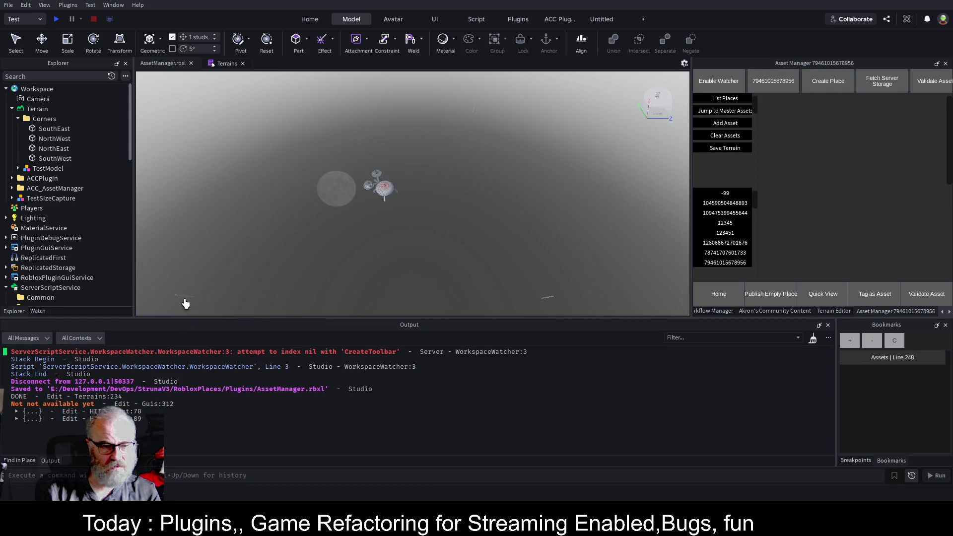
{"action": "left_click_drag", "start_coordinate": [588, 234], "coordinate": [560, 240]}
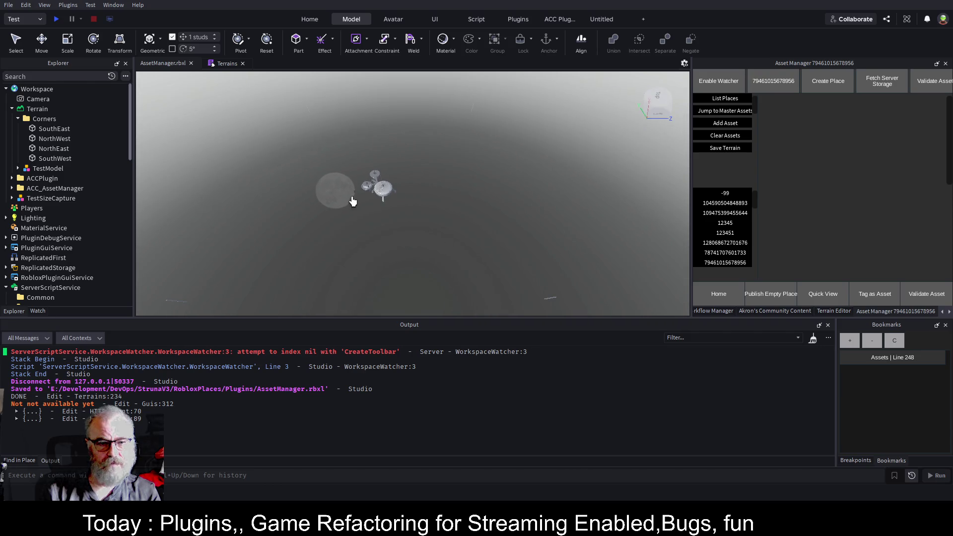
{"action": "left_click", "coordinate": [728, 136]}
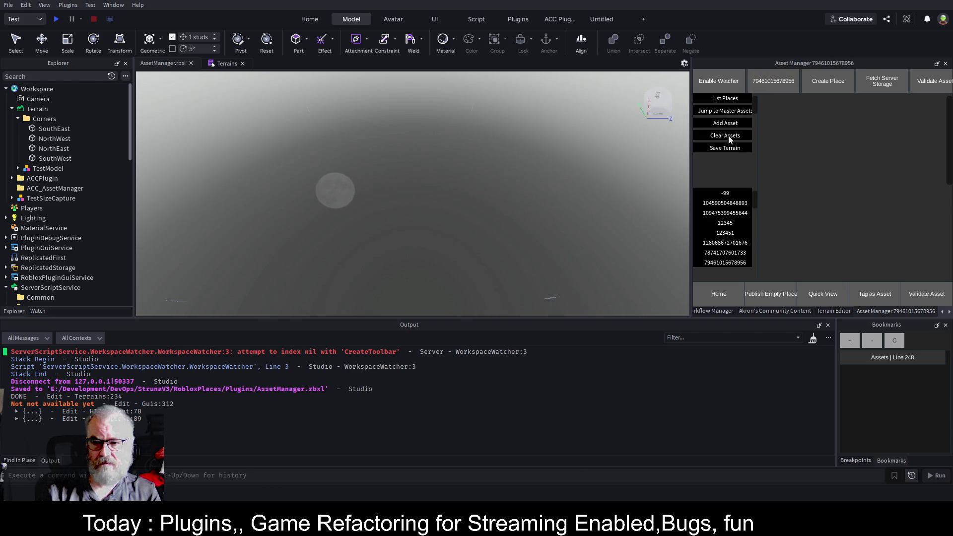
{"action": "left_click", "coordinate": [730, 203]}
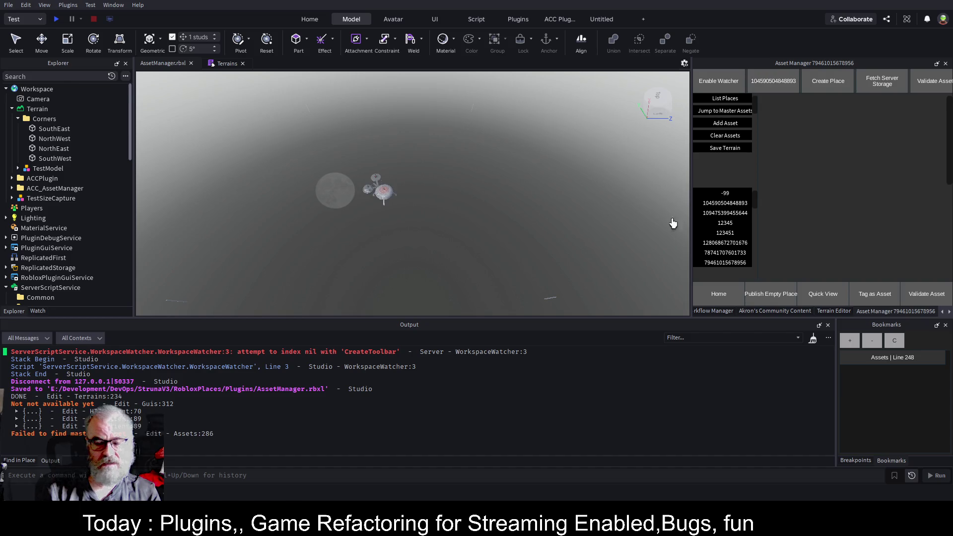
{"action": "left_click", "coordinate": [728, 136]}
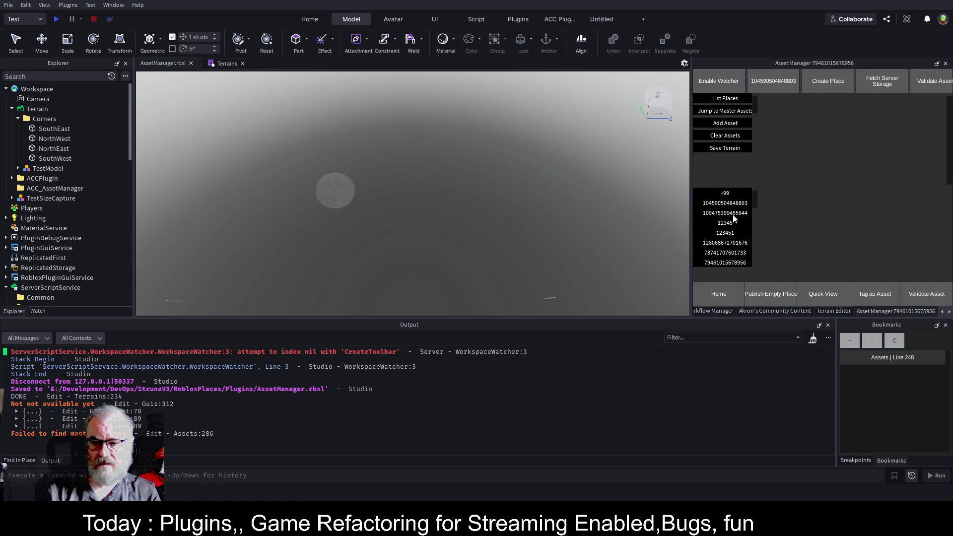
{"action": "left_click", "coordinate": [728, 223]}
{"action": "left_click", "coordinate": [729, 234]}
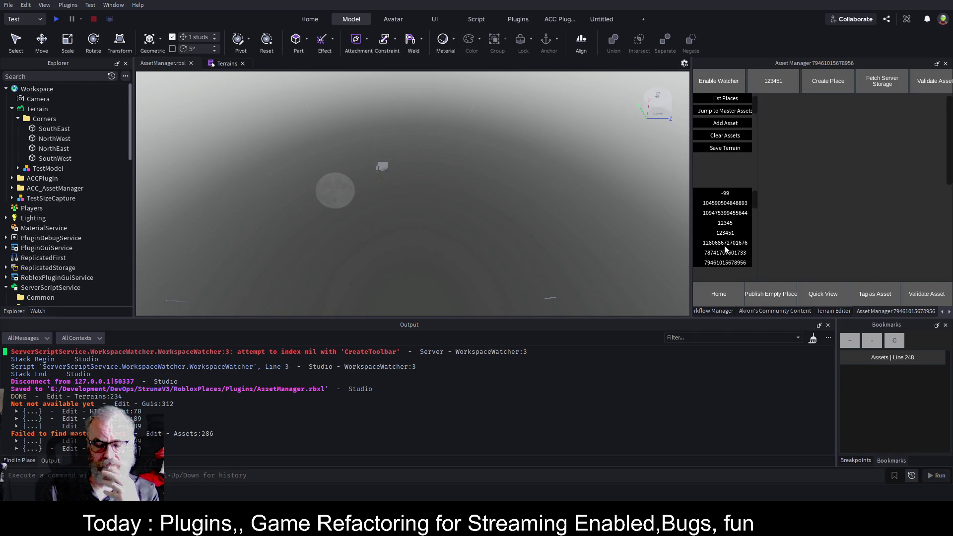
Step: Generate a fresh worldMap and select the Flowers00000003 model in ACC_AssetManager
{"action": "left_click", "coordinate": [740, 148]}
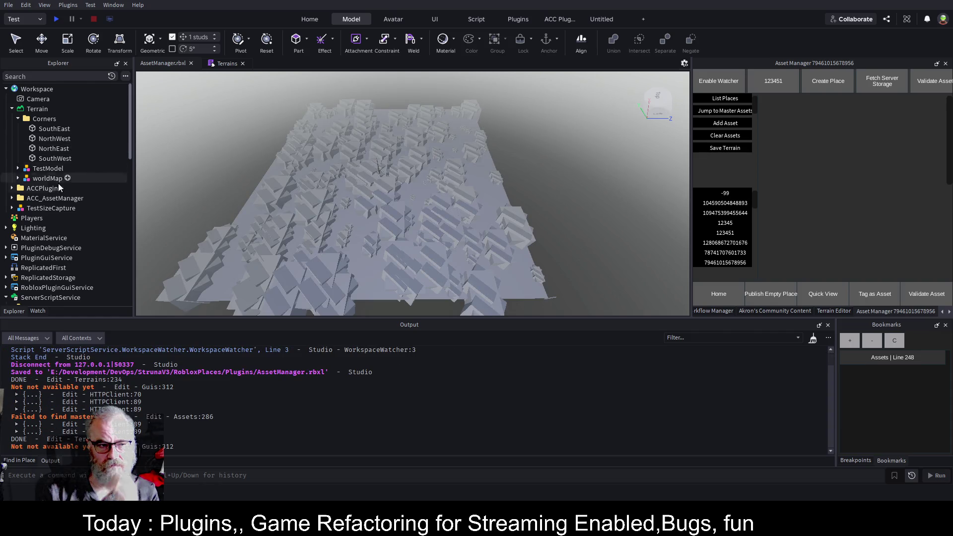
{"action": "left_click", "coordinate": [11, 199]}
{"action": "left_click", "coordinate": [58, 237]}
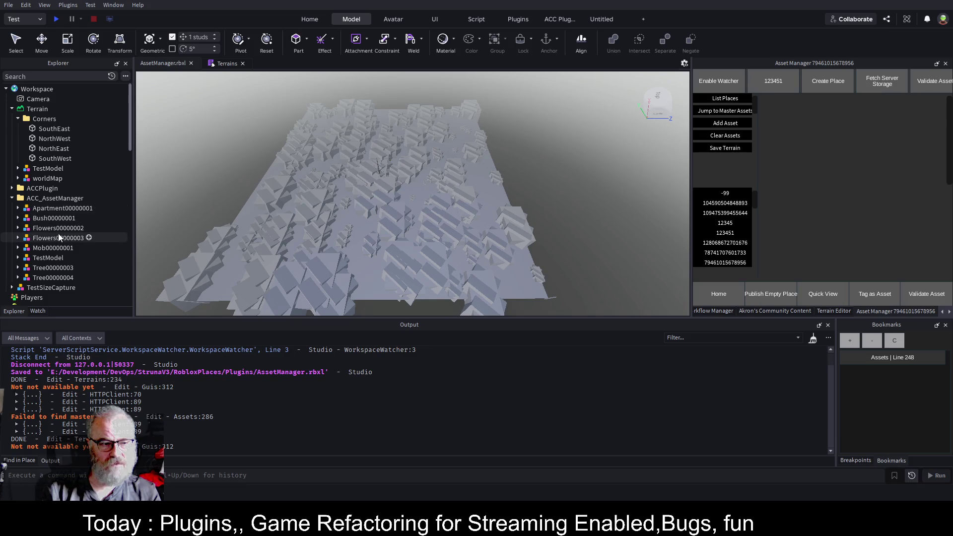
Step: Focus on Flowers00000003, then fly around the walls to inspect the flowers and the bush
{"action": "key", "text": "f"}
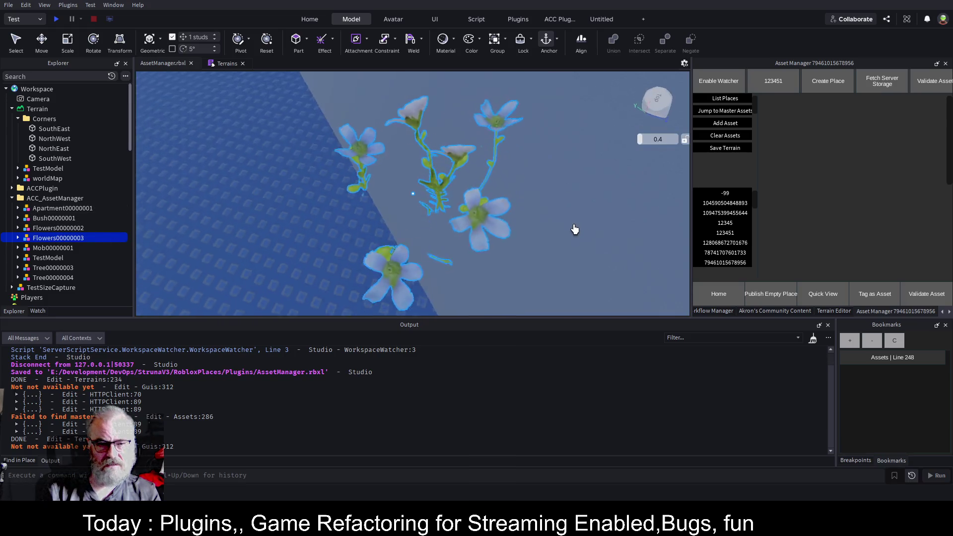
{"action": "scroll", "coordinate": [579, 230], "scroll_direction": "down", "scroll_amount": 5}
{"action": "key", "text": "s"}
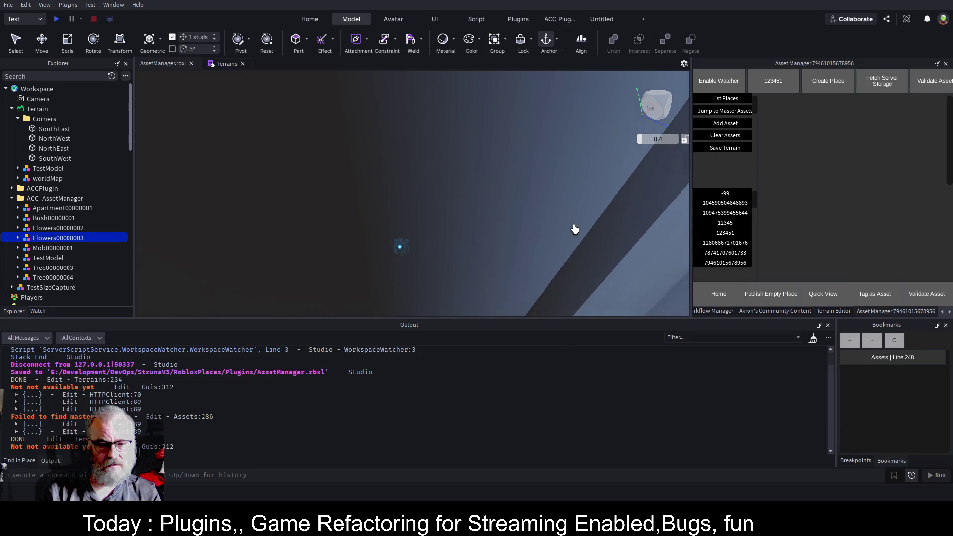
{"action": "key", "text": "Left"}
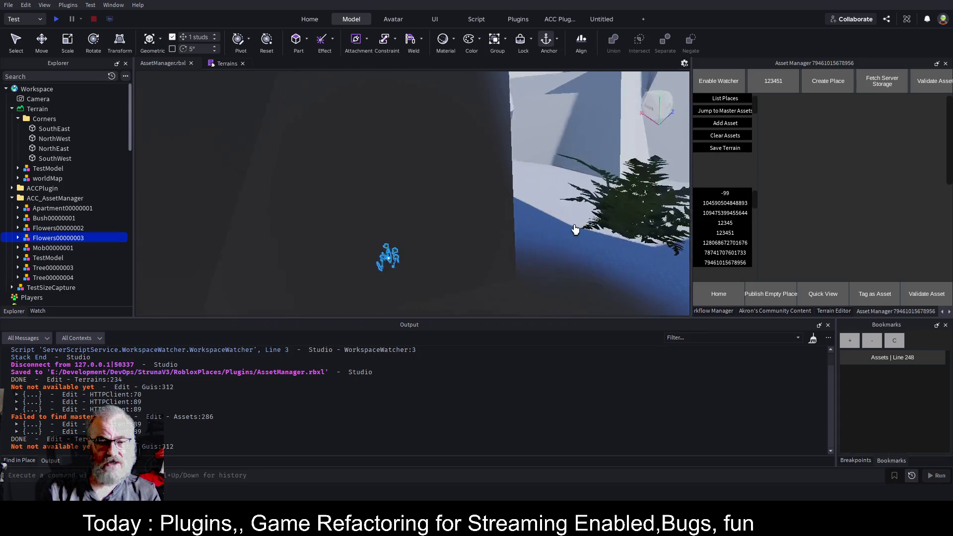
{"action": "key", "text": "w"}
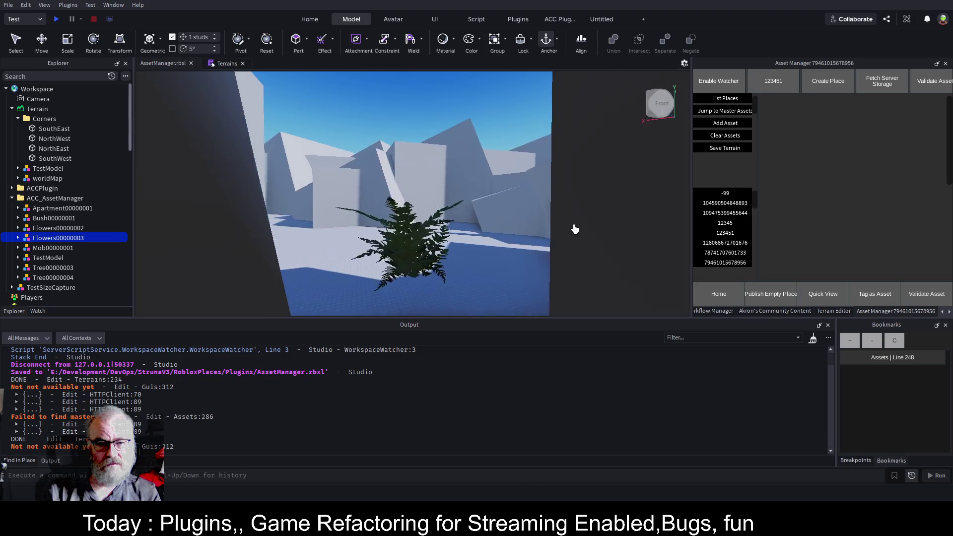
{"action": "key", "text": "s"}
{"action": "key", "text": "Left"}
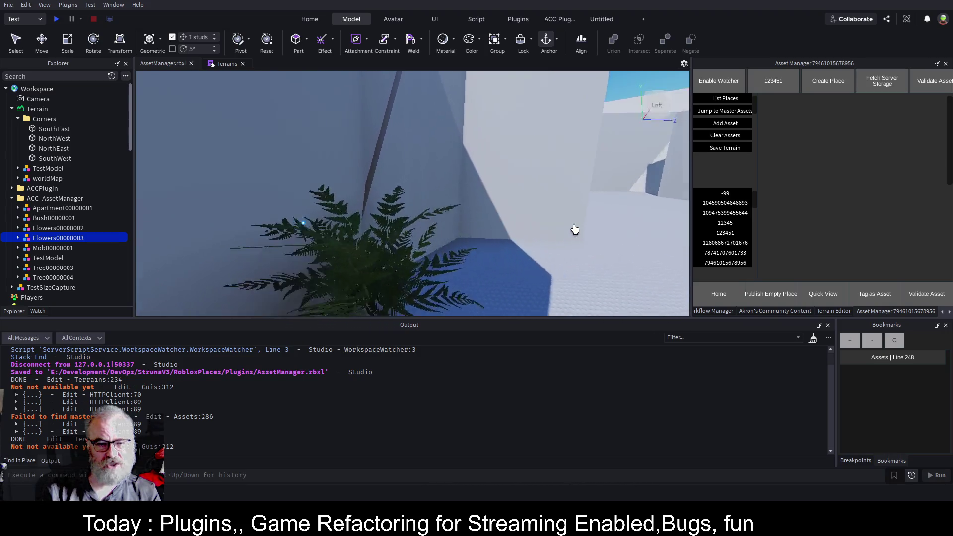
{"action": "key", "text": "Left"}
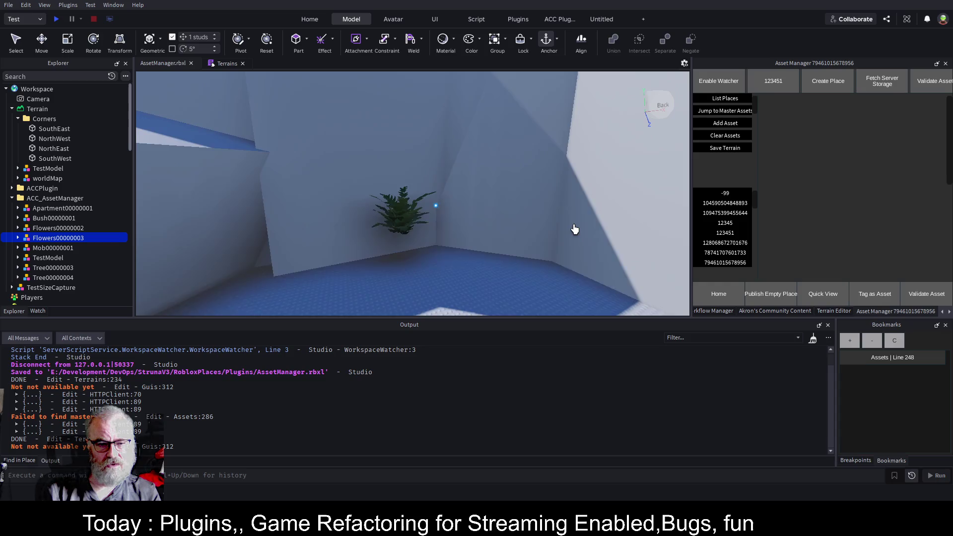
{"action": "key", "text": "a"}
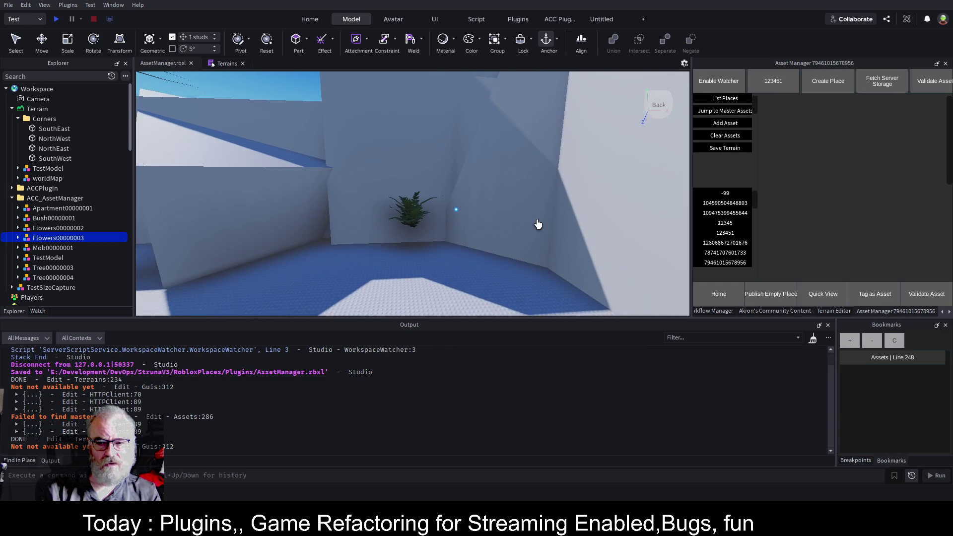
{"action": "key", "text": "s"}
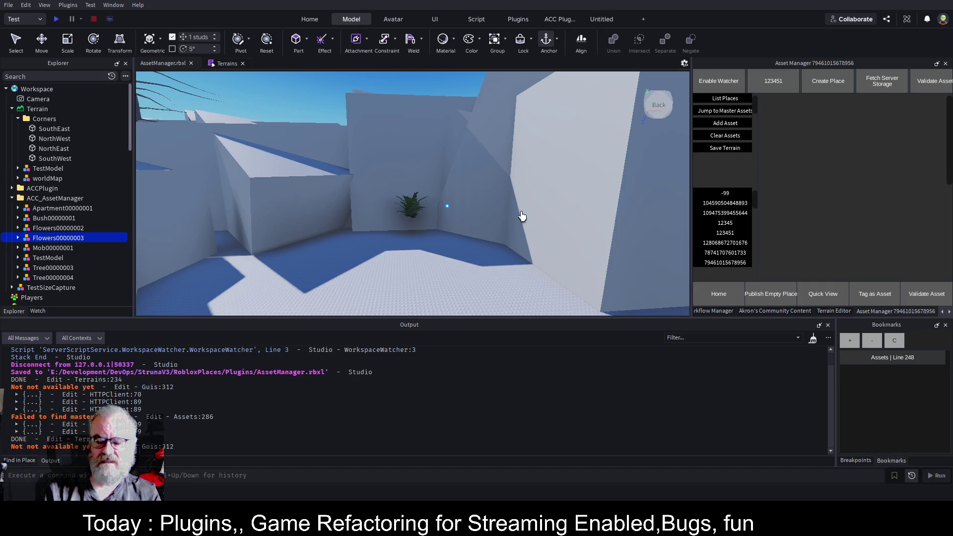
{"action": "mouse_move", "coordinate": [462, 204]}
{"action": "left_mouse_down"}
{"action": "mouse_move", "coordinate": [468, 198]}
{"action": "mouse_move", "coordinate": [151, 188]}
{"action": "left_mouse_up"}
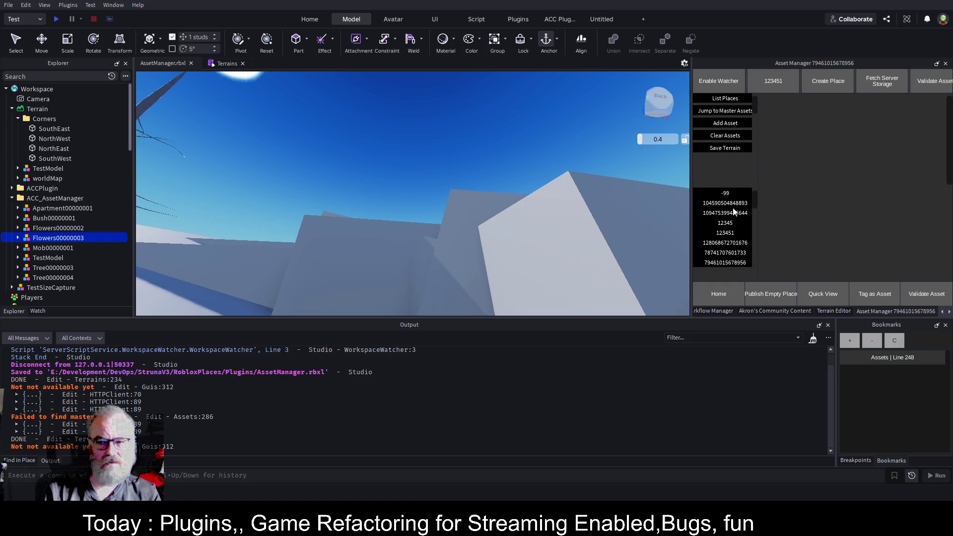
Step: Open the Terrains script and scroll to the SpawnRandomPrefabs call on line 230
{"action": "left_click", "coordinate": [239, 60]}
{"action": "scroll", "coordinate": [380, 174], "scroll_direction": "up", "scroll_amount": 5}
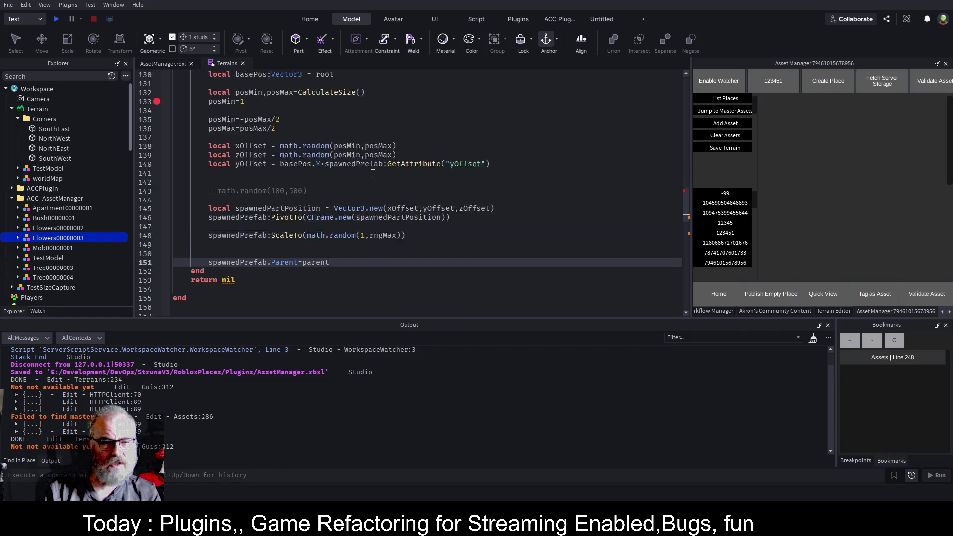
{"action": "scroll", "coordinate": [358, 167], "scroll_direction": "up", "scroll_amount": 4}
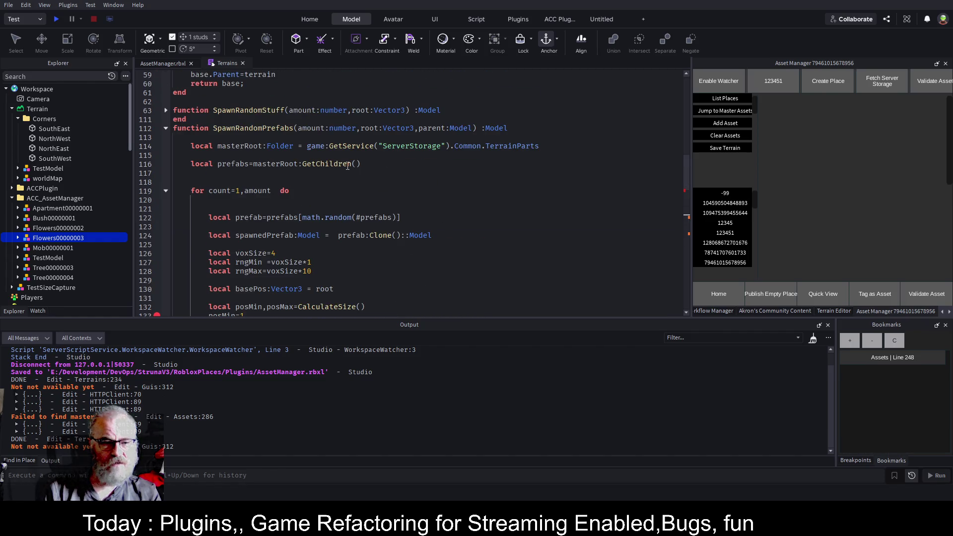
{"action": "scroll", "coordinate": [347, 166], "scroll_direction": "down", "scroll_amount": 2}
{"action": "scroll", "coordinate": [340, 202], "scroll_direction": "down", "scroll_amount": 15}
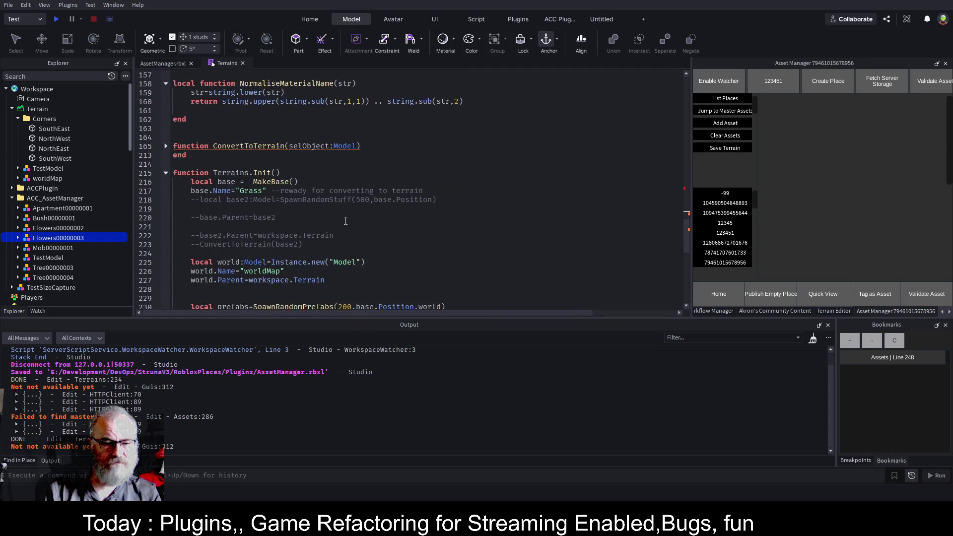
Step: Change the SpawnRandomPrefabs prefab count from 200 to 50 and save the place
{"action": "double_click", "coordinate": [344, 173]}
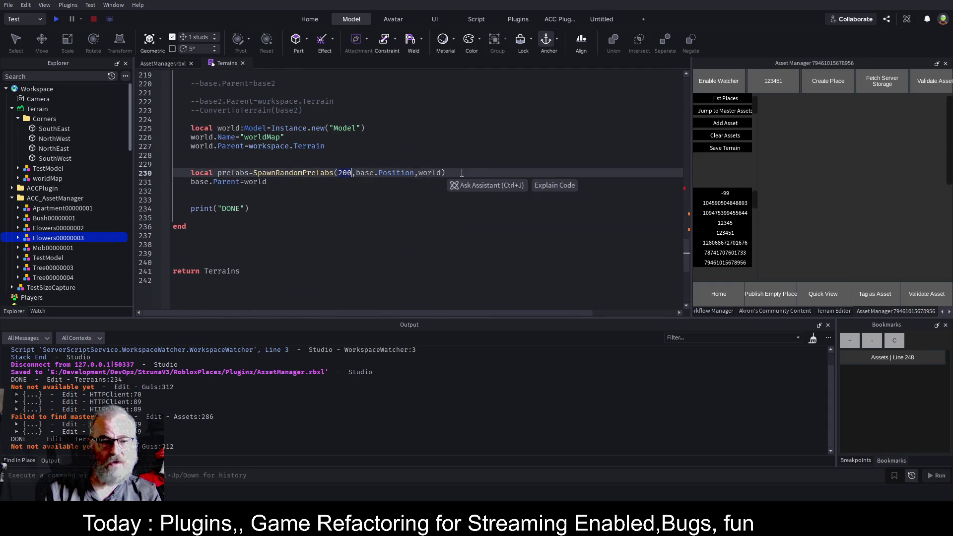
{"action": "type", "text": "00"}
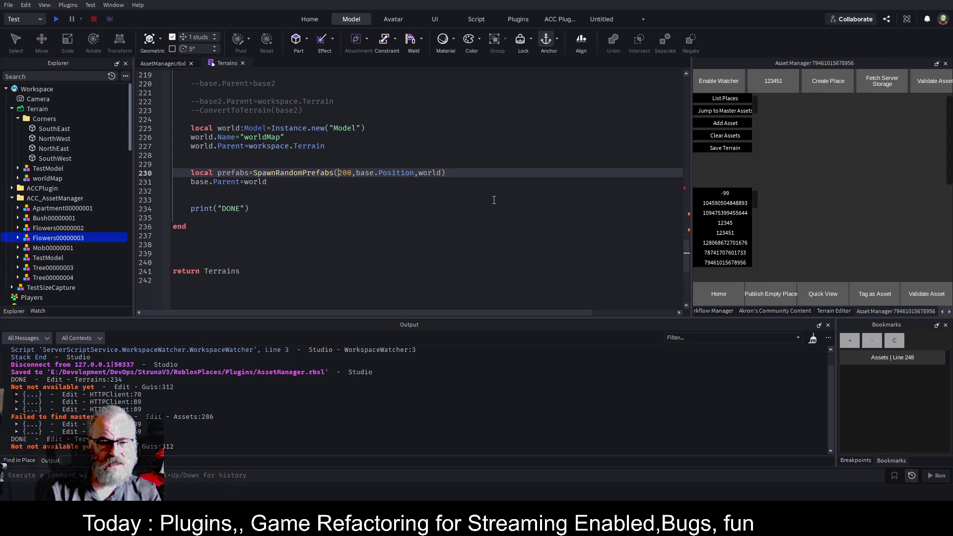
{"action": "key", "text": "Delete"}
{"action": "type", "text": "5"}
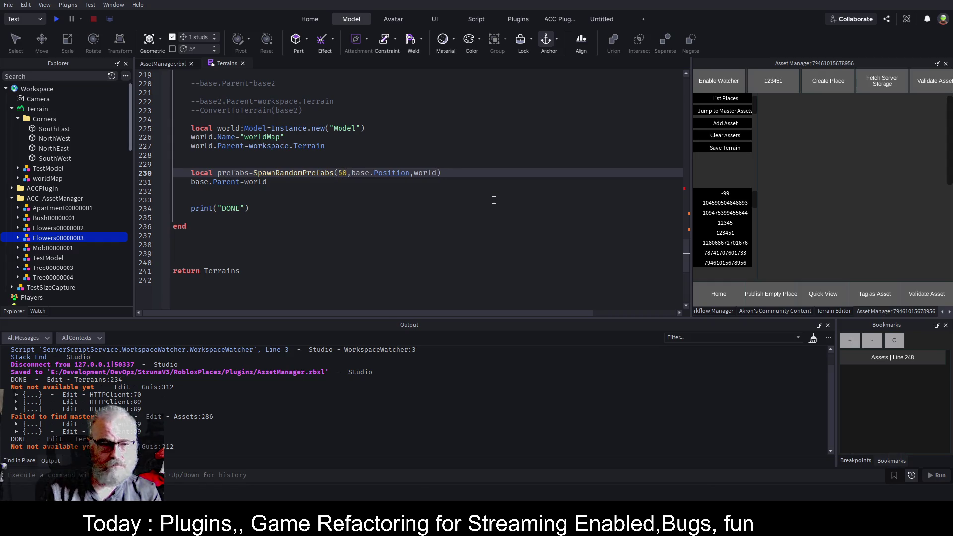
{"action": "key", "text": "ctrl+s"}
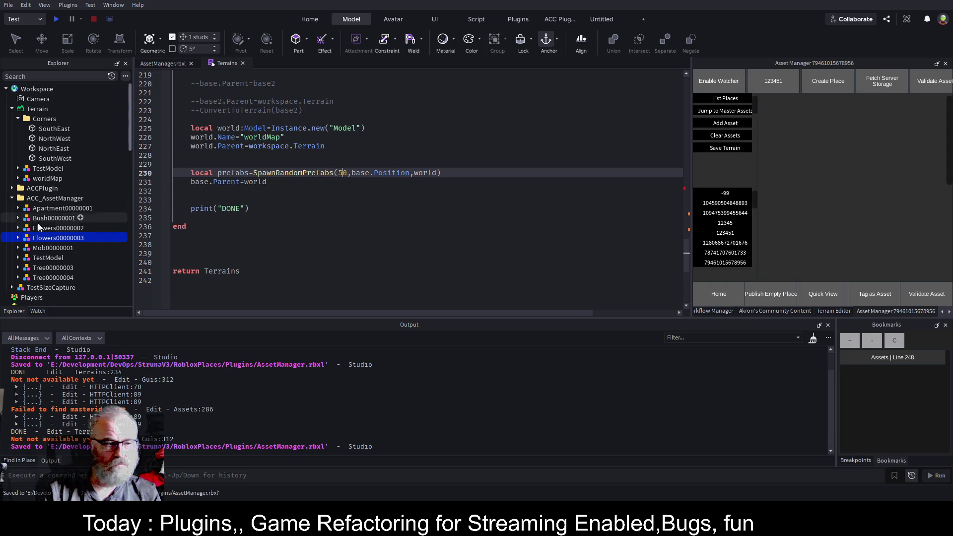
{"action": "left_click", "coordinate": [165, 67]}
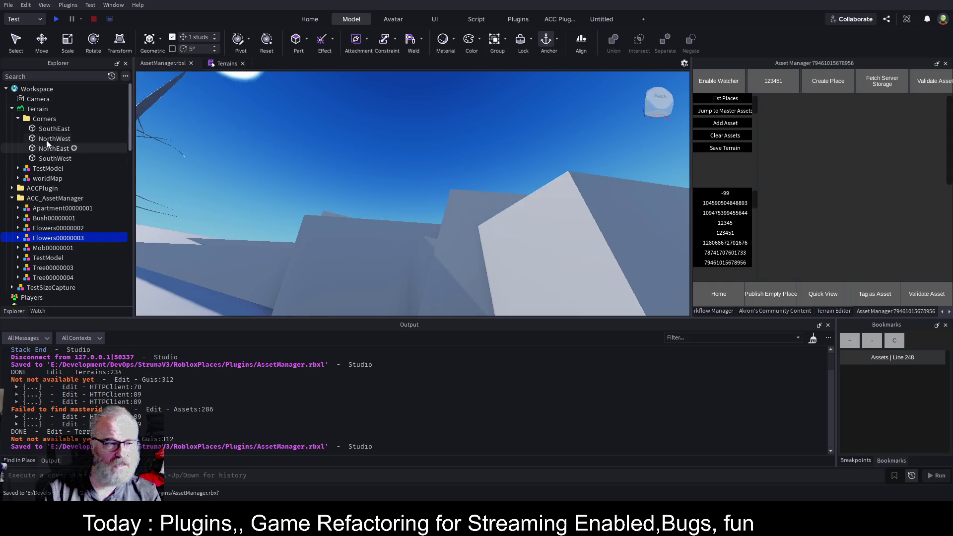
Step: Delete the old worldMap and select the WorkspaceWatcher folder so the plugin regenerates the map
{"action": "left_click", "coordinate": [12, 199]}
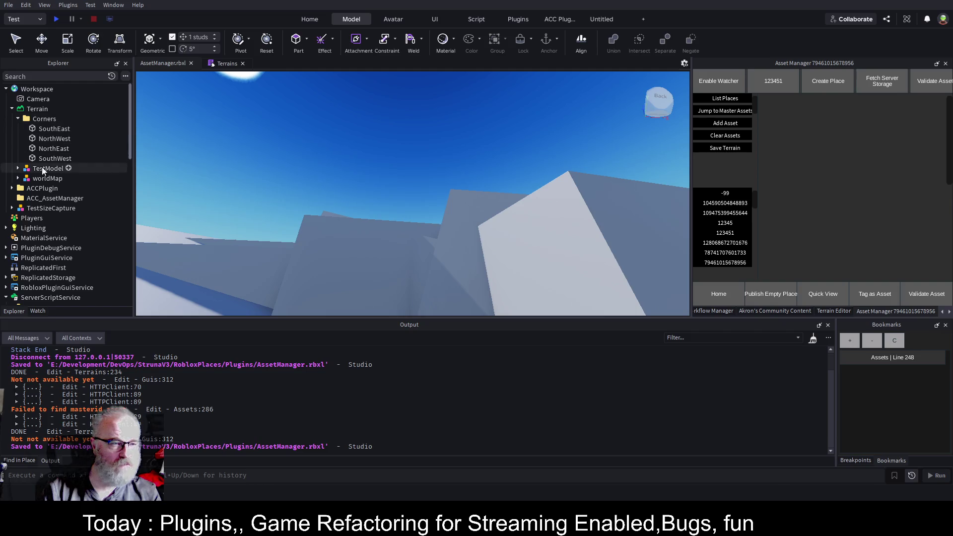
{"action": "left_click", "coordinate": [37, 179]}
{"action": "key", "text": "Delete"}
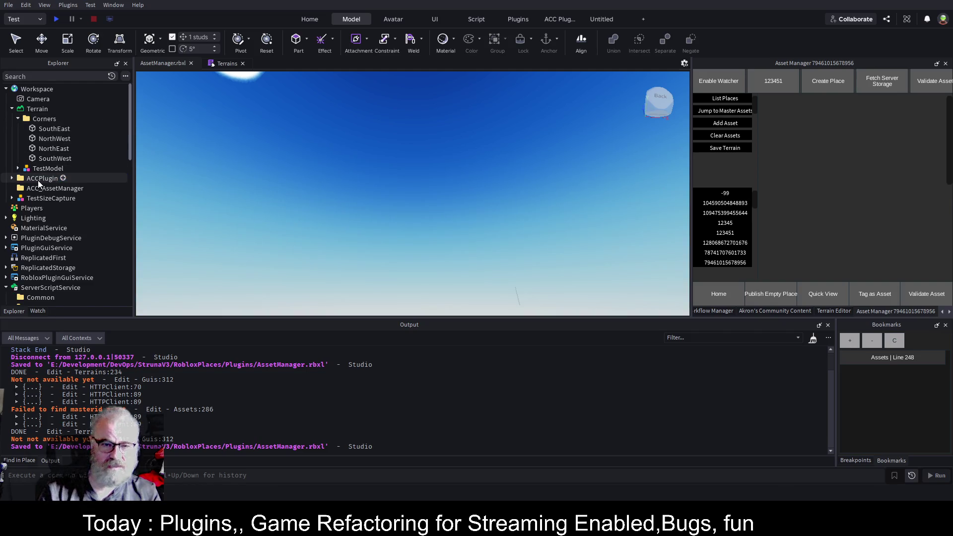
{"action": "scroll", "coordinate": [56, 243], "scroll_direction": "down", "scroll_amount": 3}
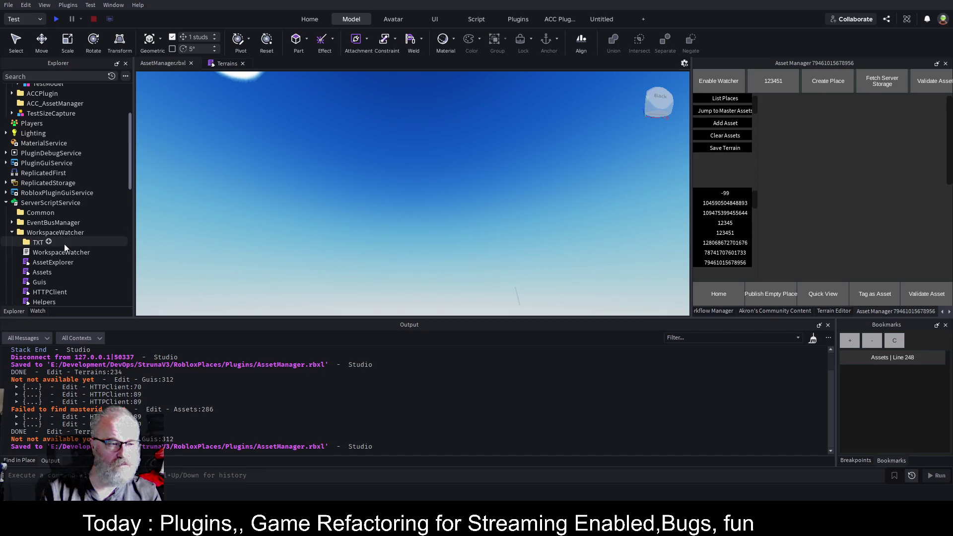
{"action": "left_click", "coordinate": [67, 234]}
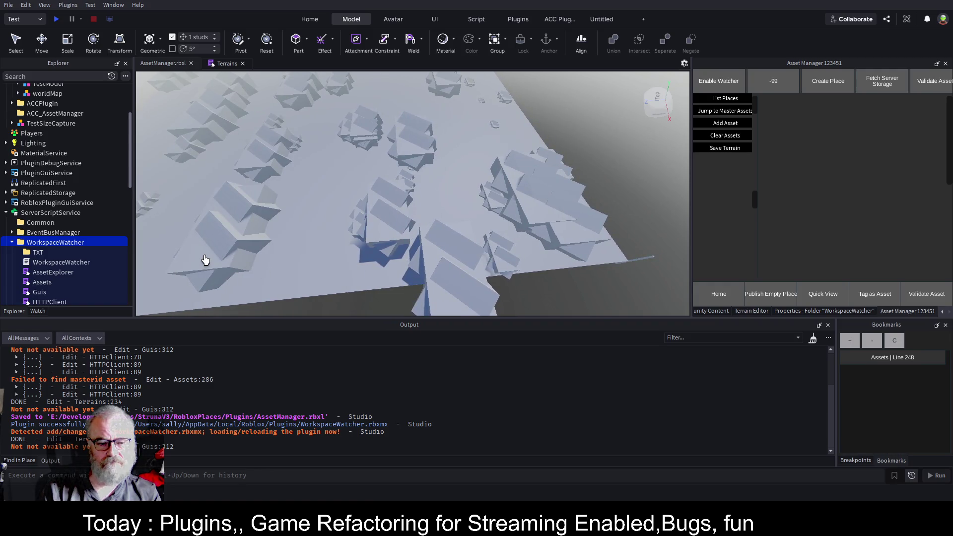
{"action": "left_click", "coordinate": [228, 63]}
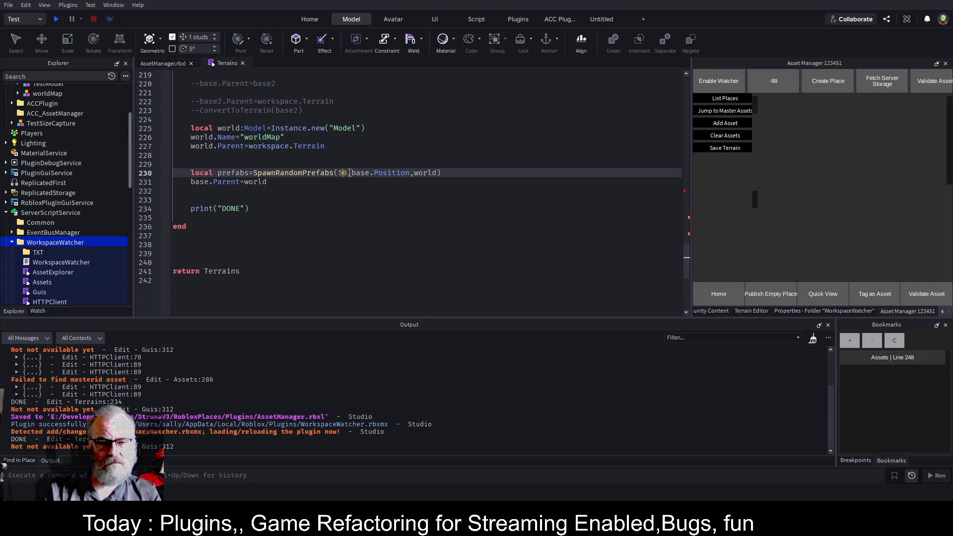
Step: Scroll to SpawnRandomPrefabs, enlarge the code editor over Output, and select the prefab spawning block
{"action": "scroll", "coordinate": [349, 173], "scroll_direction": "up", "scroll_amount": 4}
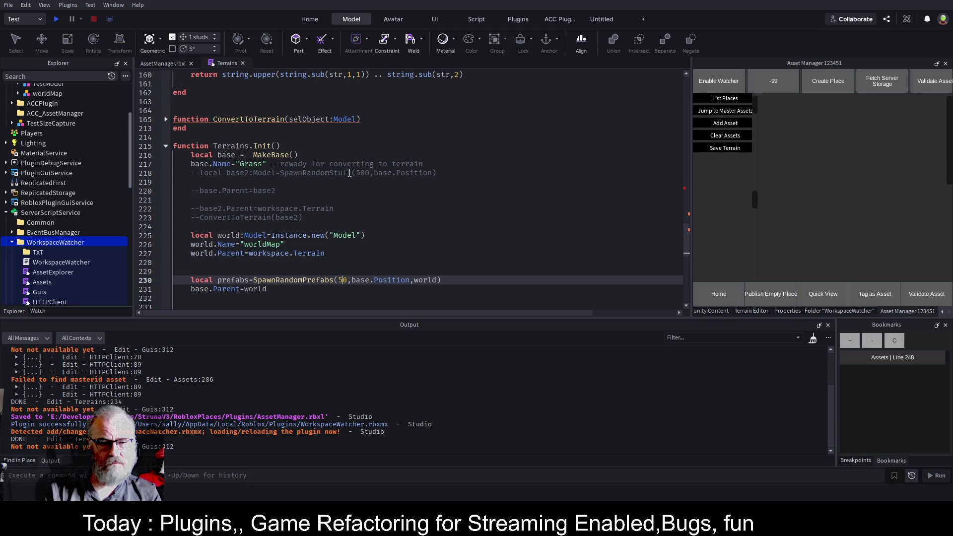
{"action": "scroll", "coordinate": [349, 173], "scroll_direction": "up", "scroll_amount": 4}
{"action": "scroll", "coordinate": [349, 173], "scroll_direction": "up", "scroll_amount": 15}
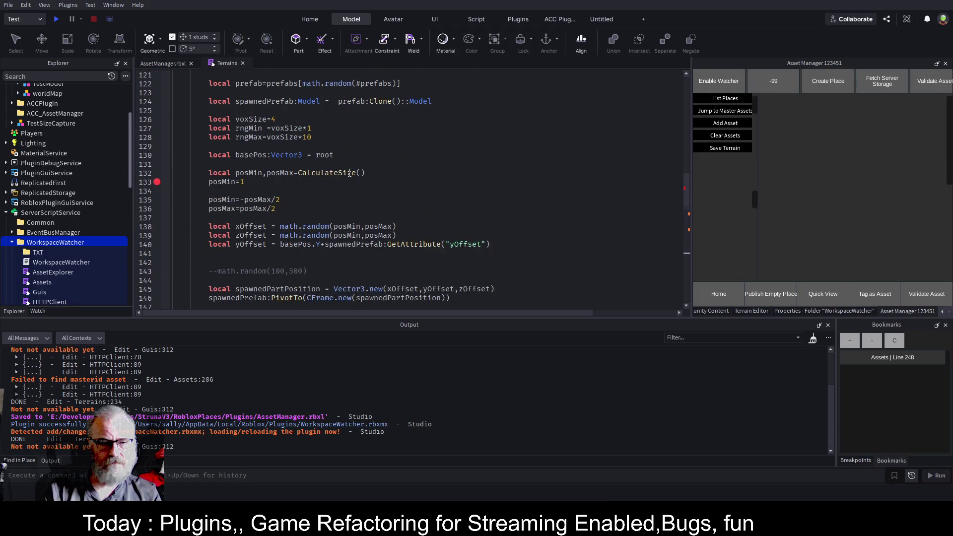
{"action": "scroll", "coordinate": [263, 172], "scroll_direction": "down", "scroll_amount": 7}
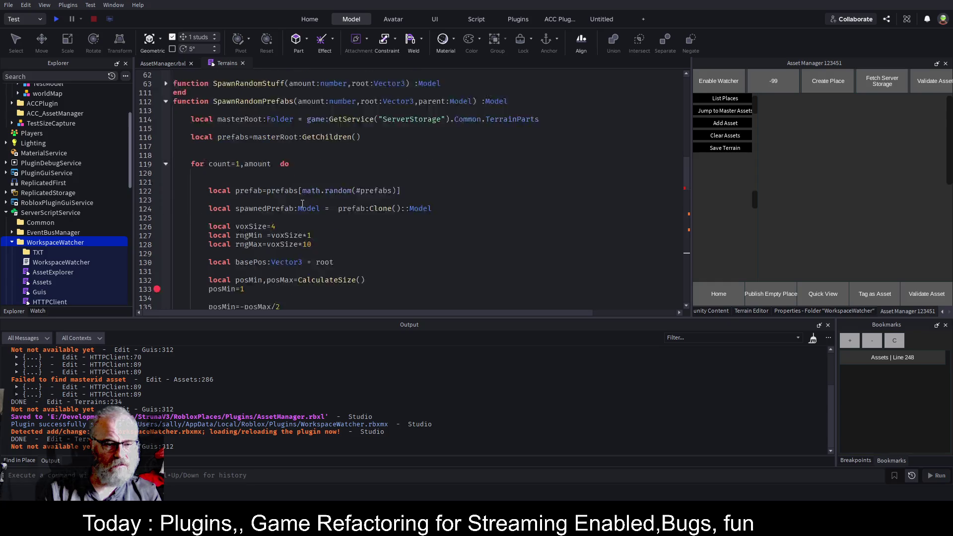
{"action": "scroll", "coordinate": [337, 229], "scroll_direction": "down", "scroll_amount": 2}
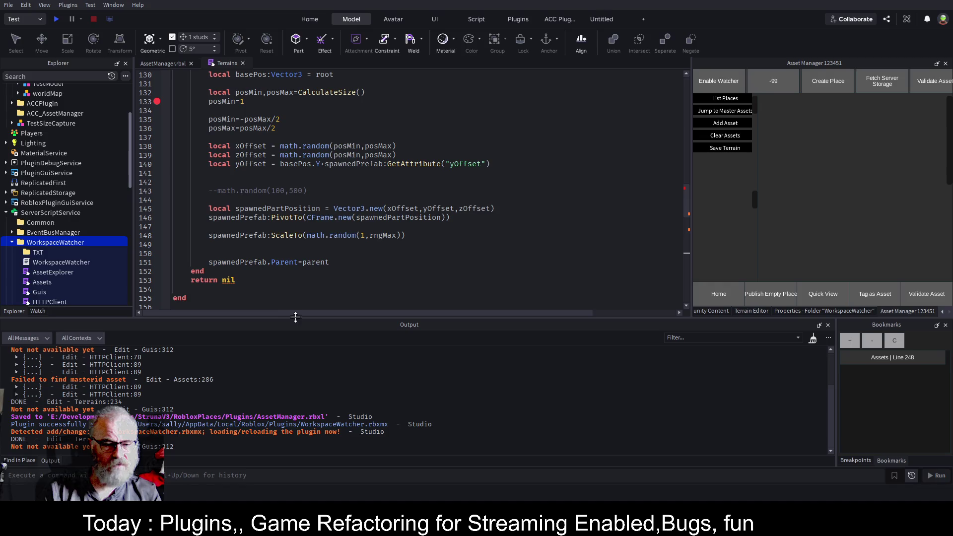
{"action": "left_click_drag", "start_coordinate": [298, 318], "coordinate": [307, 408]}
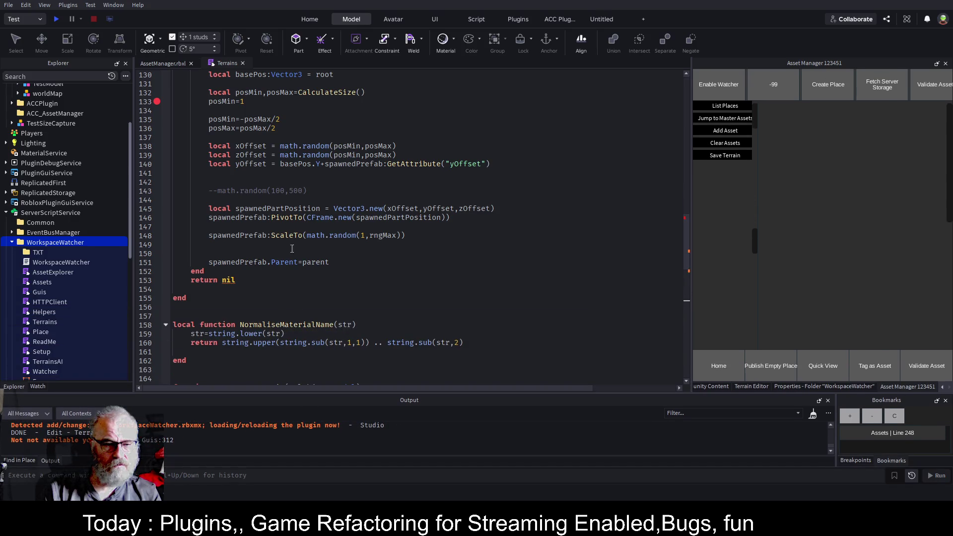
{"action": "mouse_move", "coordinate": [212, 302]}
{"action": "left_mouse_down"}
{"action": "mouse_move", "coordinate": [238, 75]}
{"action": "mouse_move", "coordinate": [255, 76]}
{"action": "mouse_move", "coordinate": [258, 88]}
{"action": "mouse_move", "coordinate": [171, 101]}
{"action": "left_mouse_up"}
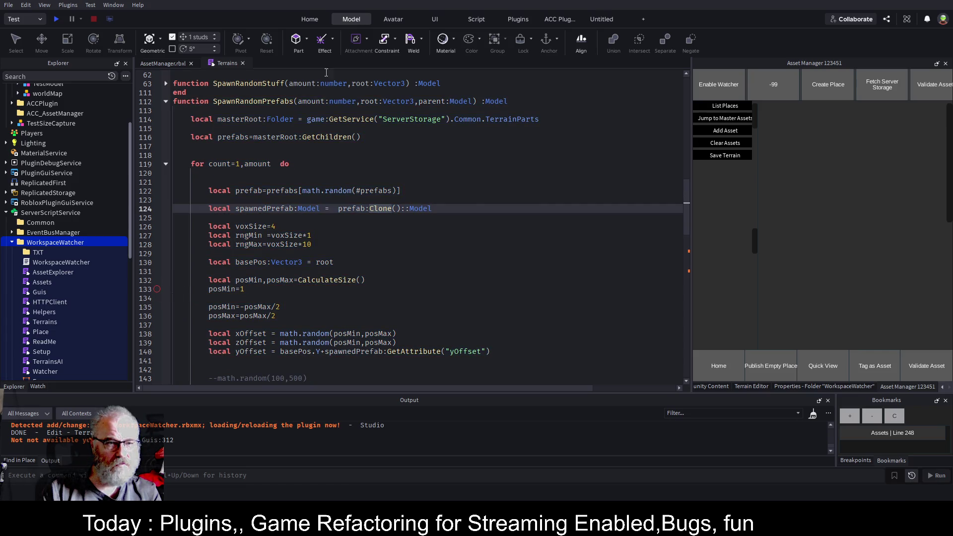
Step: Reopen the Terrains script and paste the CFrame.Angles random-rotation code below the spawnedPartPosition line
{"action": "left_click", "coordinate": [243, 63]}
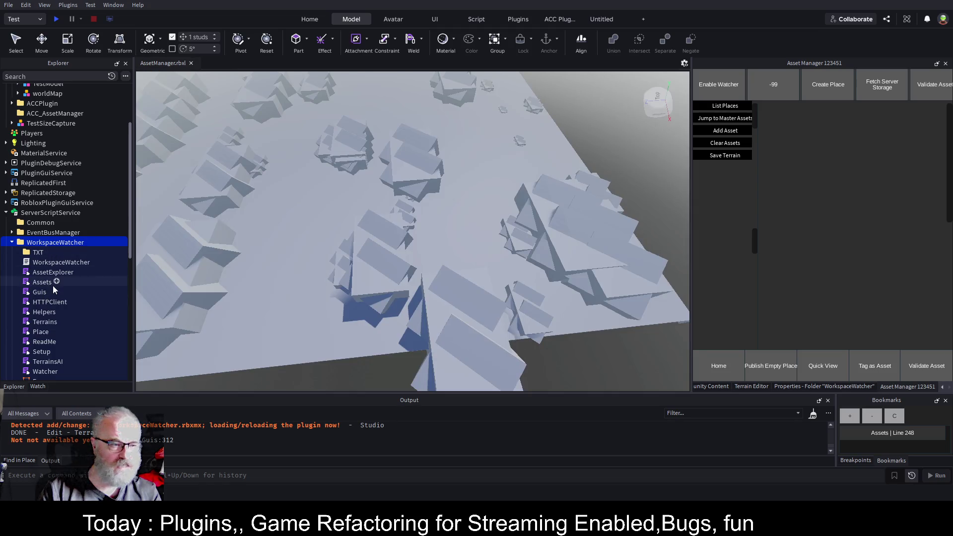
{"action": "double_click", "coordinate": [39, 322]}
{"action": "left_click", "coordinate": [388, 206]}
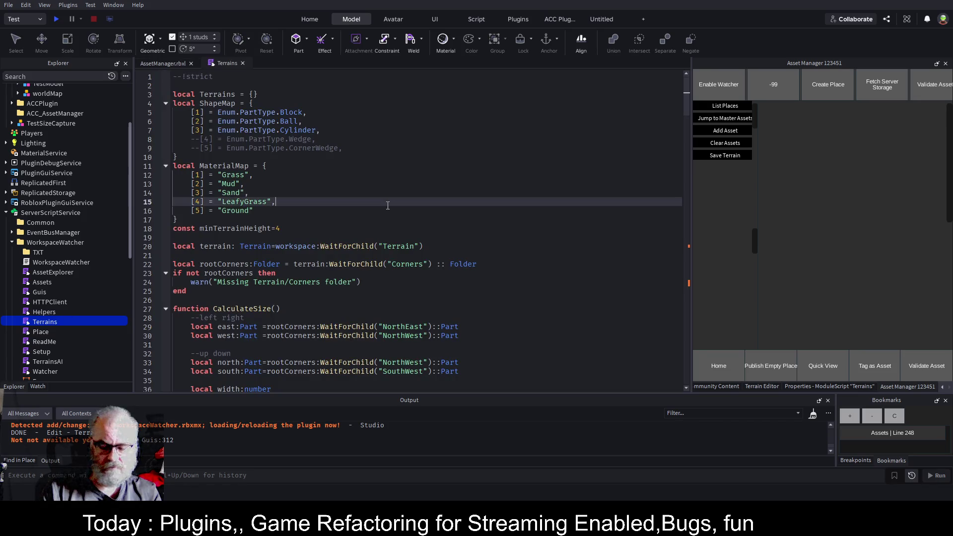
{"action": "scroll", "coordinate": [388, 206], "scroll_direction": "down", "scroll_amount": 20}
{"action": "scroll", "coordinate": [367, 188], "scroll_direction": "up", "scroll_amount": 20}
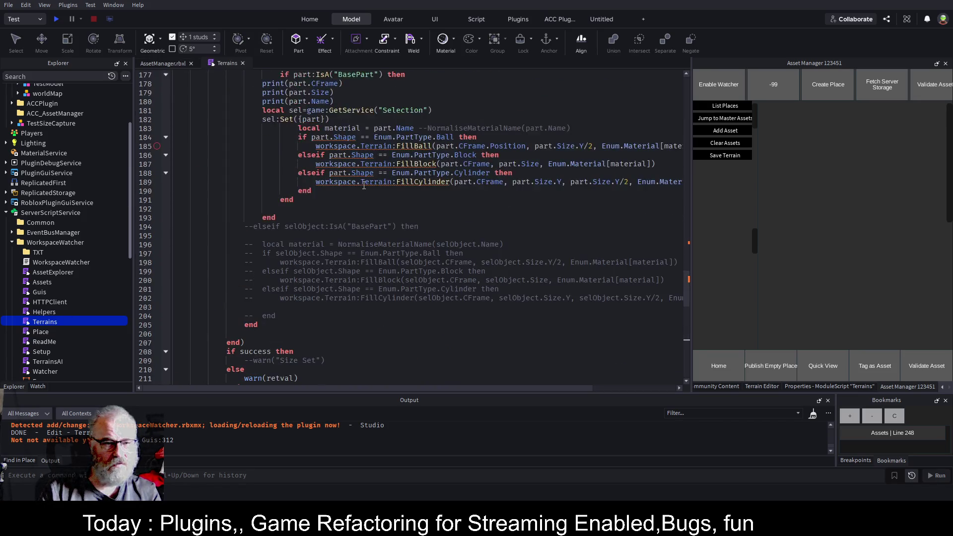
{"action": "scroll", "coordinate": [364, 186], "scroll_direction": "up", "scroll_amount": 16}
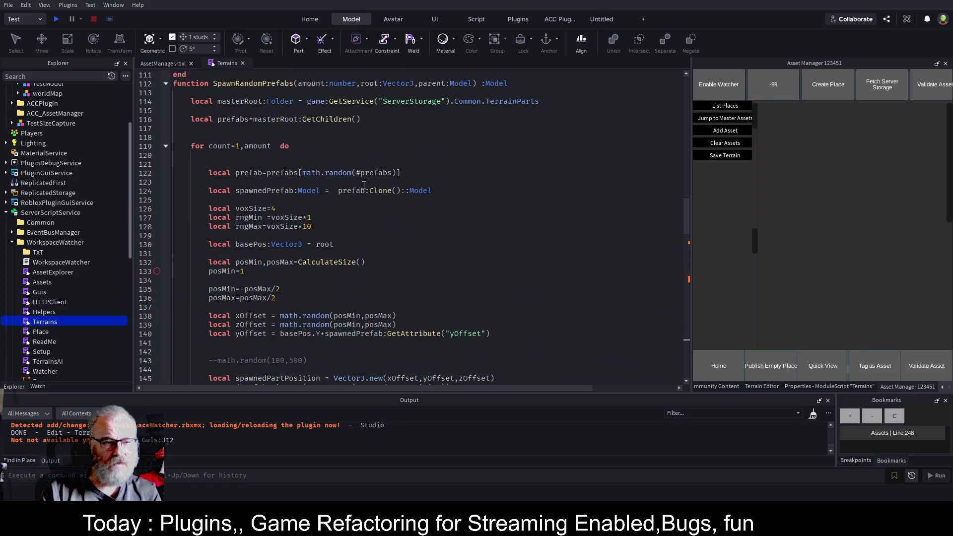
{"action": "scroll", "coordinate": [379, 247], "scroll_direction": "down", "scroll_amount": 3}
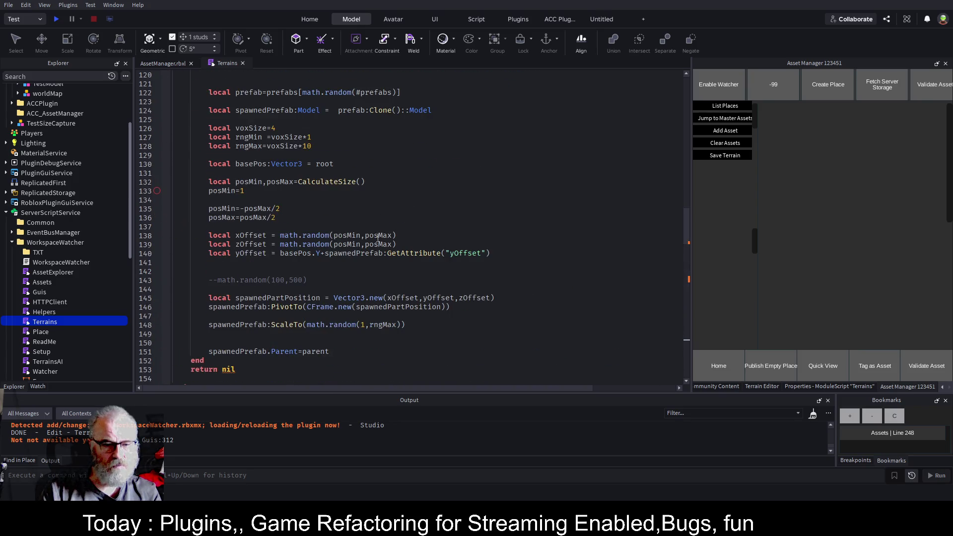
{"action": "left_click", "coordinate": [465, 299]}
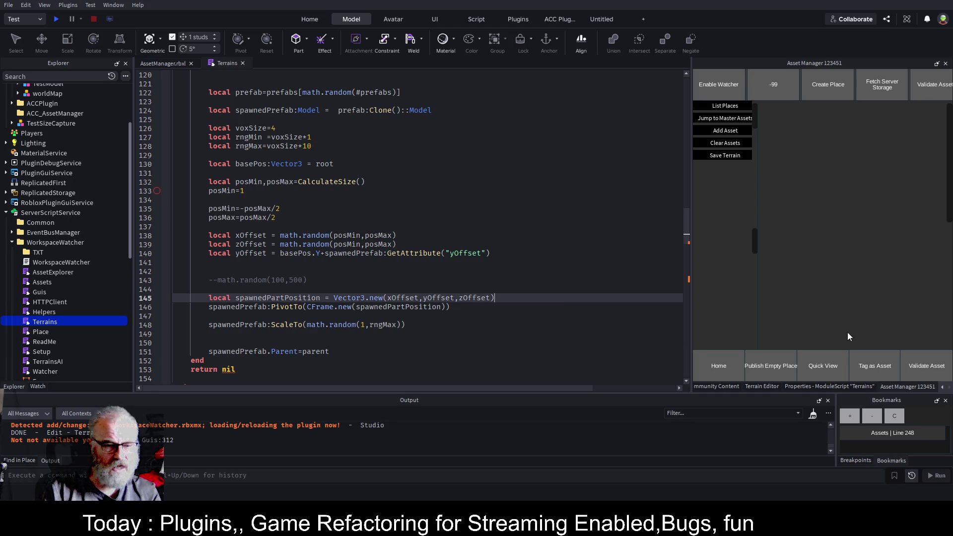
{"action": "key", "text": "Return"}
{"action": "key", "text": "Return"}
{"action": "key", "text": "Return"}
{"action": "key", "text": "ctrl+v"}
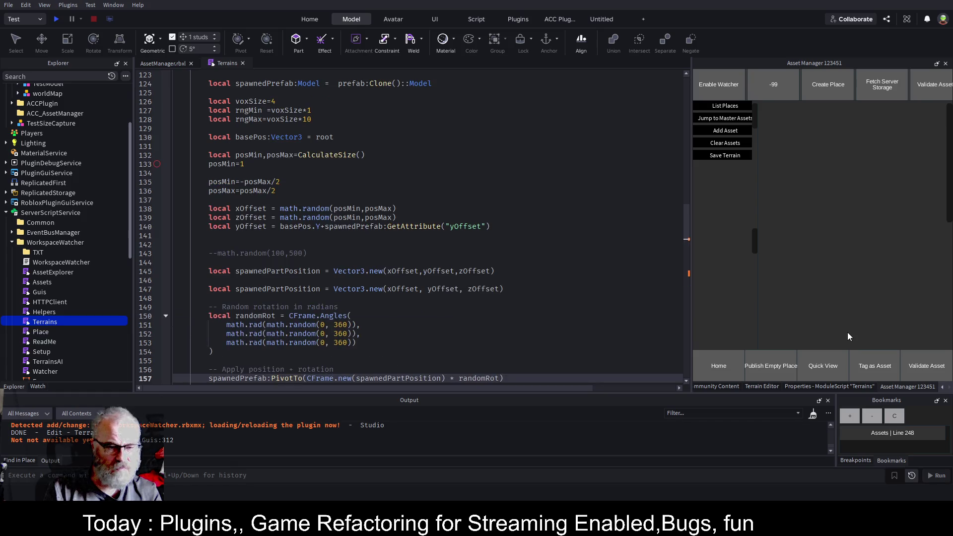
Step: Remove the duplicate spawnedPartPosition line and its leftover empty line
{"action": "left_click", "coordinate": [527, 290]}
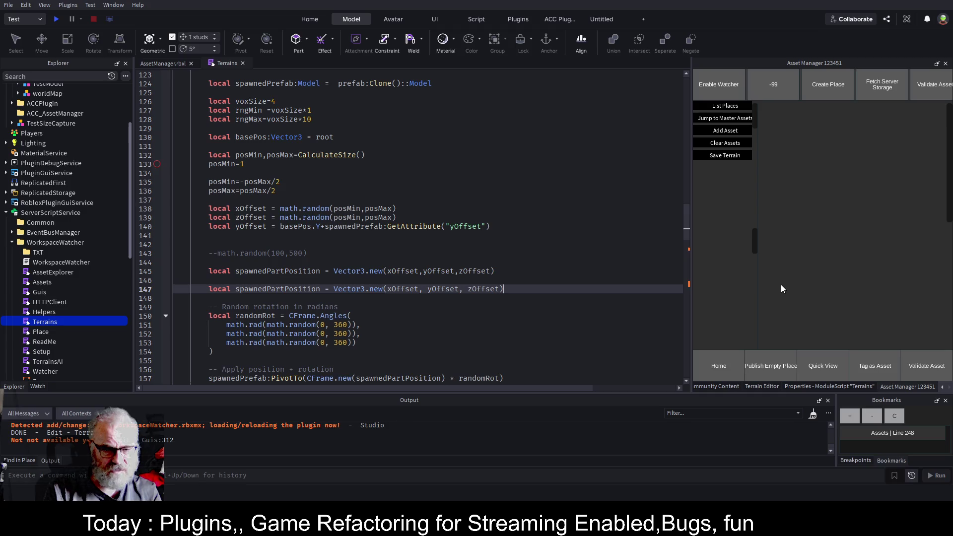
{"action": "key", "text": "shift+Home"}
{"action": "key", "text": "BackSpace"}
{"action": "key", "text": "BackSpace"}
{"action": "key", "text": "Down"}
{"action": "key", "text": "BackSpace"}
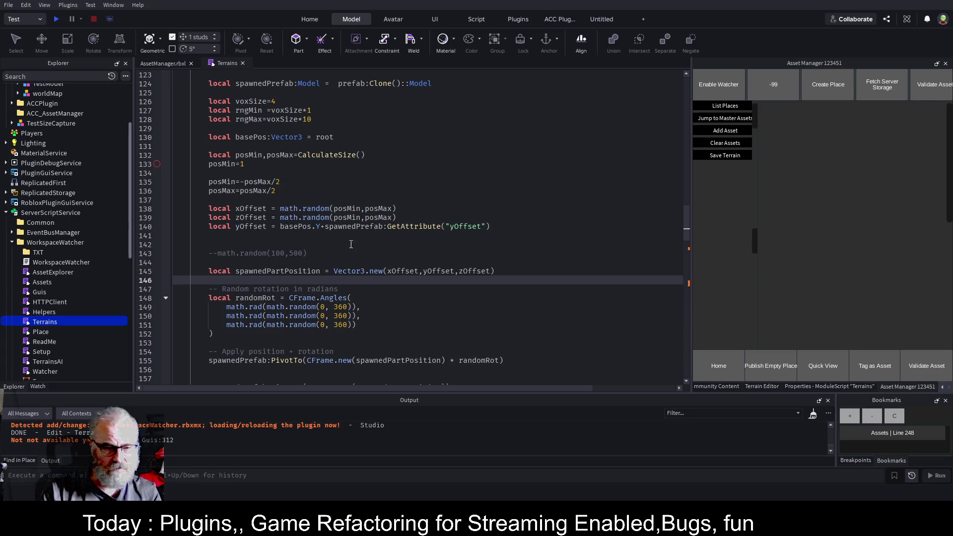
Step: Delete the old unrotated PivotTo line and blank lines above ScaleTo, then save
{"action": "scroll", "coordinate": [321, 261], "scroll_direction": "down", "scroll_amount": 3}
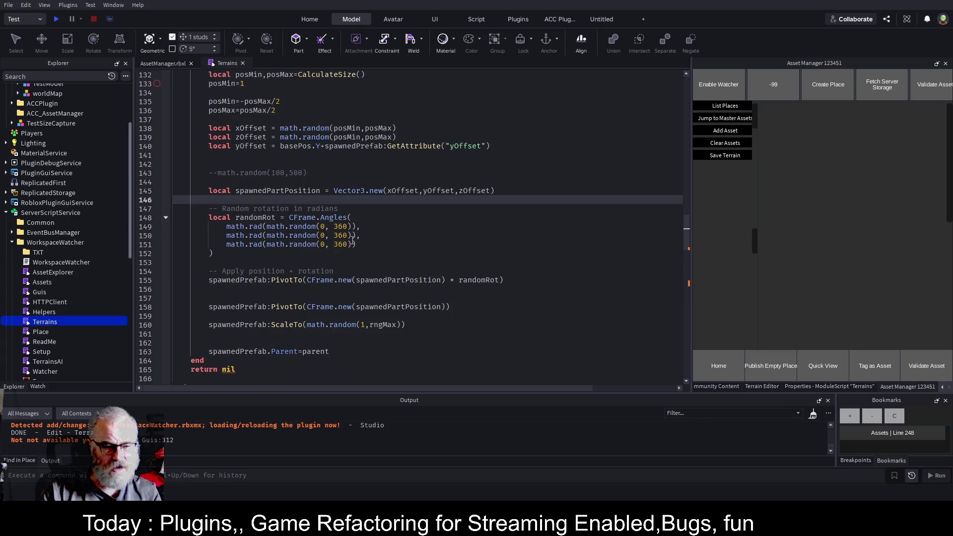
{"action": "left_click_drag", "start_coordinate": [459, 307], "coordinate": [174, 307]}
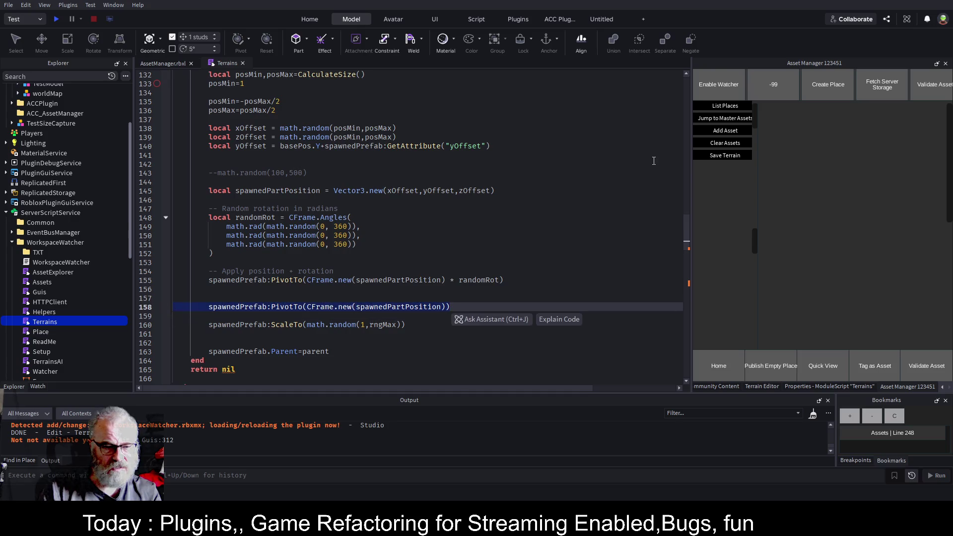
{"action": "key", "text": "Delete"}
{"action": "key", "text": "Up"}
{"action": "key", "text": "Down"}
{"action": "key", "text": "Down"}
{"action": "key", "text": "BackSpace"}
{"action": "key", "text": "BackSpace"}
{"action": "key", "text": "BackSpace"}
{"action": "key", "text": "ctrl+s"}
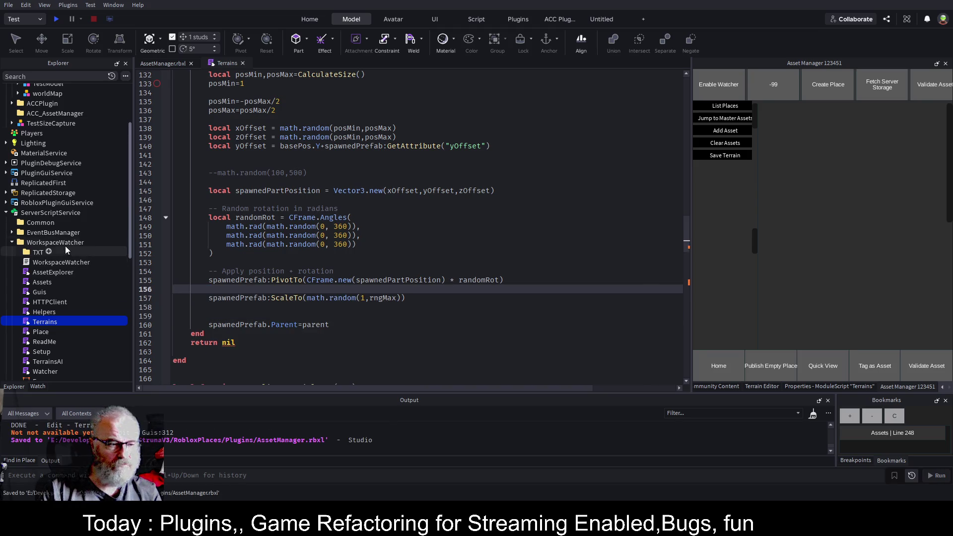
Step: Re-save the WorkspaceWatcher plugin so it reloads with the random-rotation code
{"action": "left_click", "coordinate": [64, 245]}
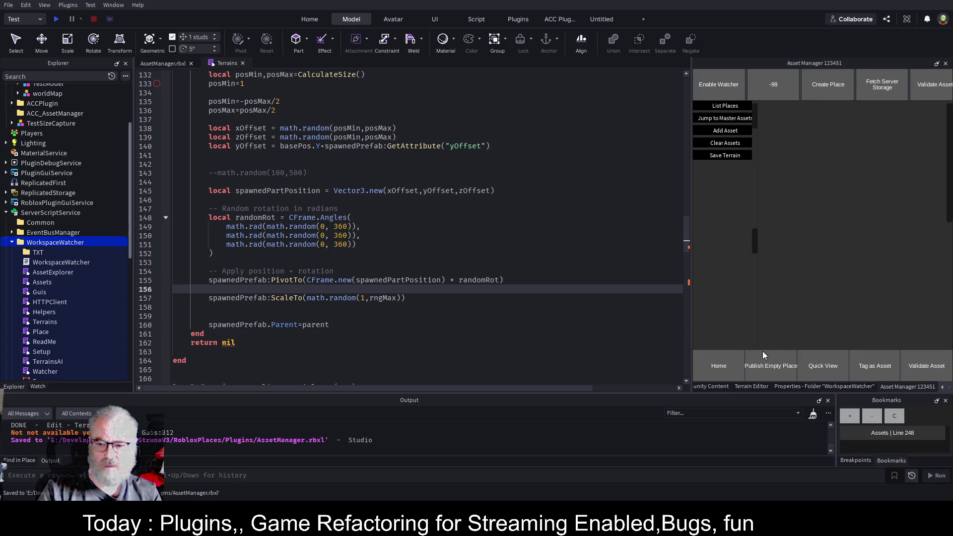
{"action": "key", "text": "ctrl+Tab"}
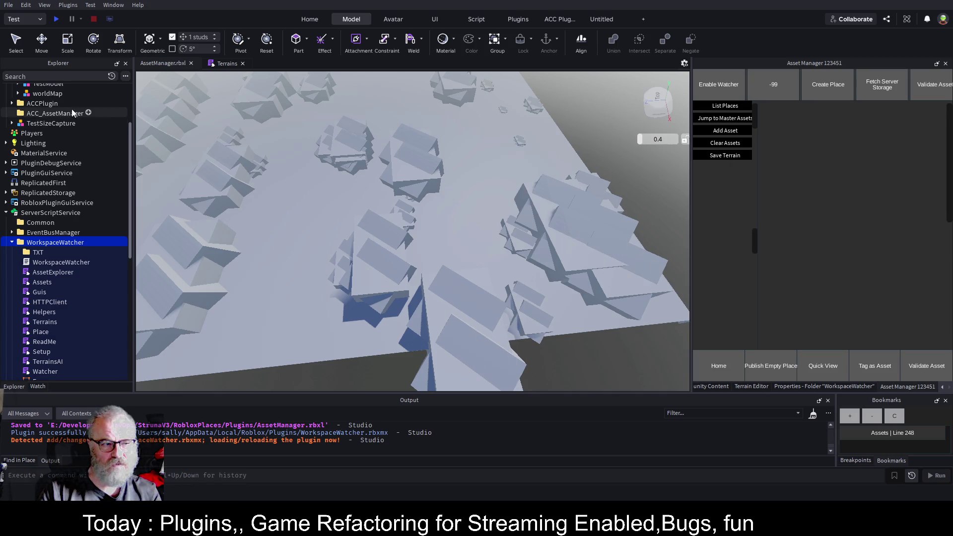
{"action": "scroll", "coordinate": [67, 149], "scroll_direction": "up", "scroll_amount": 3}
Step: Delete the old worldMap and generate a new one from the Asset Manager plugin
{"action": "left_click", "coordinate": [50, 179]}
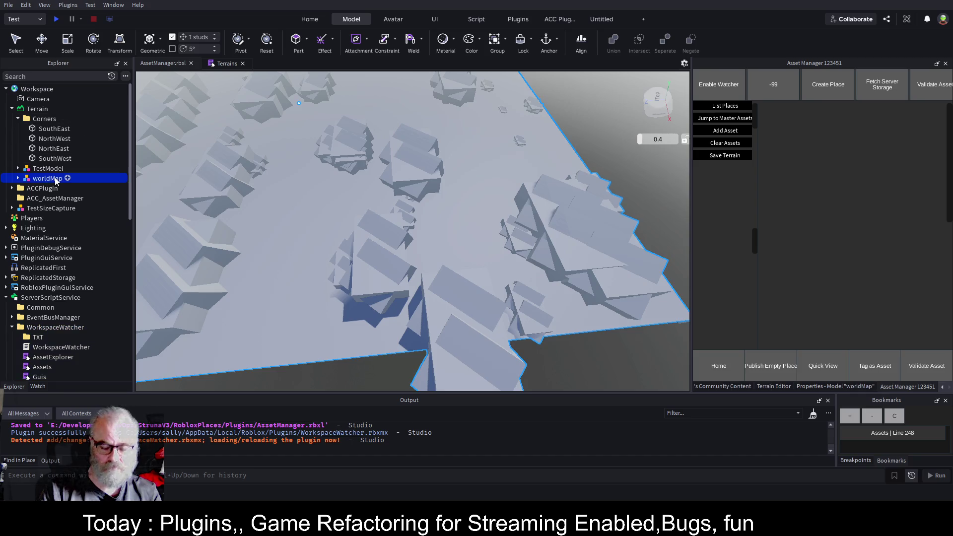
{"action": "key", "text": "Delete"}
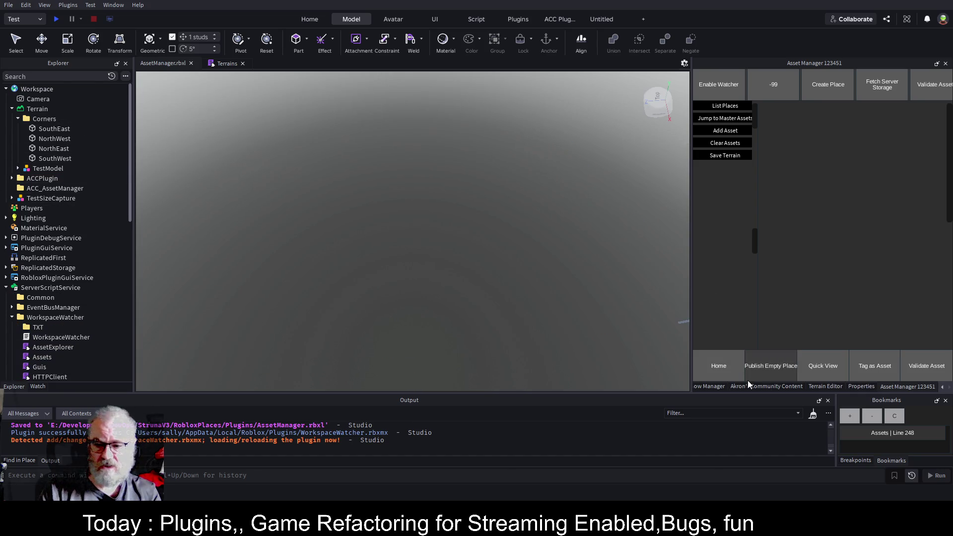
{"action": "left_click", "coordinate": [736, 158]}
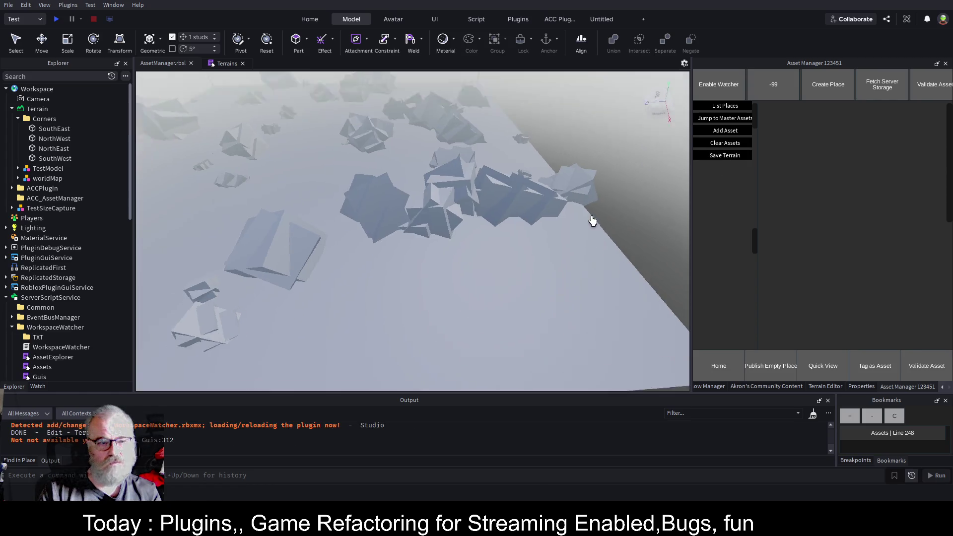
{"action": "scroll", "coordinate": [580, 219], "scroll_direction": "up", "scroll_amount": 5}
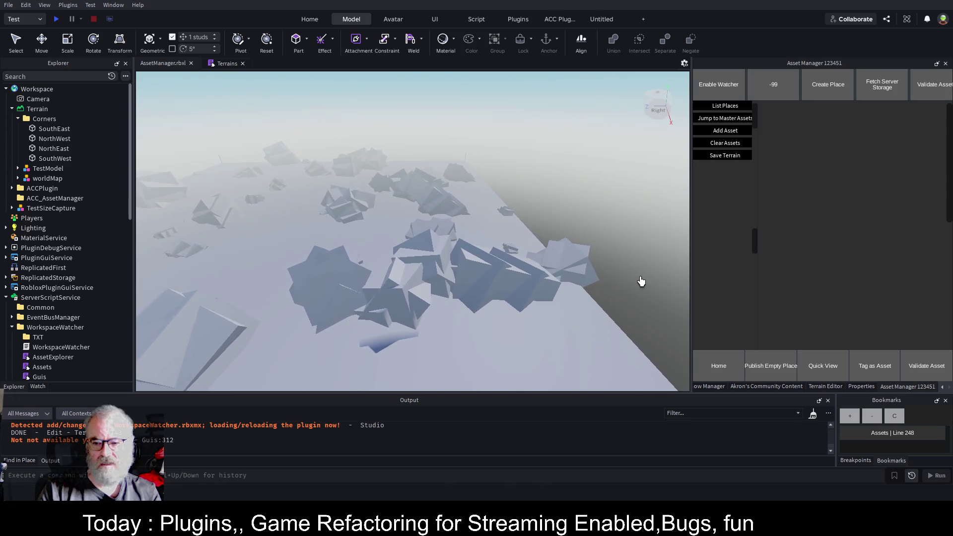
Step: Convert the worldMap parts to terrain with Akron's Community Content Convert 2 Terrain
{"action": "left_click_drag", "start_coordinate": [602, 237], "coordinate": [217, 197]}
{"action": "left_click", "coordinate": [52, 178]}
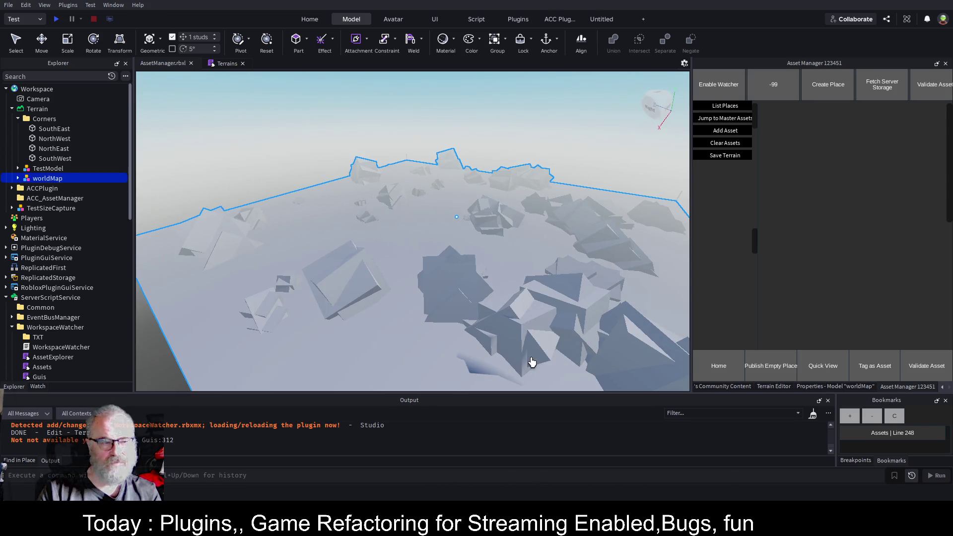
{"action": "left_click", "coordinate": [736, 386]}
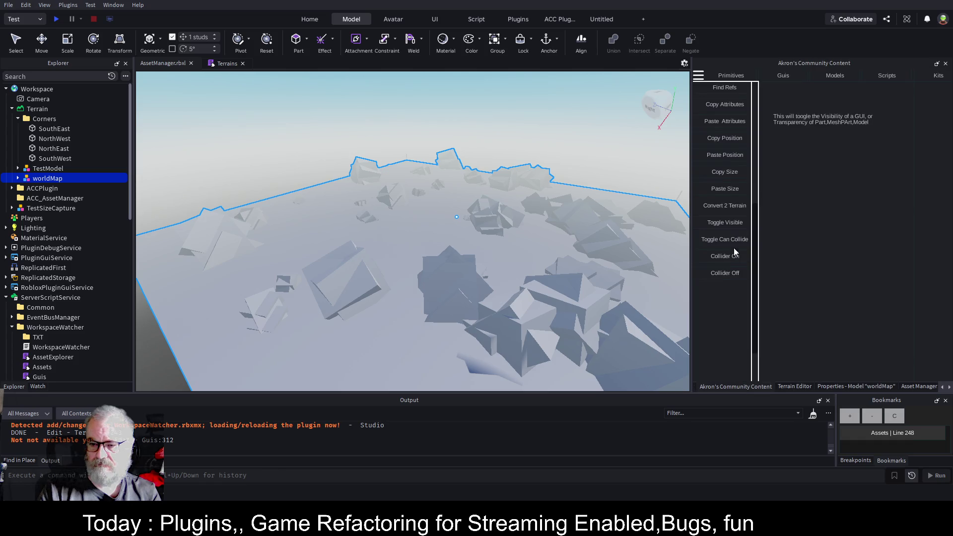
{"action": "left_click", "coordinate": [732, 207]}
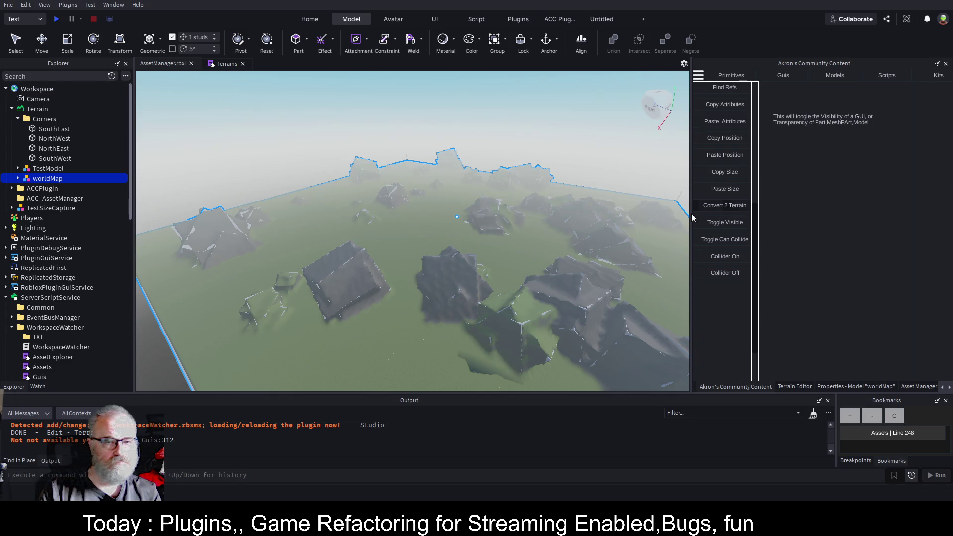
Step: Lower the worldMap model with the Move tool and start a playtest
{"action": "left_click", "coordinate": [50, 169]}
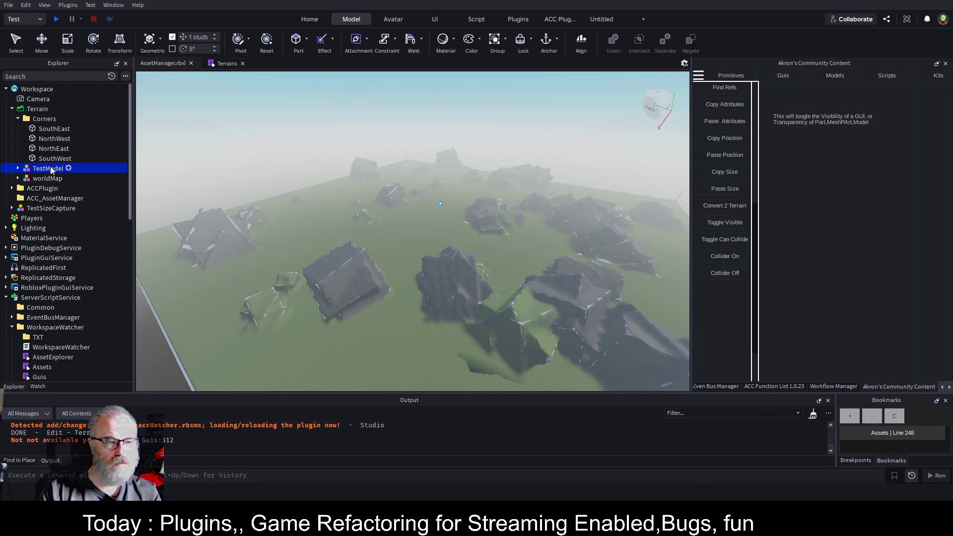
{"action": "left_click", "coordinate": [43, 188]}
{"action": "left_click", "coordinate": [55, 180]}
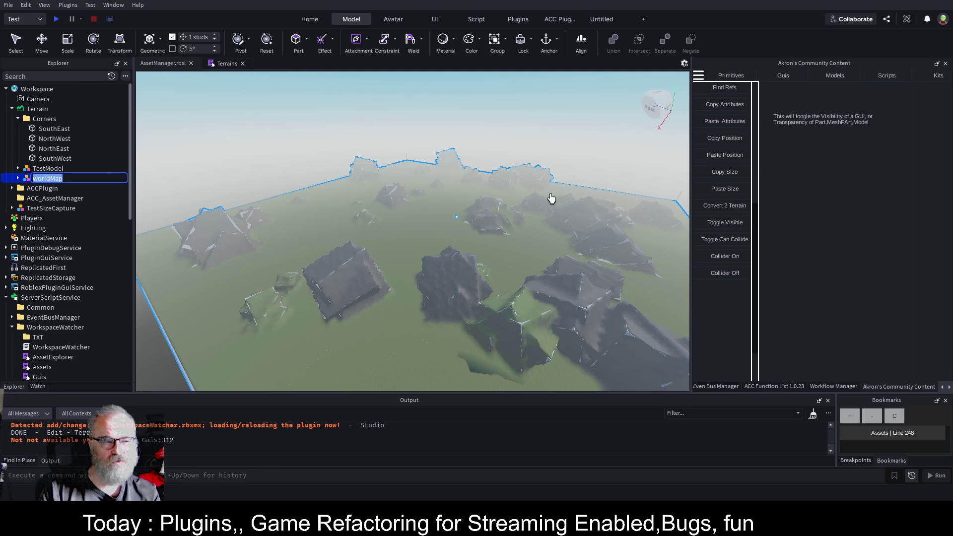
{"action": "key", "text": "ctrl+2"}
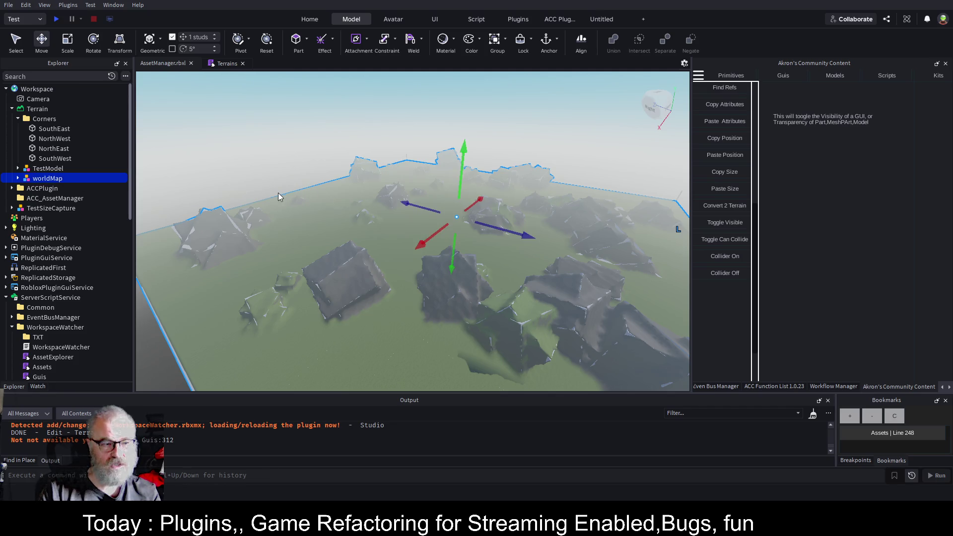
{"action": "mouse_move", "coordinate": [465, 153]}
{"action": "left_mouse_down"}
{"action": "mouse_move", "coordinate": [441, 183]}
{"action": "mouse_move", "coordinate": [437, 273]}
{"action": "left_mouse_up"}
{"action": "left_click", "coordinate": [56, 19]}
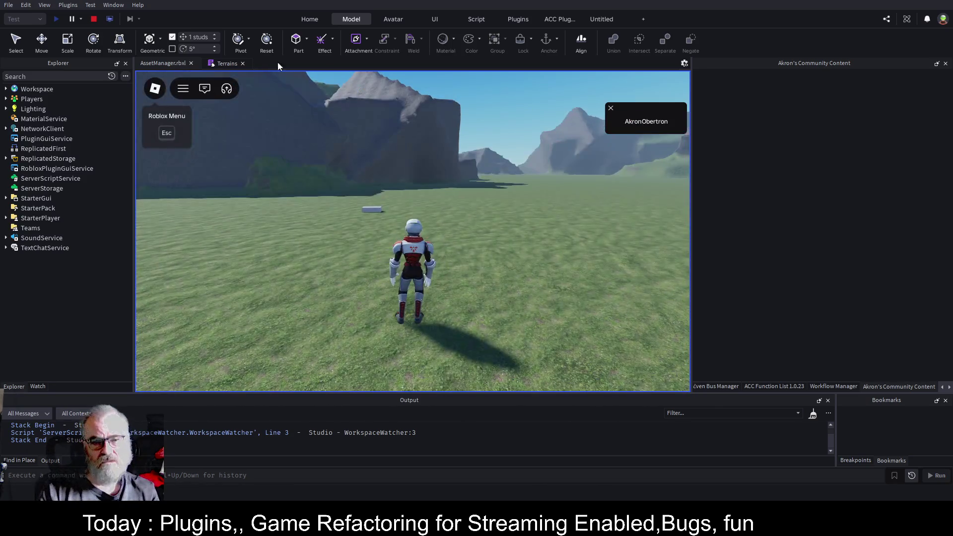
Step: Orbit the camera and run the character across the mountains and cliffs, then stop the playtest
{"action": "scroll", "coordinate": [519, 160], "scroll_direction": "down", "scroll_amount": 5}
{"action": "key", "text": "Left"}
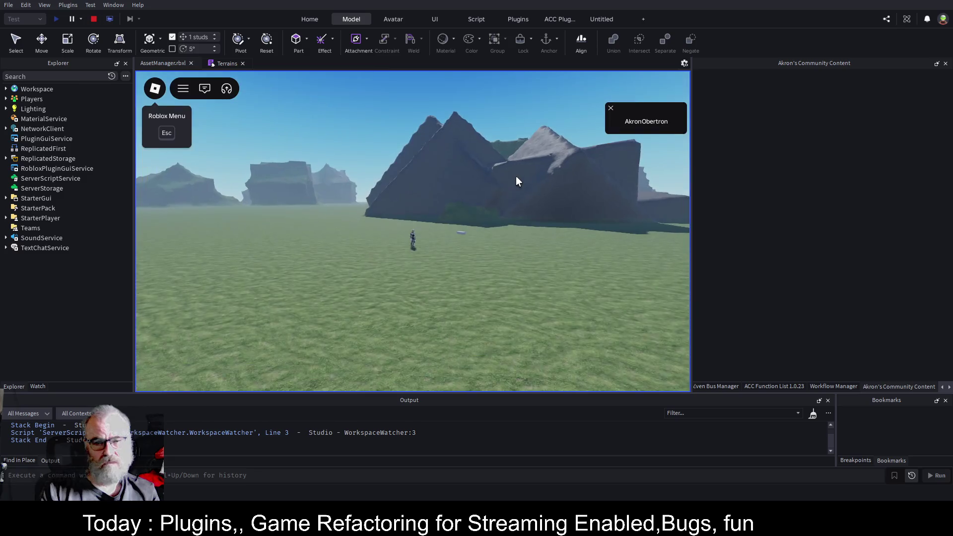
{"action": "key", "text": "Left"}
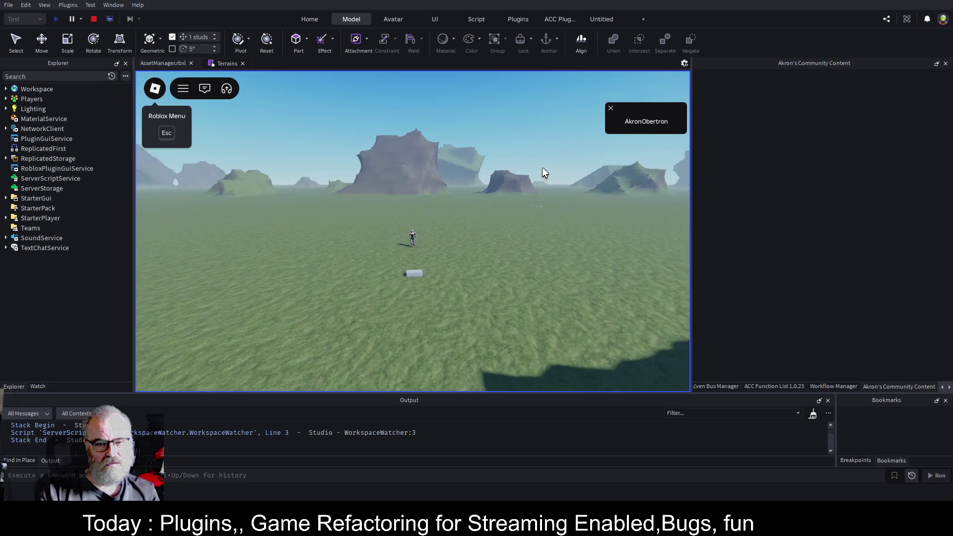
{"action": "key", "text": "Left"}
{"action": "key", "text": "Left"}
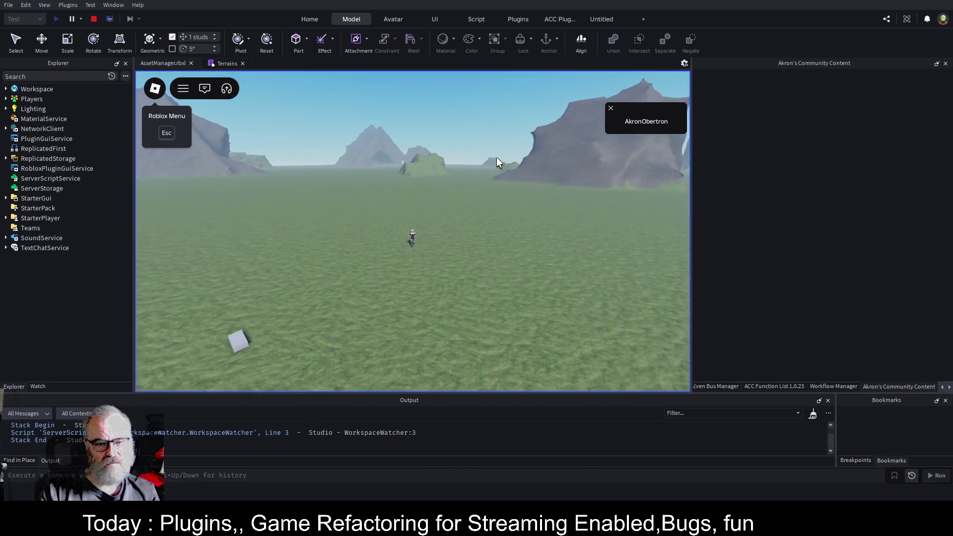
{"action": "key", "text": "Left"}
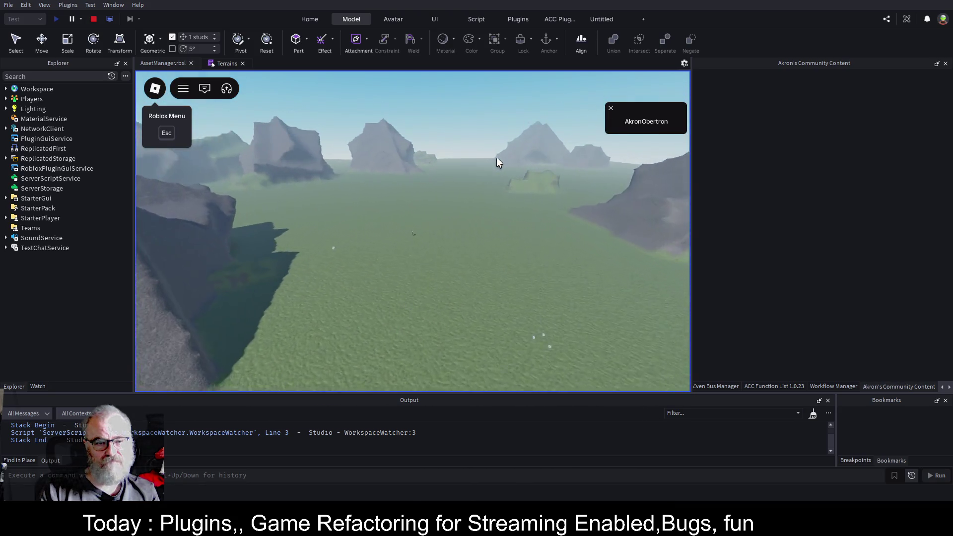
{"action": "scroll", "coordinate": [499, 157], "scroll_direction": "up", "scroll_amount": 5}
{"action": "key", "text": "Left"}
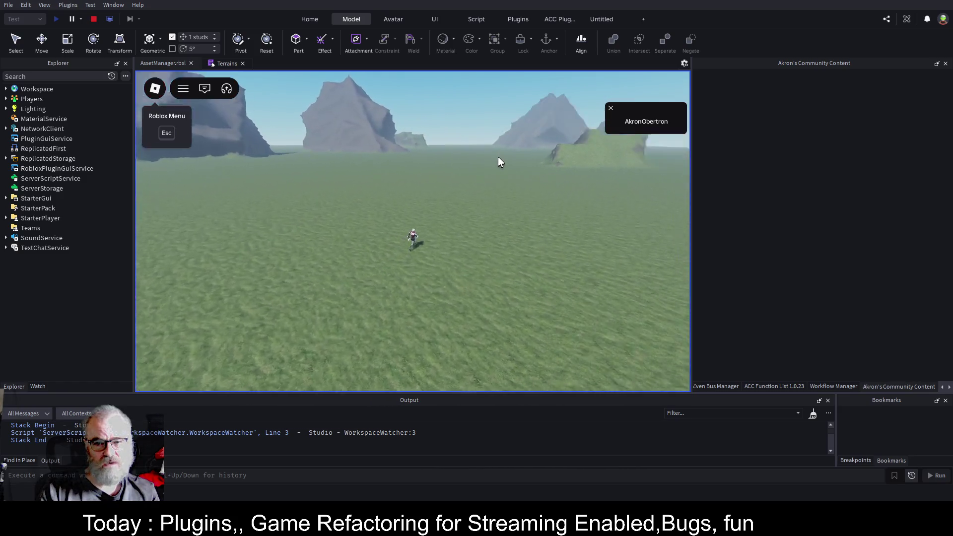
{"action": "key", "text": "Left"}
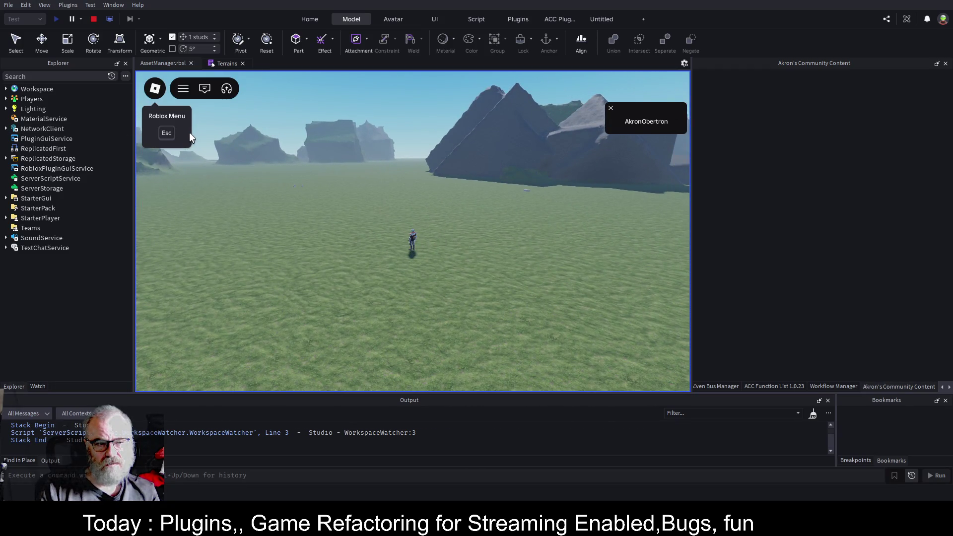
{"action": "key", "text": "Right"}
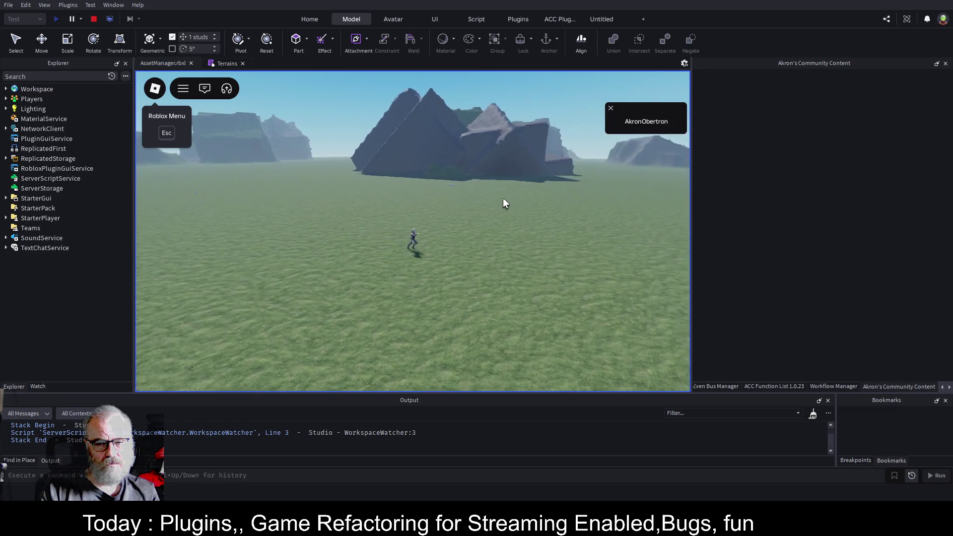
{"action": "key", "text": "Right"}
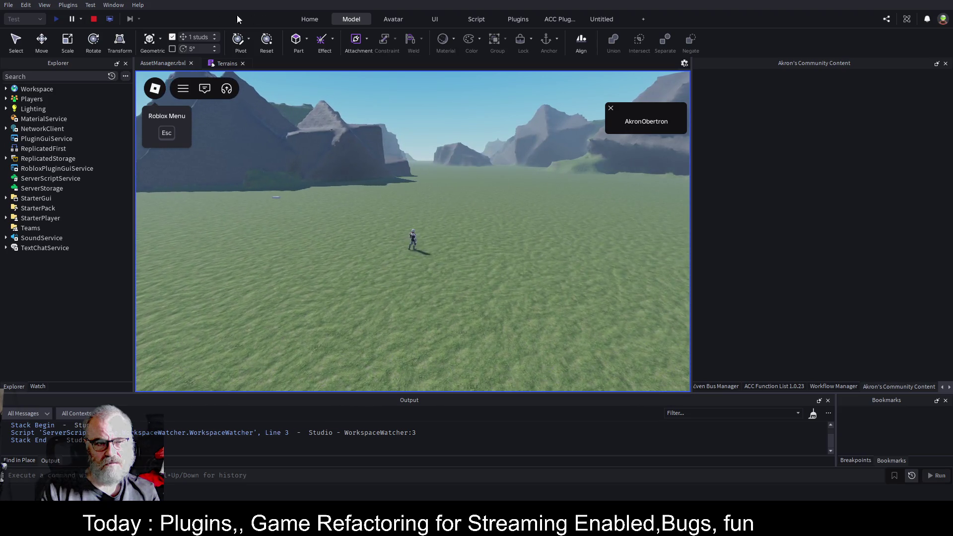
{"action": "left_click", "coordinate": [95, 19]}
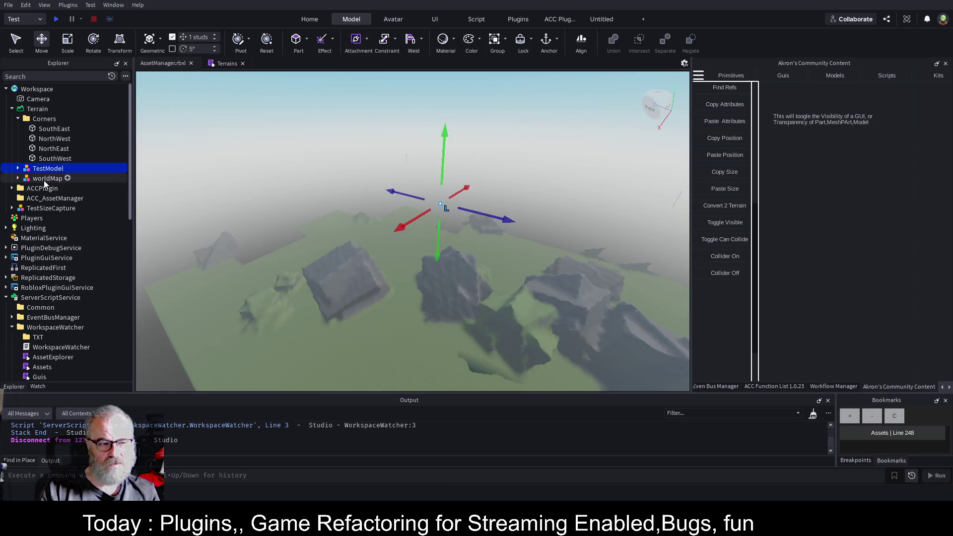
Step: Delete the worldMap, change SpawnRandomPrefabs' count on line 239 from 50 to 200, and save
{"action": "key", "text": "Delete"}
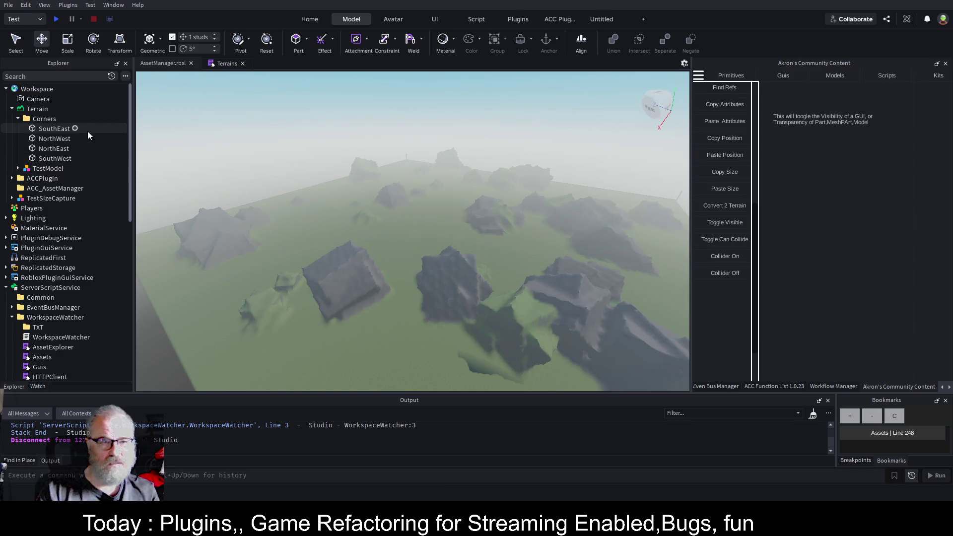
{"action": "left_click", "coordinate": [218, 64]}
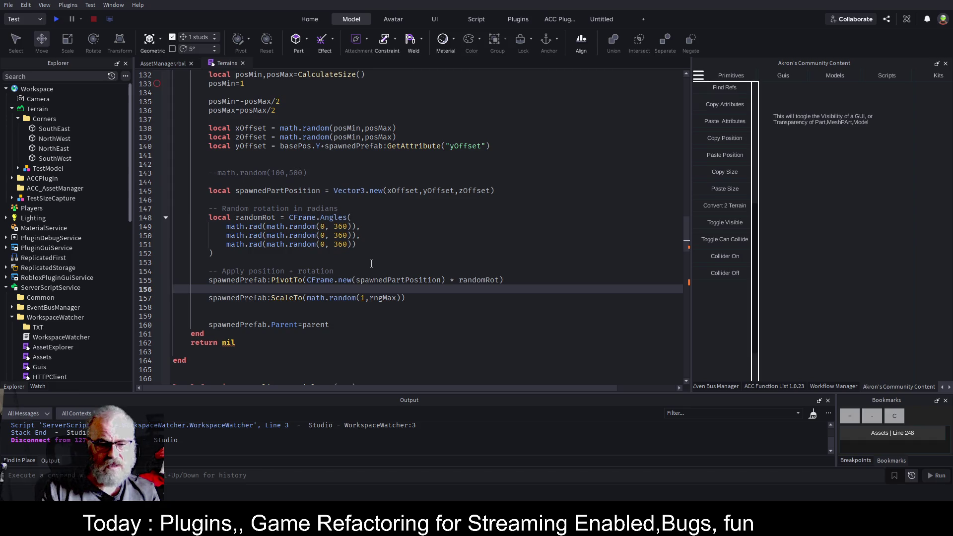
{"action": "scroll", "coordinate": [377, 278], "scroll_direction": "down", "scroll_amount": 18}
{"action": "scroll", "coordinate": [389, 305], "scroll_direction": "down", "scroll_amount": 12}
{"action": "left_click", "coordinate": [338, 227]}
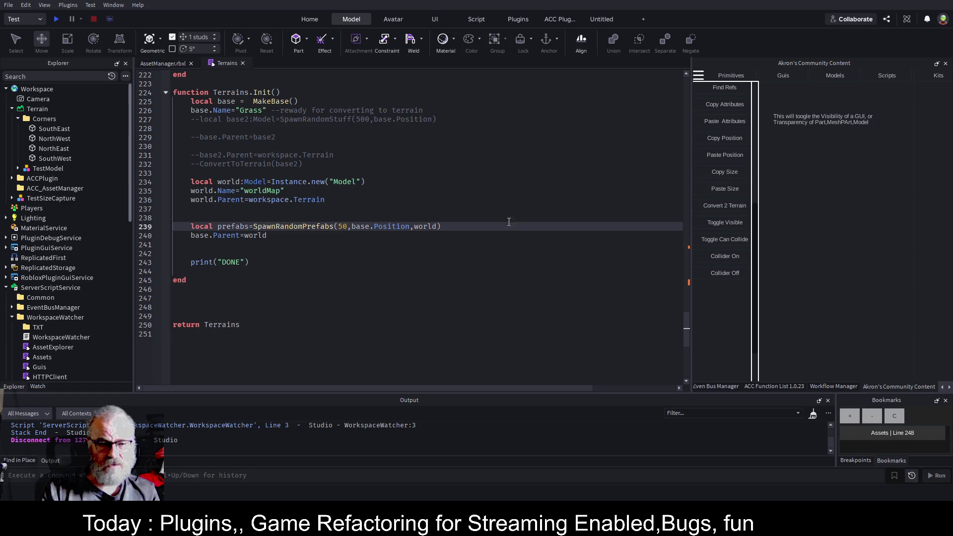
{"action": "key", "text": "Delete"}
{"action": "type", "text": "20"}
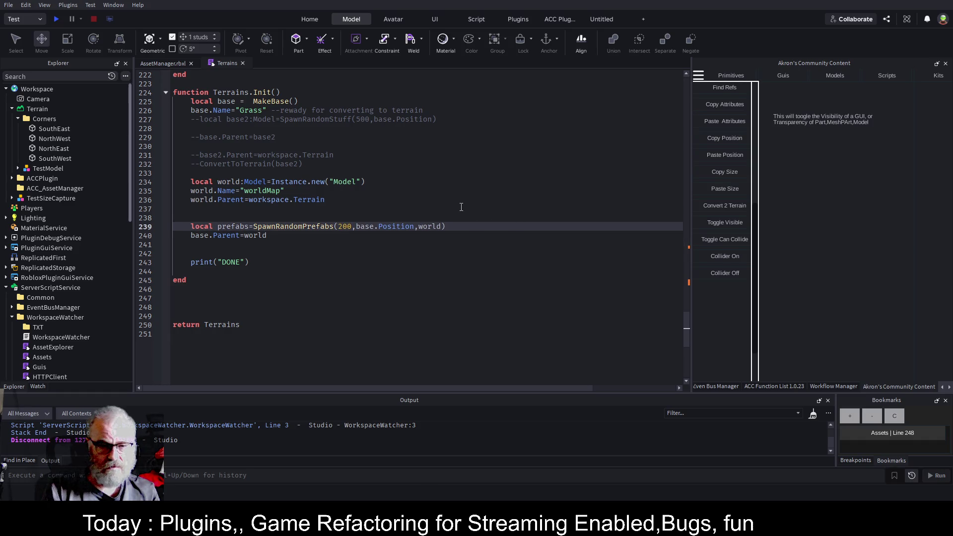
{"action": "key", "text": "ctrl+s"}
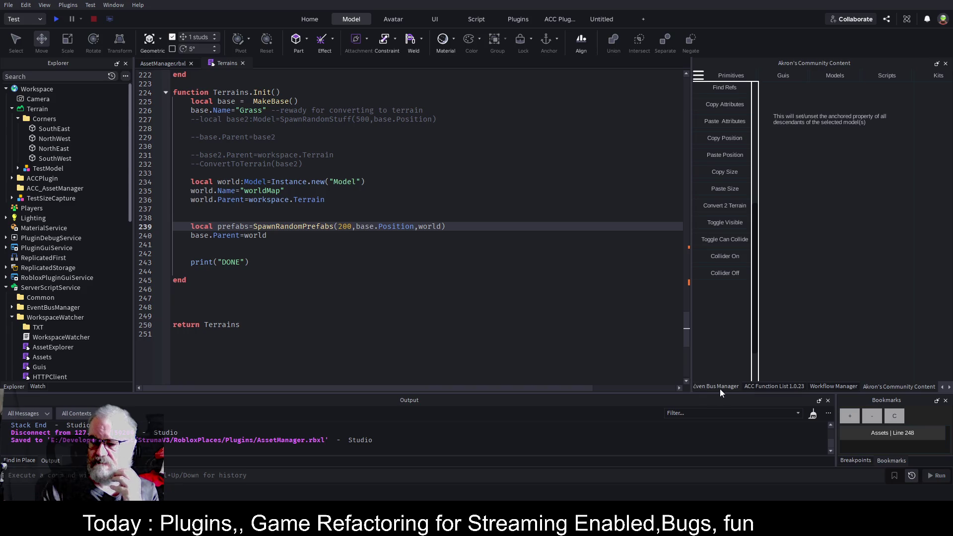
Step: Show the Asset Manager panel and return to the AssetManager.rbxl 3D view
{"action": "left_click", "coordinate": [950, 388]}
{"action": "left_click", "coordinate": [911, 386]}
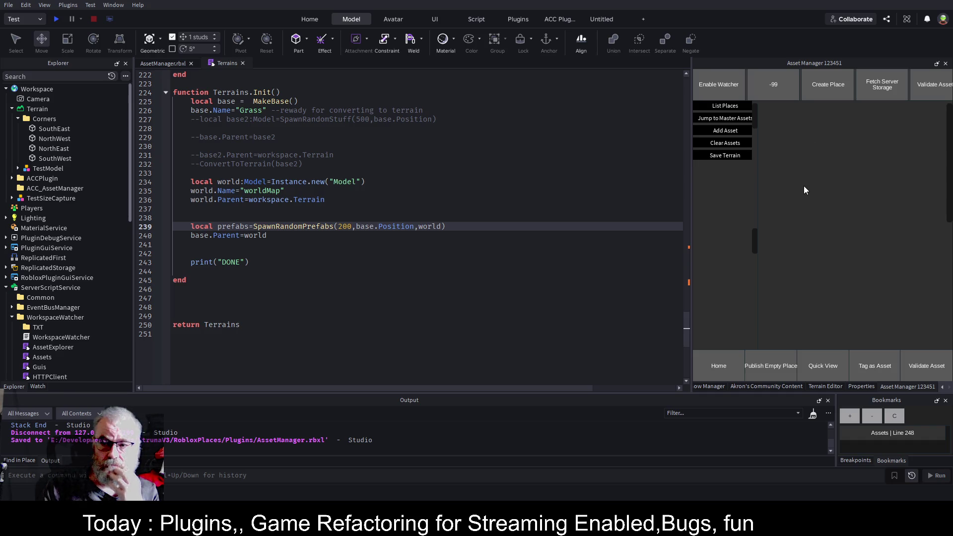
{"action": "left_click", "coordinate": [168, 63]}
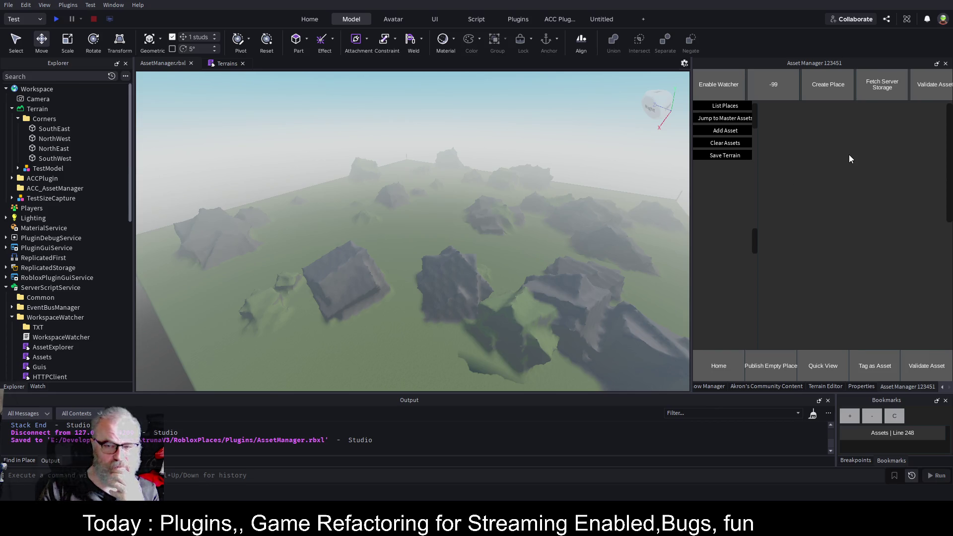
{"action": "scroll", "coordinate": [30, 261], "scroll_direction": "down", "scroll_amount": 7}
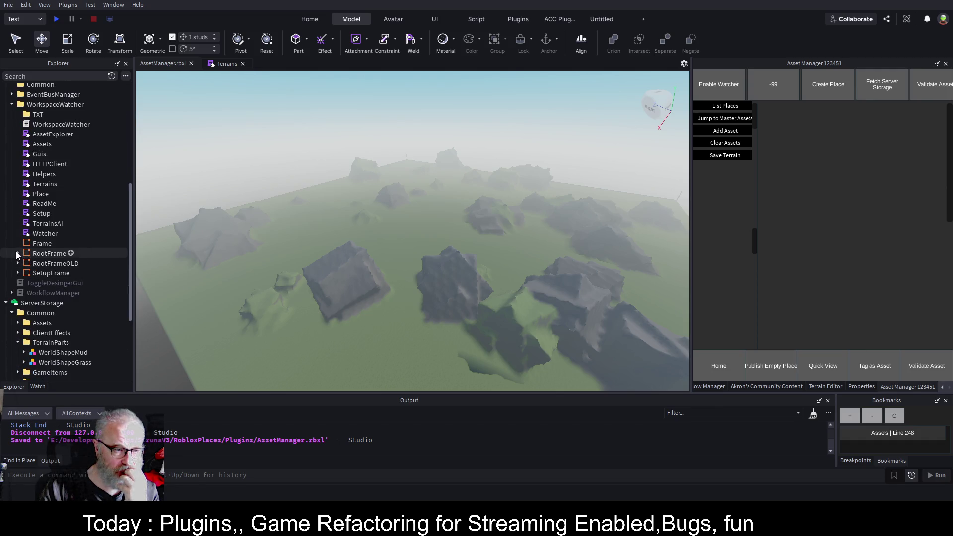
Step: Expand RootFrame > MiddleFrame > Options > Right and insert a TextBox named Amount into Right
{"action": "left_click", "coordinate": [18, 254]}
{"action": "left_click", "coordinate": [23, 283]}
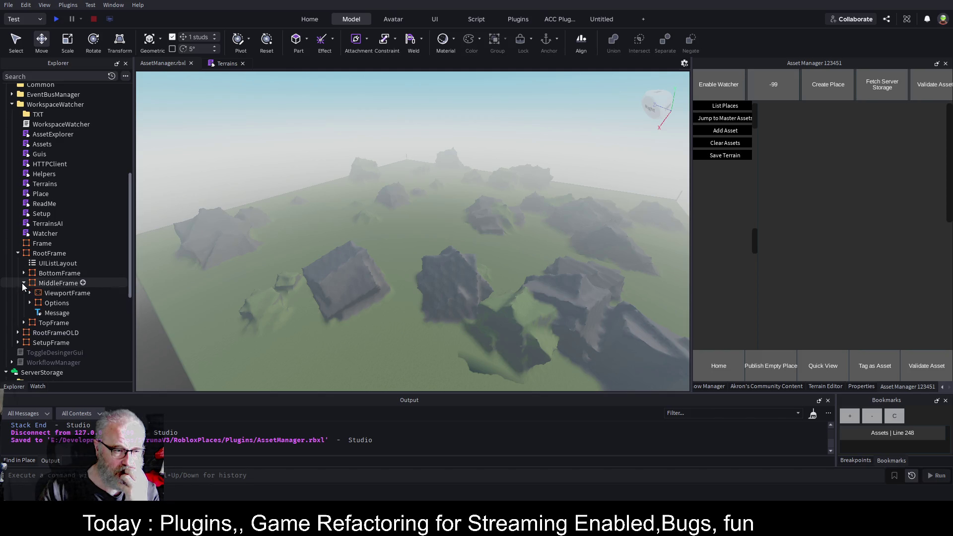
{"action": "left_click", "coordinate": [30, 303]}
{"action": "scroll", "coordinate": [33, 283], "scroll_direction": "down", "scroll_amount": 3}
{"action": "left_click", "coordinate": [36, 270]}
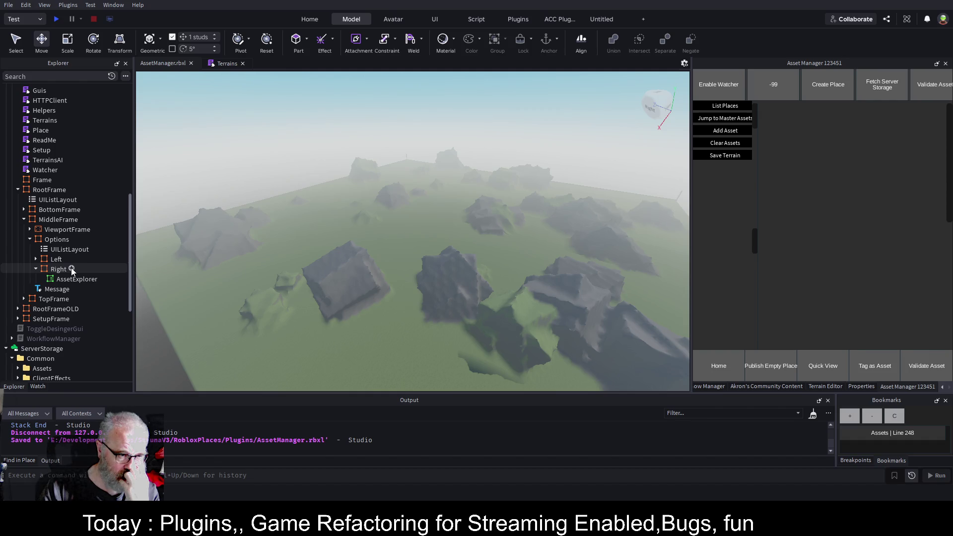
{"action": "left_click", "coordinate": [72, 270]}
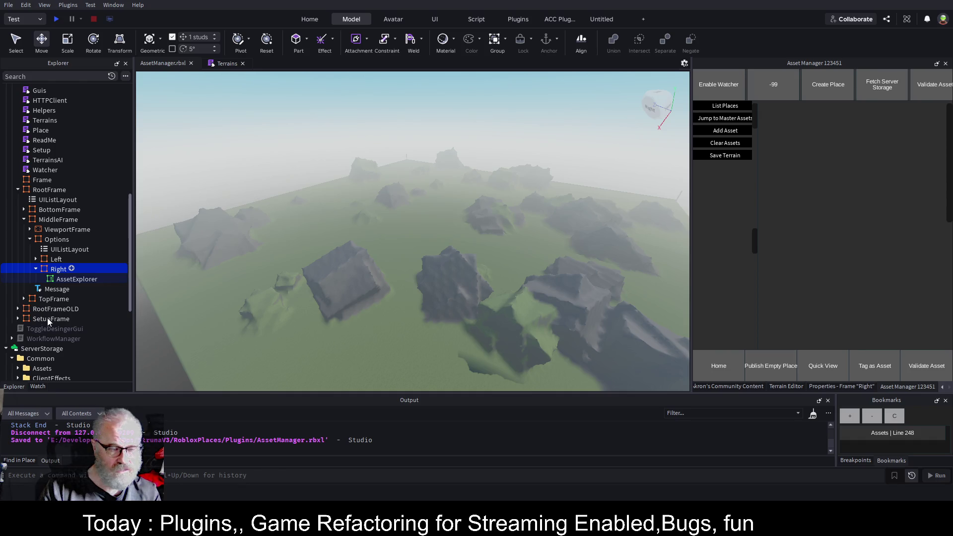
{"action": "key", "text": "ctrl+shift+v"}
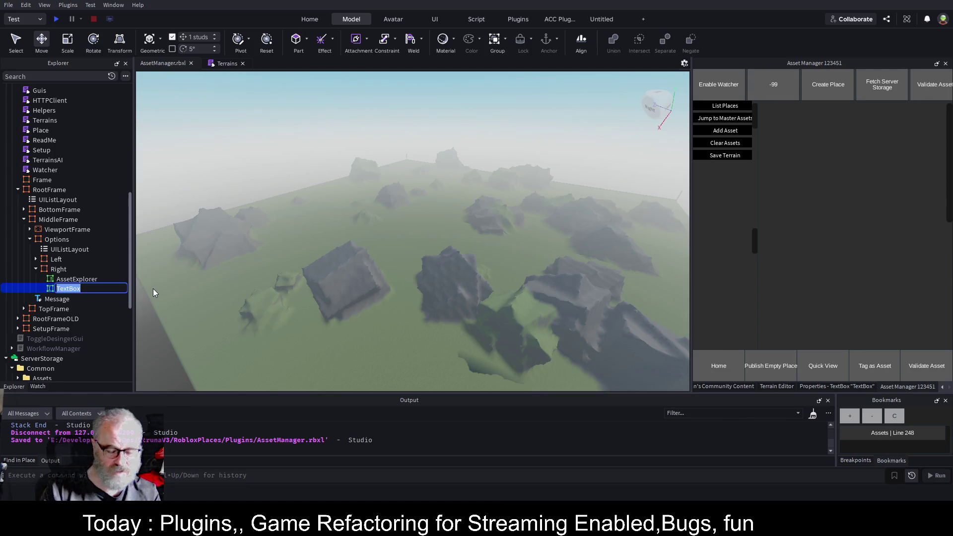
{"action": "type", "text": "Amount"}
{"action": "key", "text": "Return"}
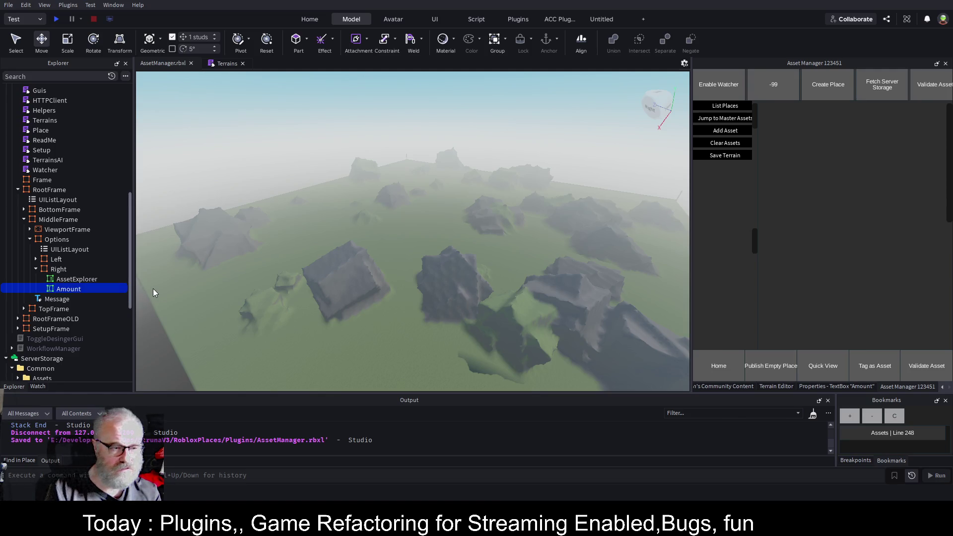
Step: Add a UIListLayout inside the Right frame and show AssetExplorer's Properties
{"action": "left_click", "coordinate": [71, 269]}
{"action": "key", "text": "ctrl+shift+v"}
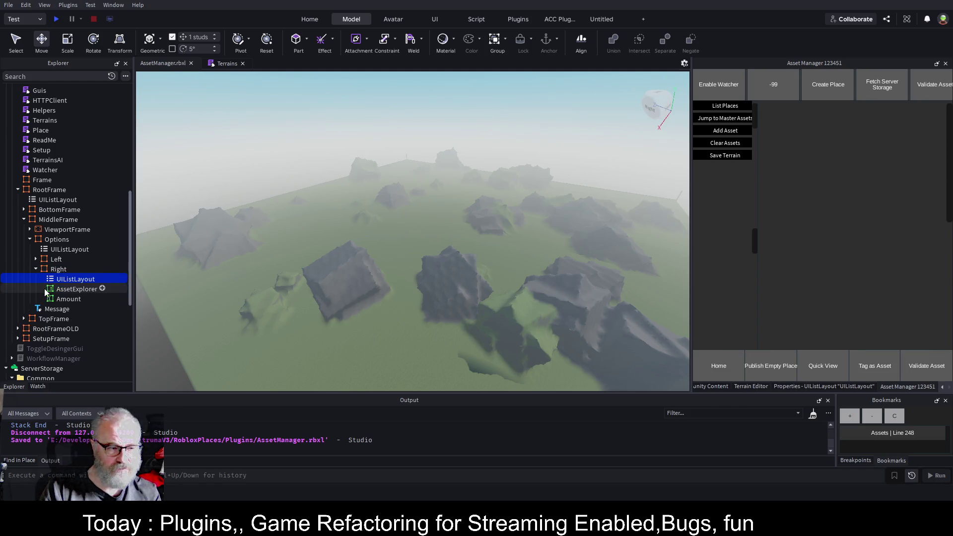
{"action": "left_click", "coordinate": [79, 290]}
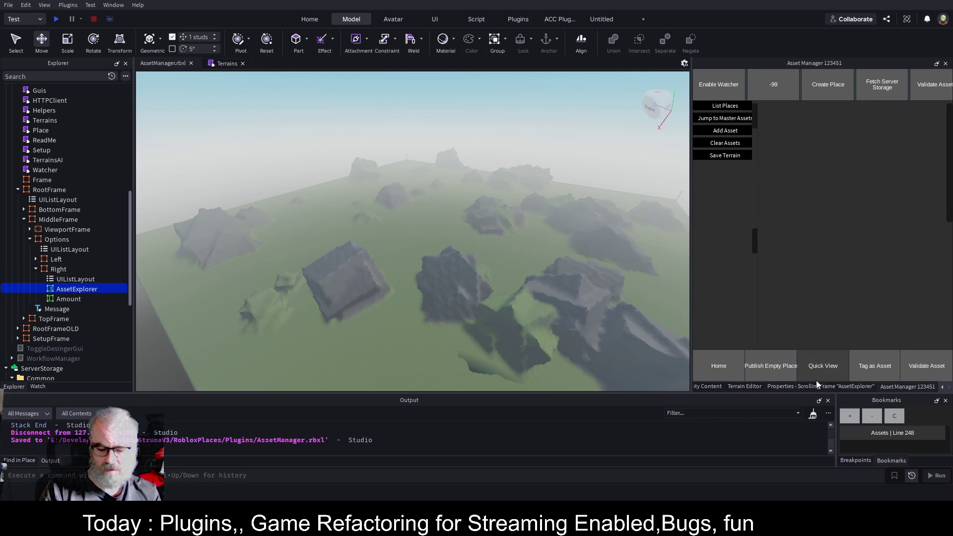
{"action": "left_click", "coordinate": [795, 386]}
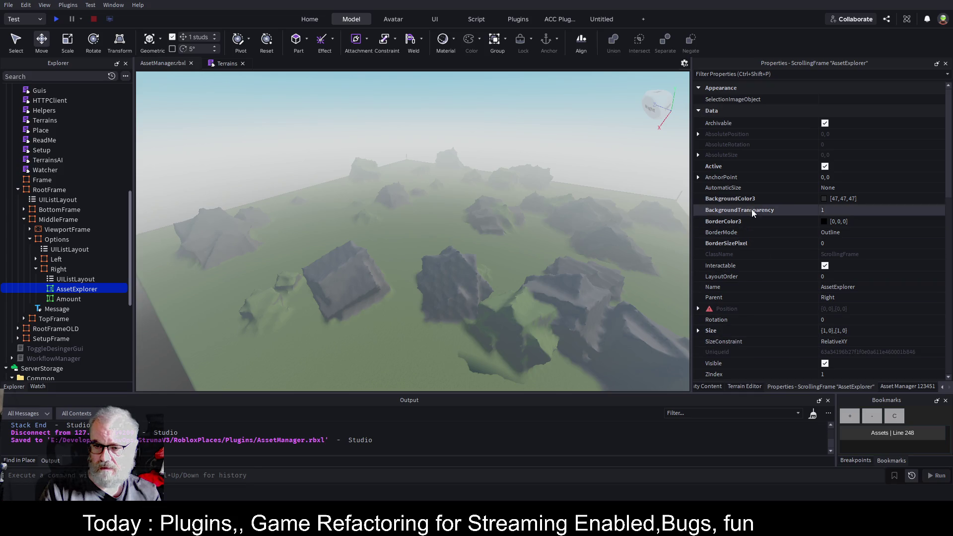
Step: Set AssetExplorer's LayoutOrder to 2 and its Size Y Scale to 0.9
{"action": "left_click", "coordinate": [840, 273]}
{"action": "type", "text": "2"}
{"action": "left_click", "coordinate": [69, 299]}
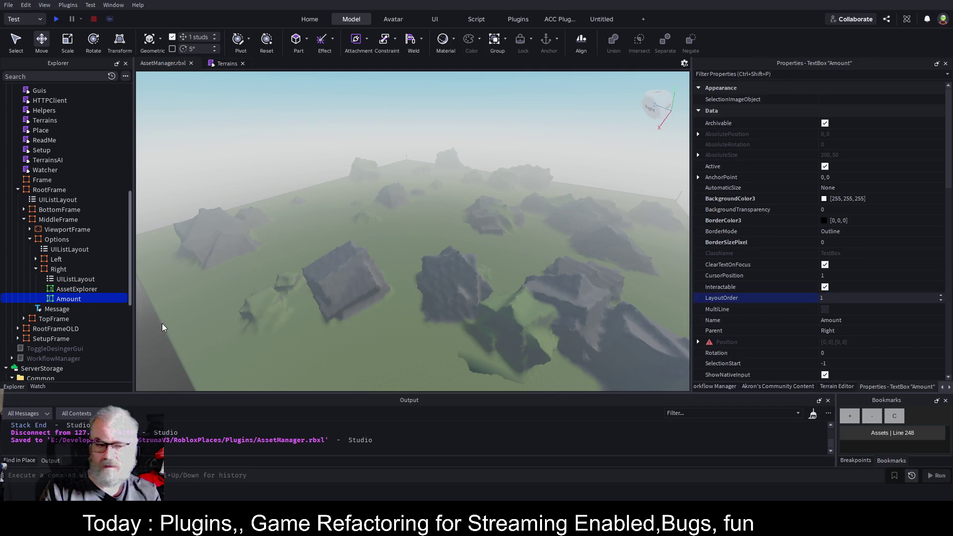
{"action": "left_click", "coordinate": [89, 290]}
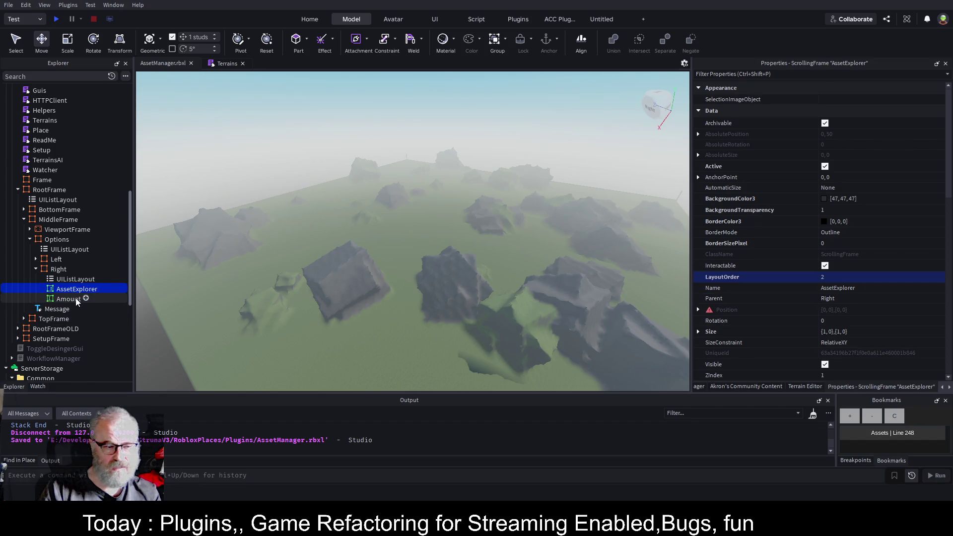
{"action": "left_click", "coordinate": [698, 332]}
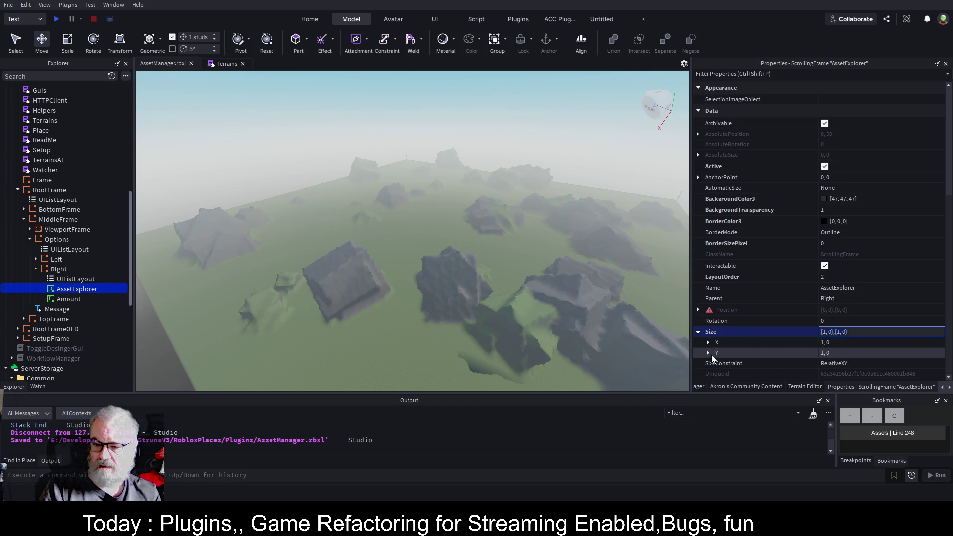
{"action": "left_click", "coordinate": [709, 353]}
{"action": "left_click", "coordinate": [860, 364]}
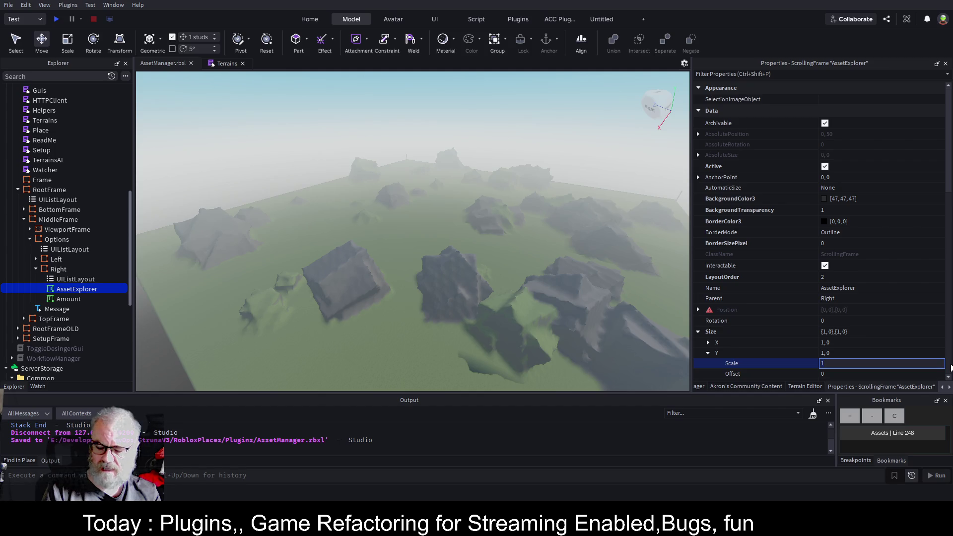
{"action": "type", "text": ".9"}
{"action": "key", "text": "Return"}
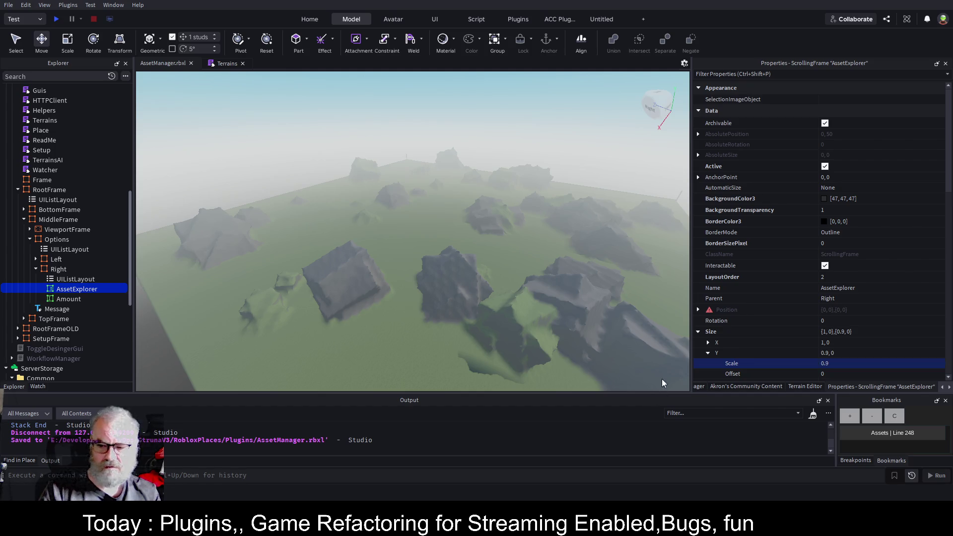
Step: Set the Amount box's height to Scale 0.1 with Offset 0
{"action": "left_click", "coordinate": [60, 299]}
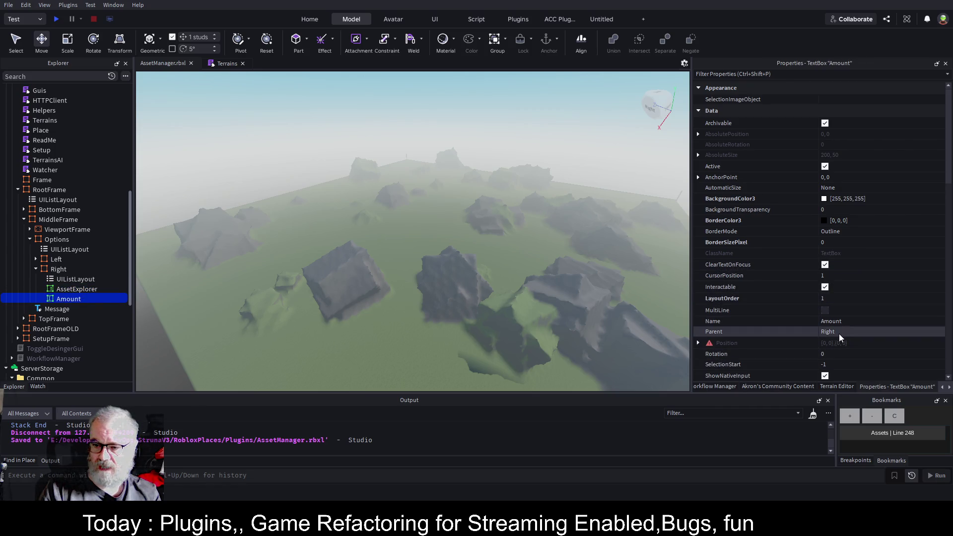
{"action": "scroll", "coordinate": [839, 334], "scroll_direction": "down", "scroll_amount": 2}
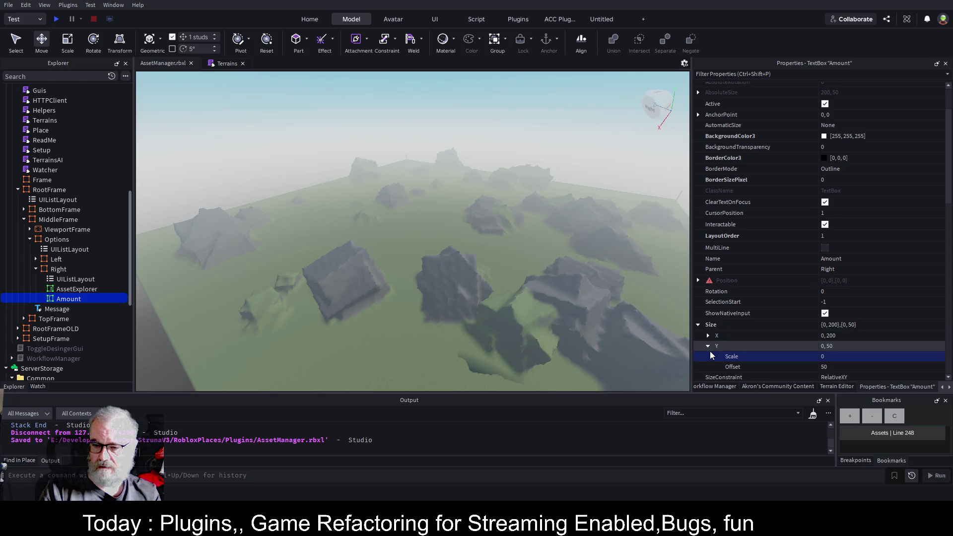
{"action": "left_click", "coordinate": [838, 369]}
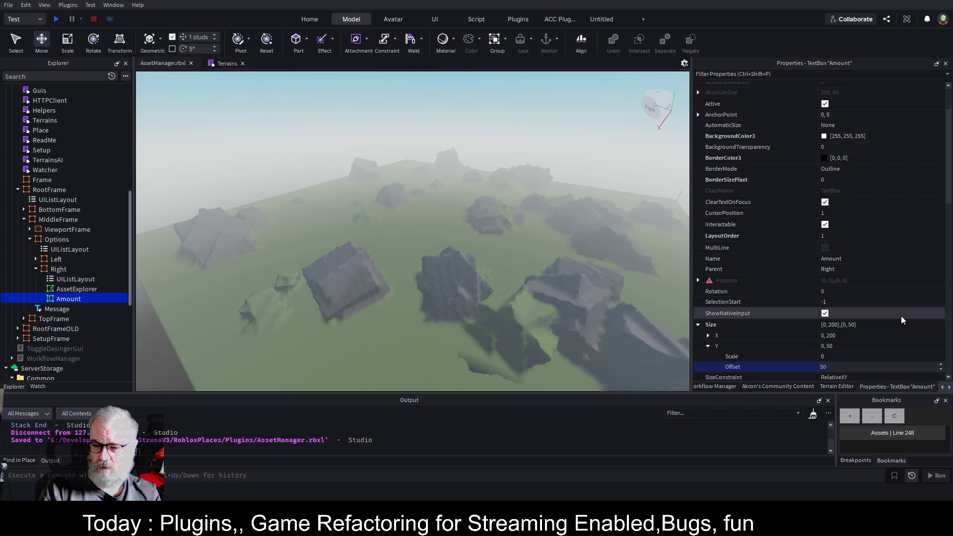
{"action": "type", "text": "0, 1"}
{"action": "key", "text": "Return"}
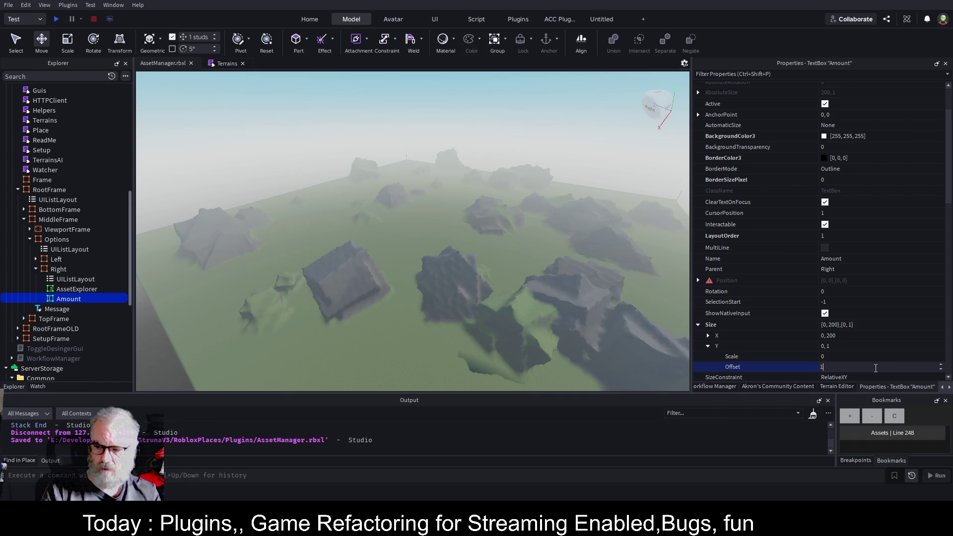
{"action": "left_click", "coordinate": [827, 366]}
{"action": "type", "text": "0"}
{"action": "key", "text": "Return"}
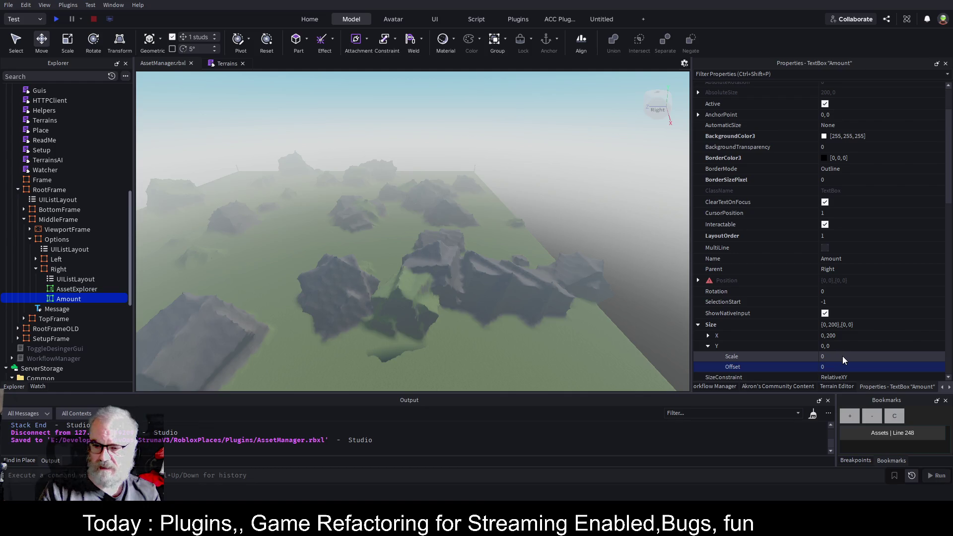
{"action": "left_click", "coordinate": [839, 358]}
{"action": "type", "text": ".1"}
{"action": "key", "text": "Return"}
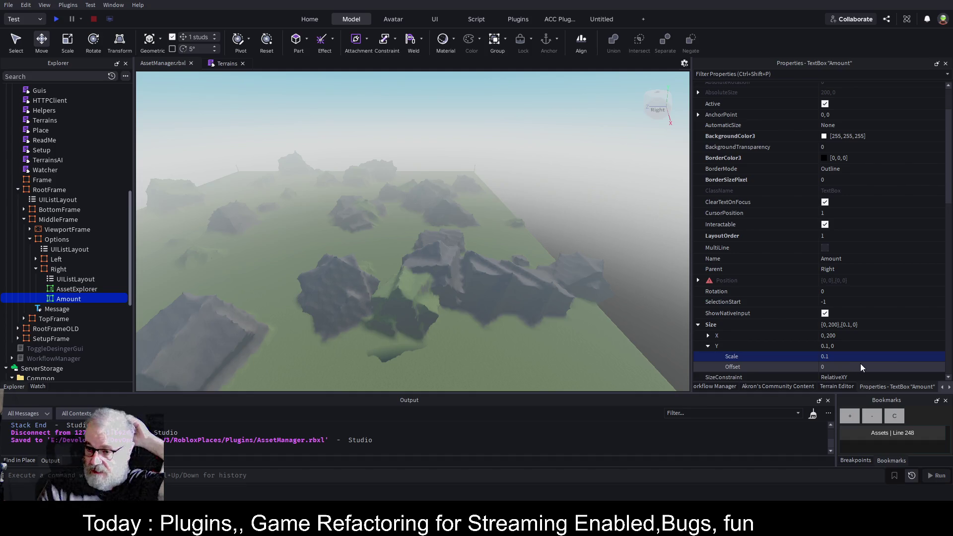
Step: Set the Amount box's width Scale to 1
{"action": "left_click", "coordinate": [708, 336]}
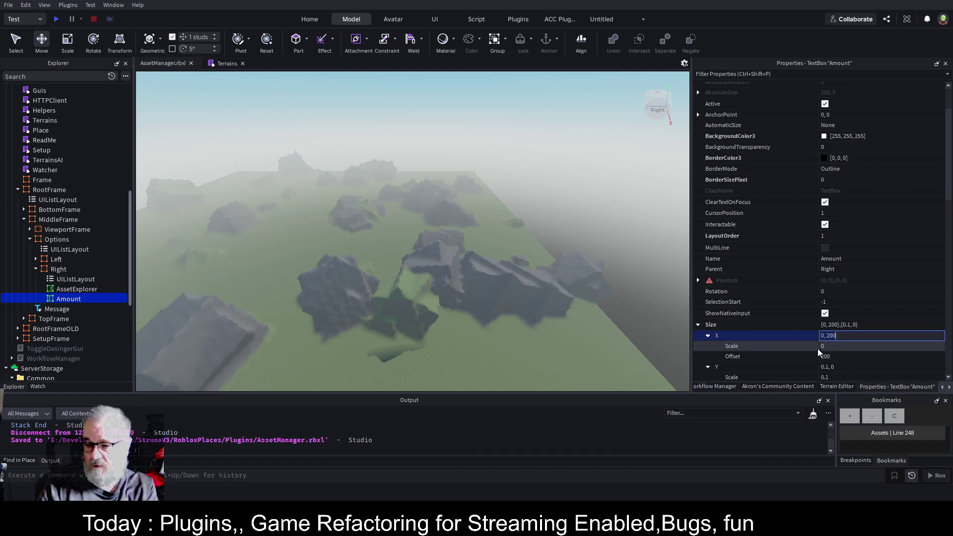
{"action": "left_click", "coordinate": [844, 346]}
{"action": "type", "text": "1"}
{"action": "left_click", "coordinate": [841, 355]}
Step: Set the Amount width Offset to 0 and re-save the WorkspaceWatcher plugin
{"action": "type", "text": "0"}
{"action": "key", "text": "Return"}
{"action": "key", "text": "ctrl+s"}
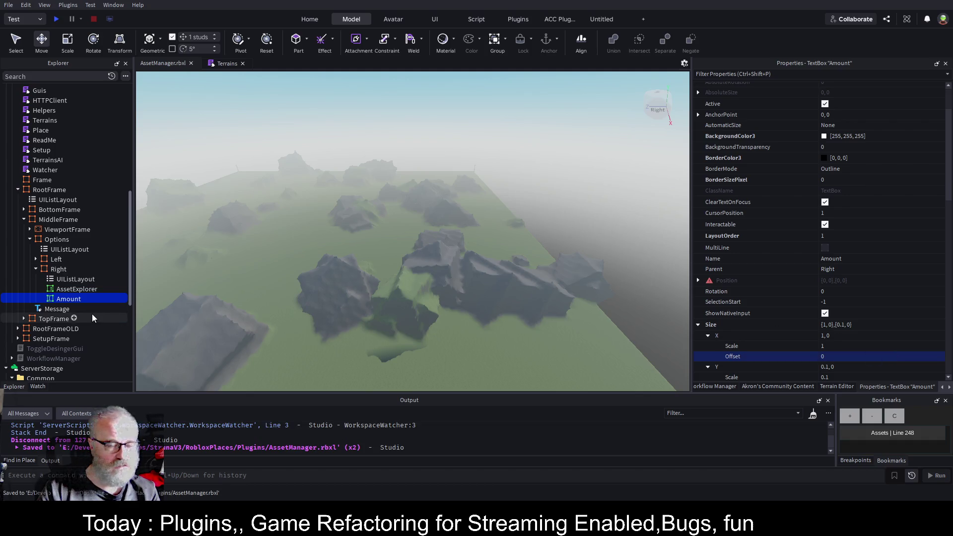
{"action": "scroll", "coordinate": [55, 174], "scroll_direction": "down", "scroll_amount": 1}
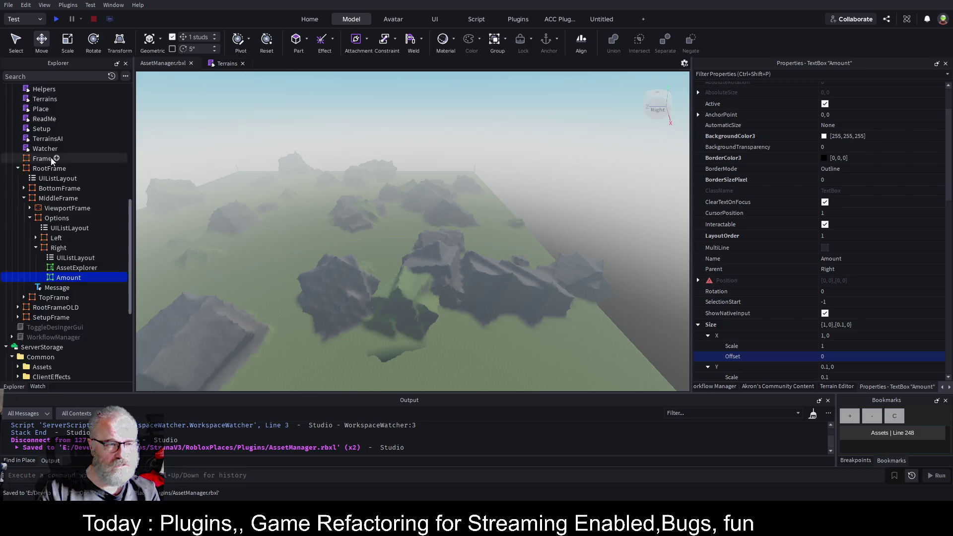
{"action": "scroll", "coordinate": [53, 155], "scroll_direction": "up", "scroll_amount": 5}
{"action": "left_click", "coordinate": [61, 147]}
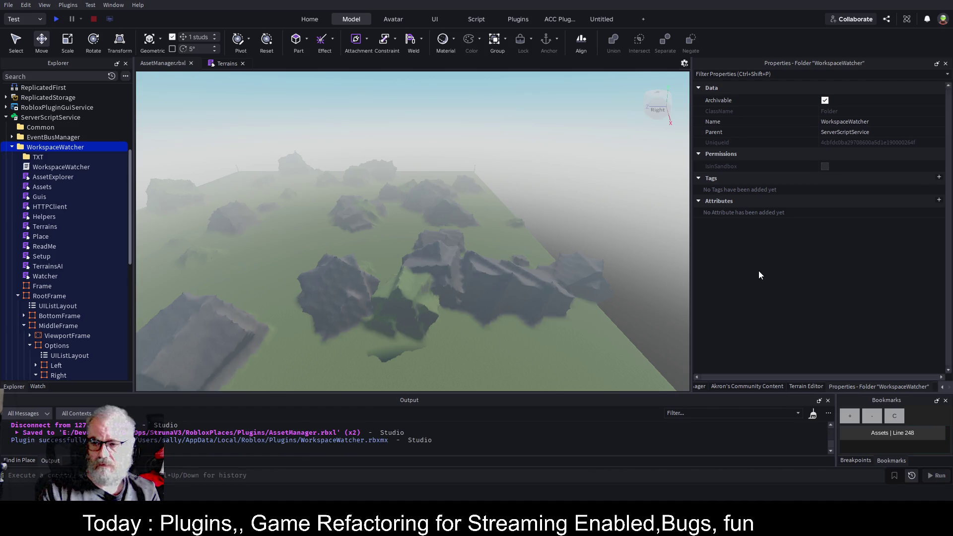
Step: Enter 121323 into the new Amount box in the Asset Manager panel
{"action": "left_click", "coordinate": [949, 388]}
{"action": "left_click", "coordinate": [922, 389]}
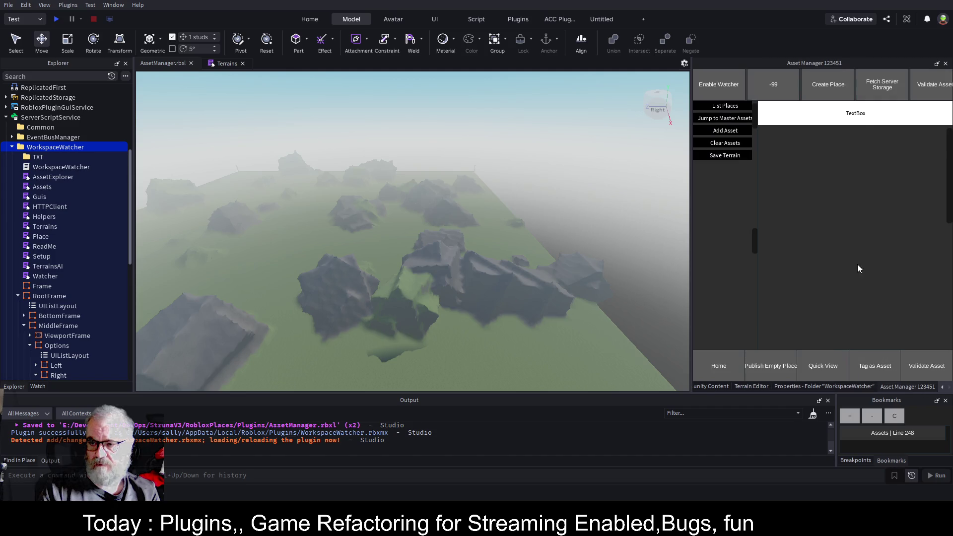
{"action": "left_click", "coordinate": [862, 119]}
{"action": "type", "text": "121323"}
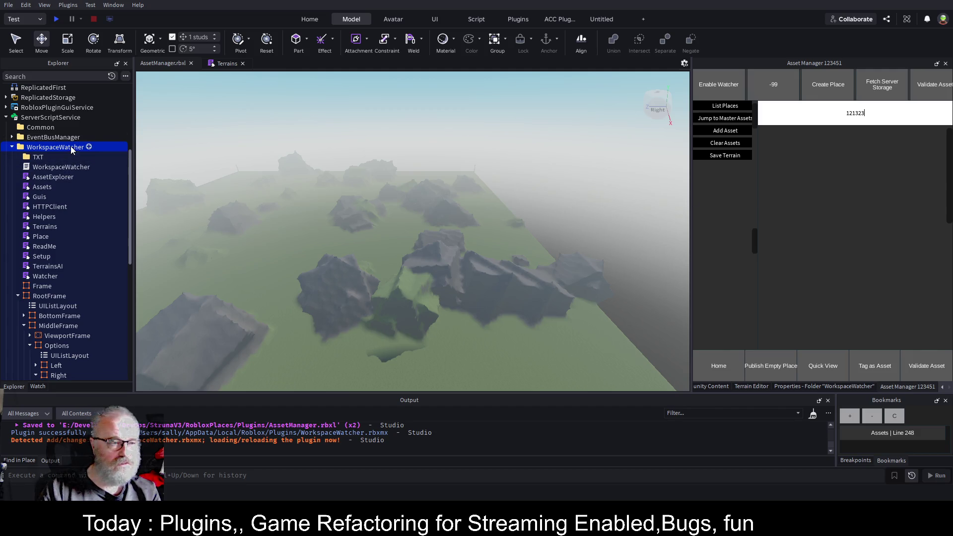
Step: Change the Terrains.Init signature on line 224 to Terrains.Init(amount:number)
{"action": "left_click", "coordinate": [230, 70]}
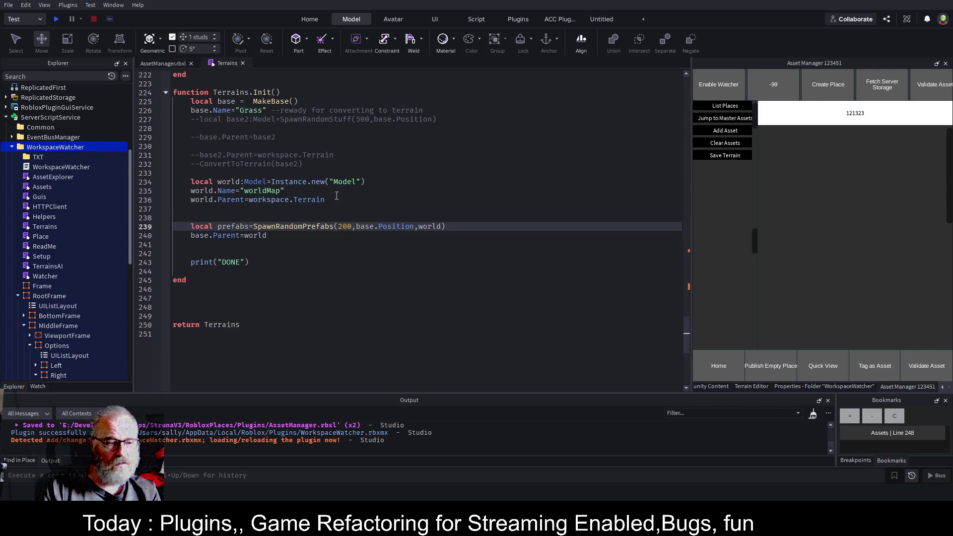
{"action": "key", "text": "Down"}
{"action": "key", "text": "Down"}
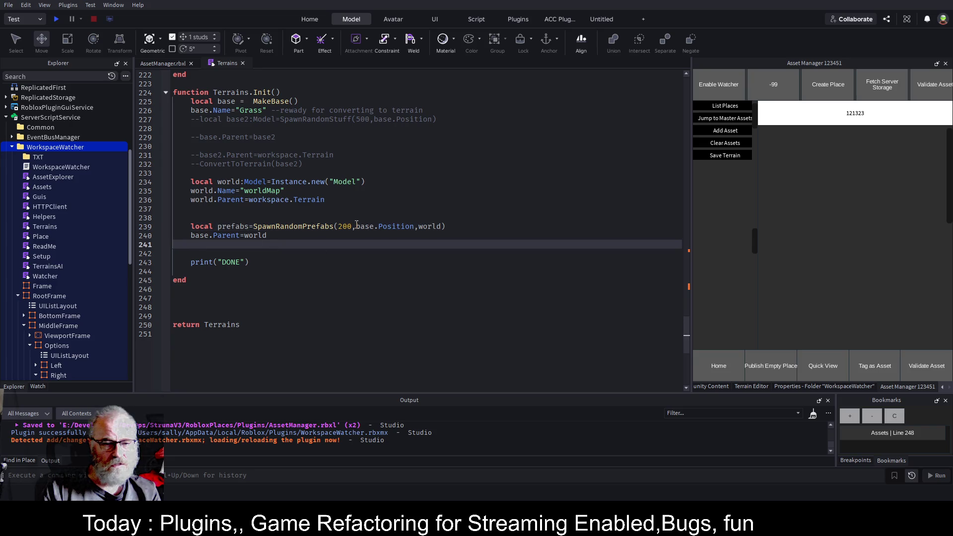
{"action": "left_click", "coordinate": [342, 227]}
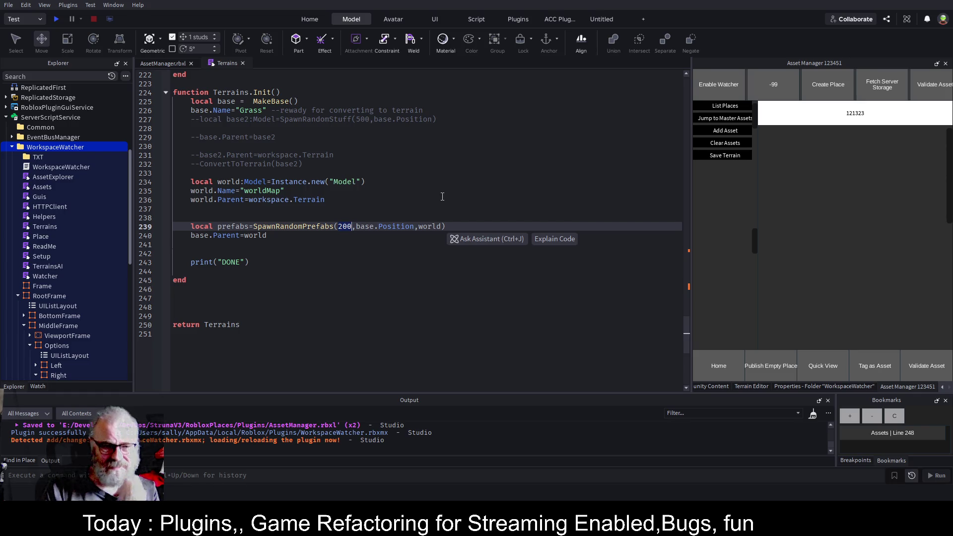
{"action": "key", "text": "Up"}
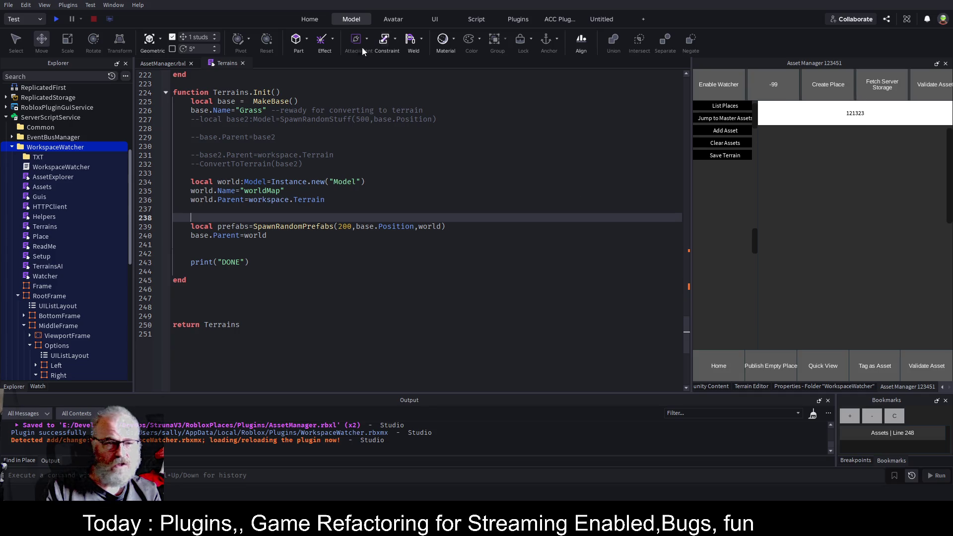
{"action": "left_click", "coordinate": [273, 93]}
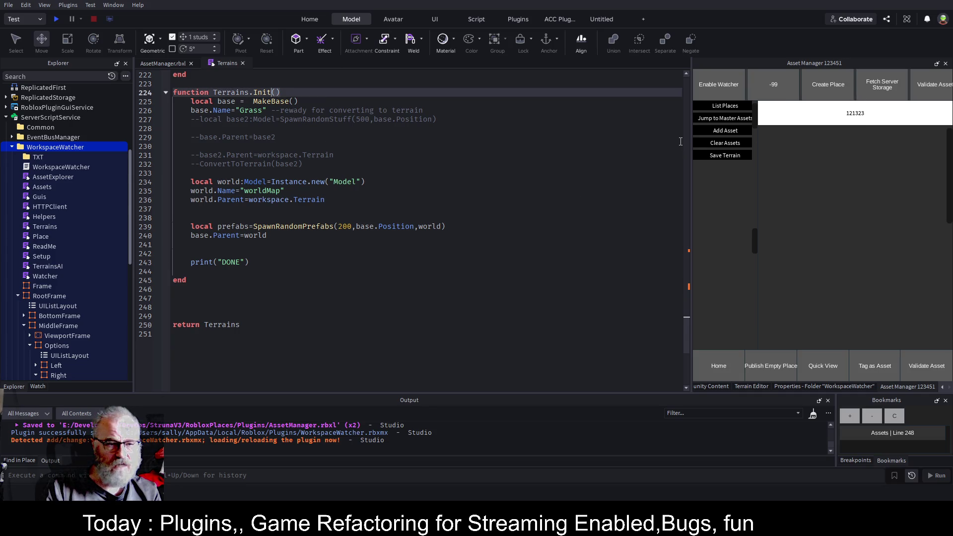
{"action": "type", "text": "amount"}
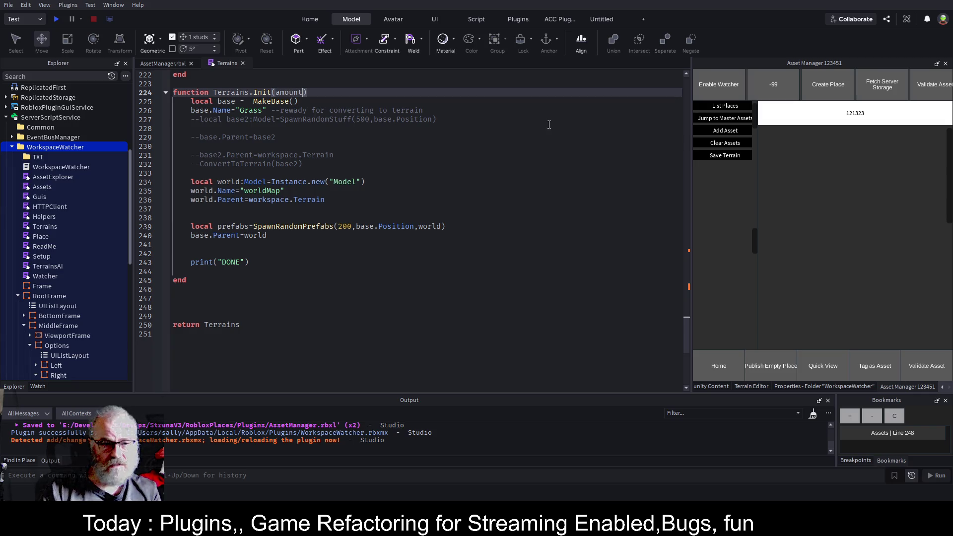
{"action": "key", "text": "ctrl+s"}
{"action": "type", "text": ":number"}
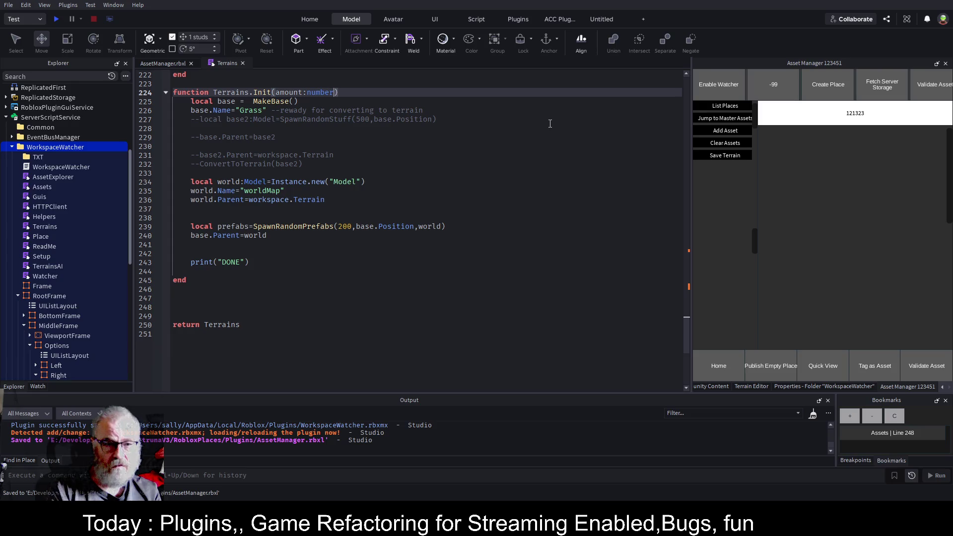
Step: Replace 200 with amount in the SpawnRandomPrefabs call on line 239 and save
{"action": "double_click", "coordinate": [286, 93]}
{"action": "key", "text": "ctrl+c"}
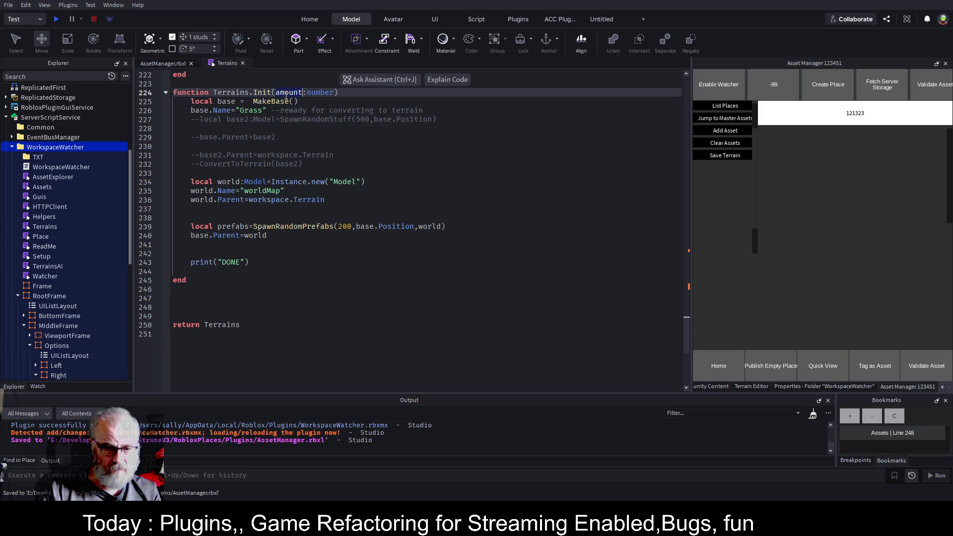
{"action": "double_click", "coordinate": [346, 227]}
{"action": "key", "text": "ctrl+v"}
{"action": "left_click", "coordinate": [356, 210]}
{"action": "key", "text": "ctrl+s"}
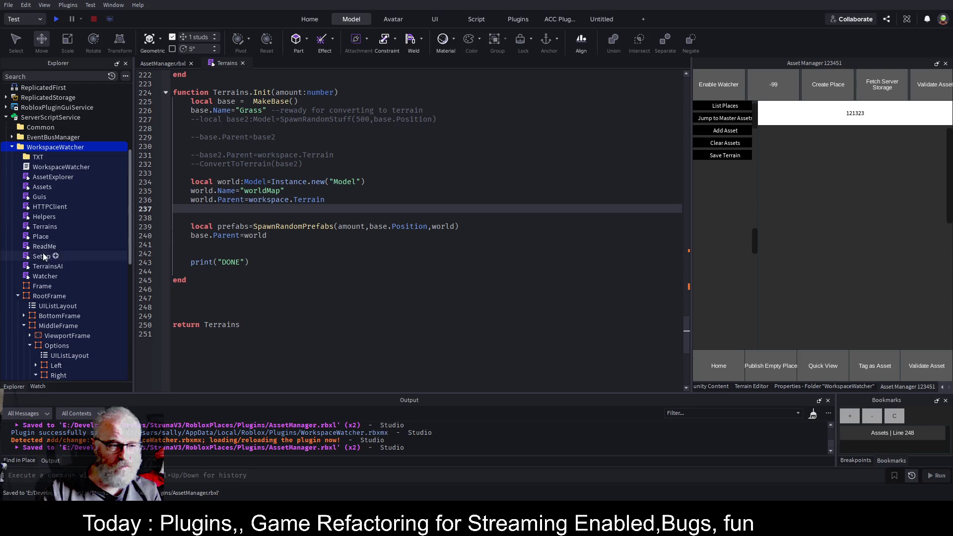
{"action": "double_click", "coordinate": [39, 197]}
{"action": "left_click", "coordinate": [380, 295]}
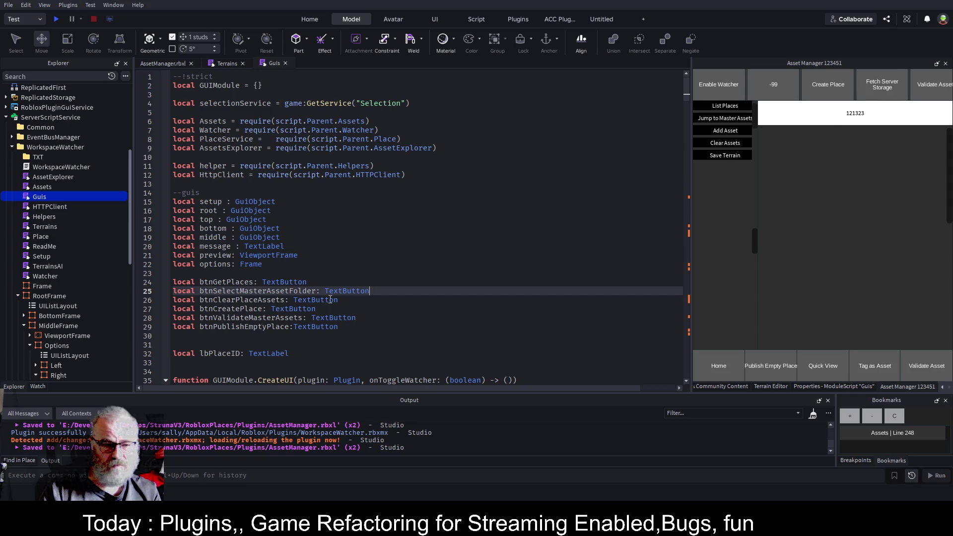
Step: Change line 310 to terrains.Init(tonumber(middle.Options.Right.Amount.Text)) and save the plugin
{"action": "scroll", "coordinate": [401, 304], "scroll_direction": "down", "scroll_amount": 20}
{"action": "scroll", "coordinate": [401, 305], "scroll_direction": "down", "scroll_amount": 20}
{"action": "scroll", "coordinate": [433, 283], "scroll_direction": "down", "scroll_amount": 20}
{"action": "scroll", "coordinate": [421, 261], "scroll_direction": "down", "scroll_amount": 6}
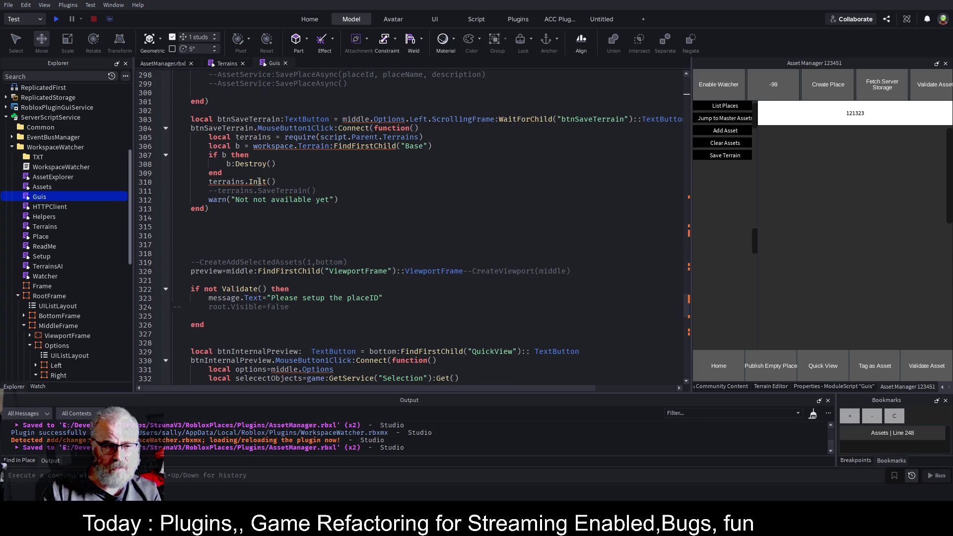
{"action": "left_click", "coordinate": [258, 182]}
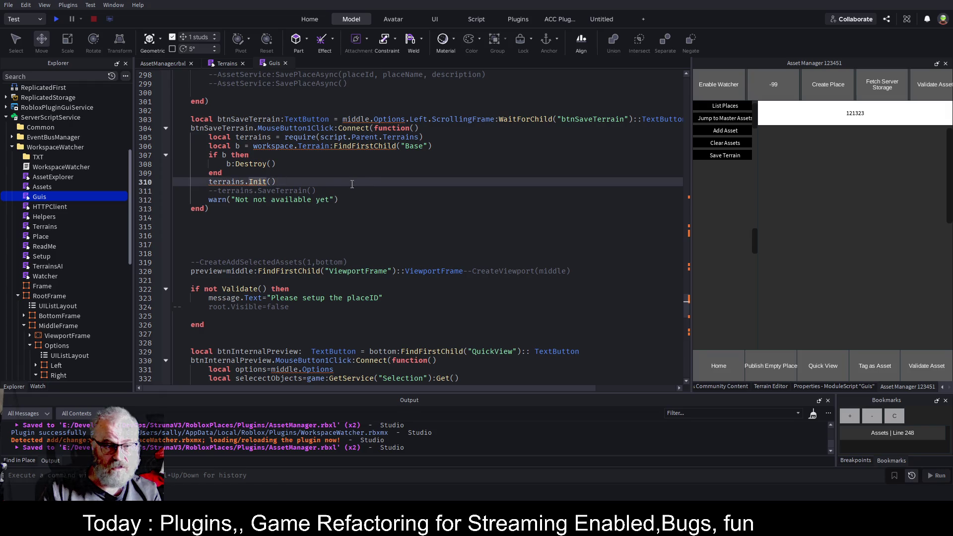
{"action": "scroll", "coordinate": [345, 179], "scroll_direction": "up", "scroll_amount": 3}
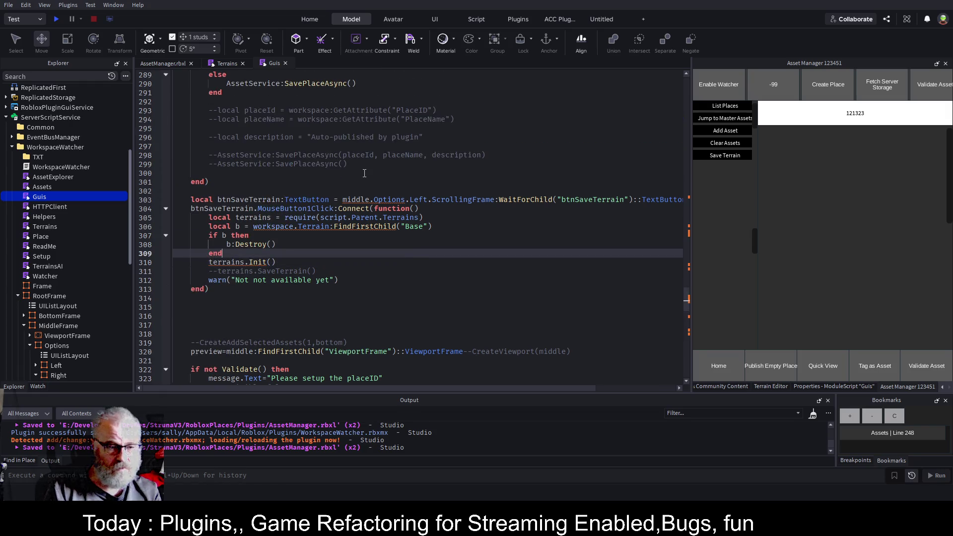
{"action": "type", "text": "tonum"}
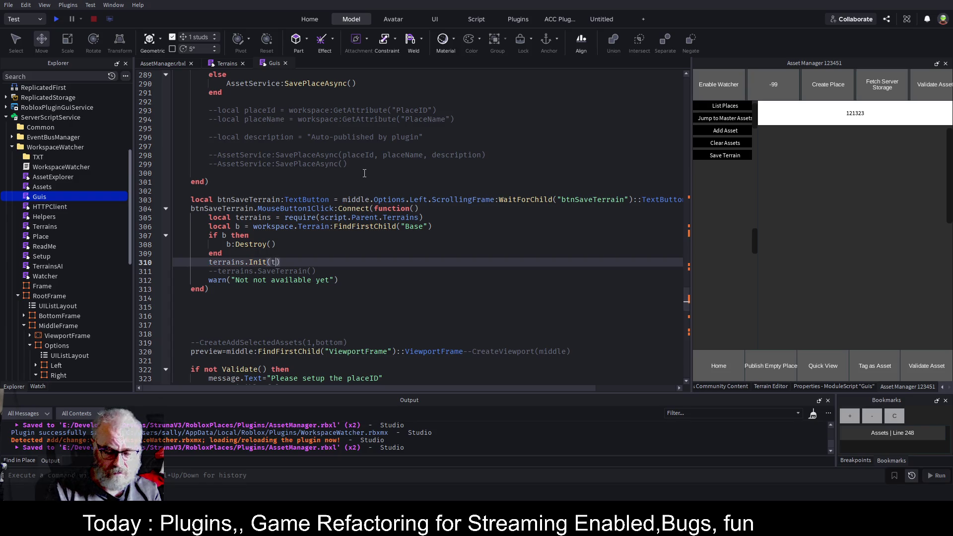
{"action": "type", "text": "ber()"}
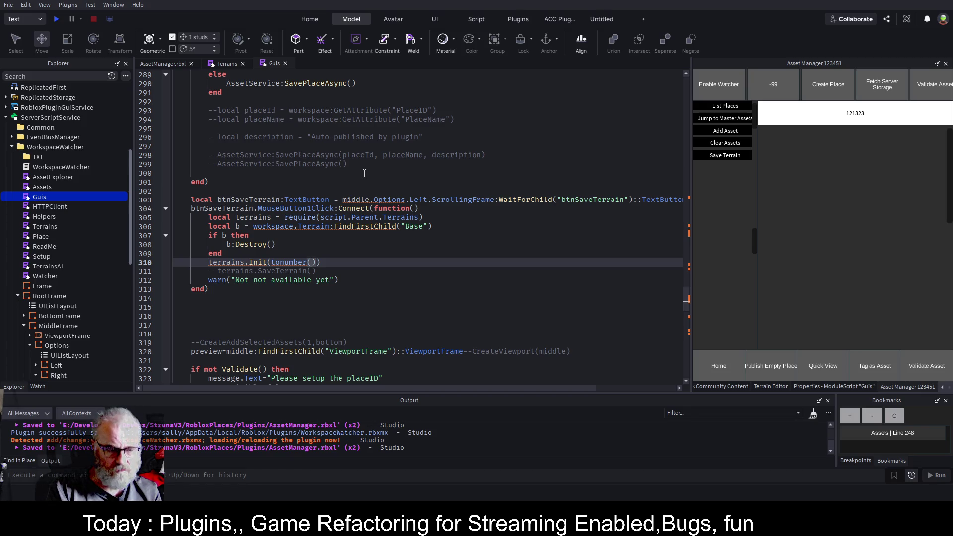
{"action": "type", "text": "m"}
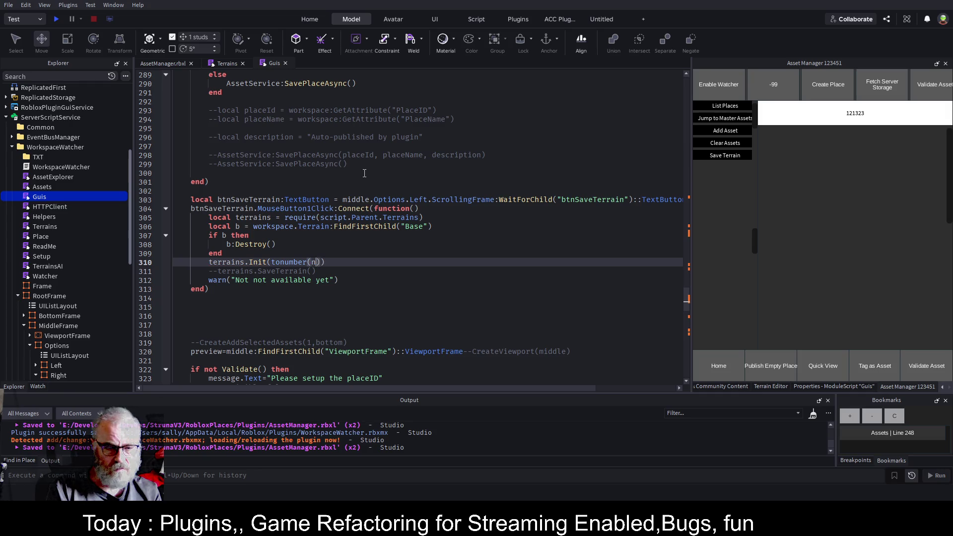
{"action": "type", "text": "iddle"}
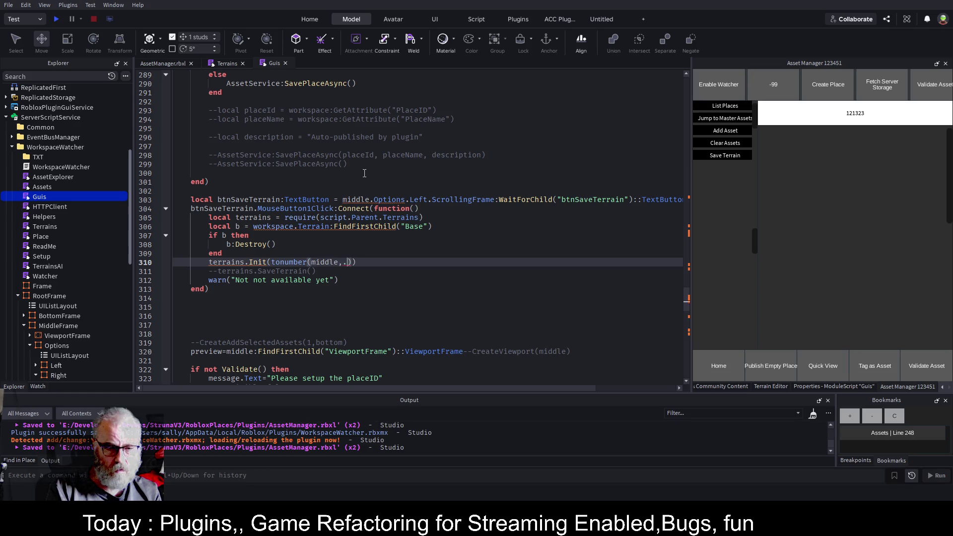
{"action": "type", "text": ".Options"}
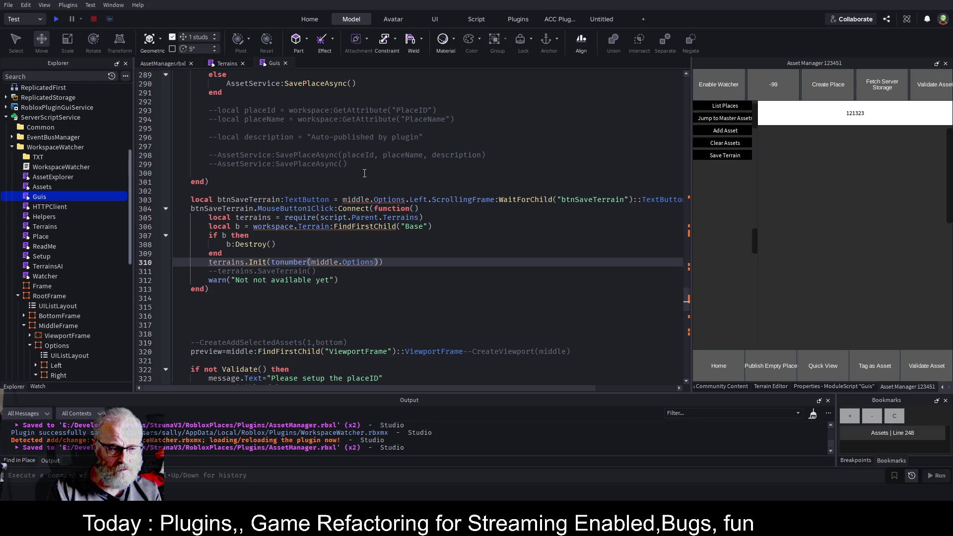
{"action": "type", "text": ".Right."}
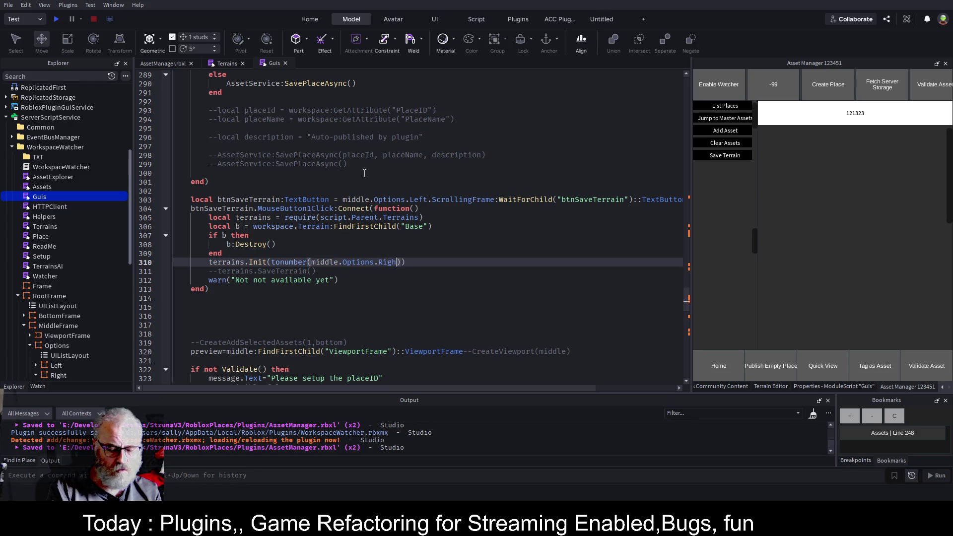
{"action": "scroll", "coordinate": [73, 240], "scroll_direction": "down", "scroll_amount": 3}
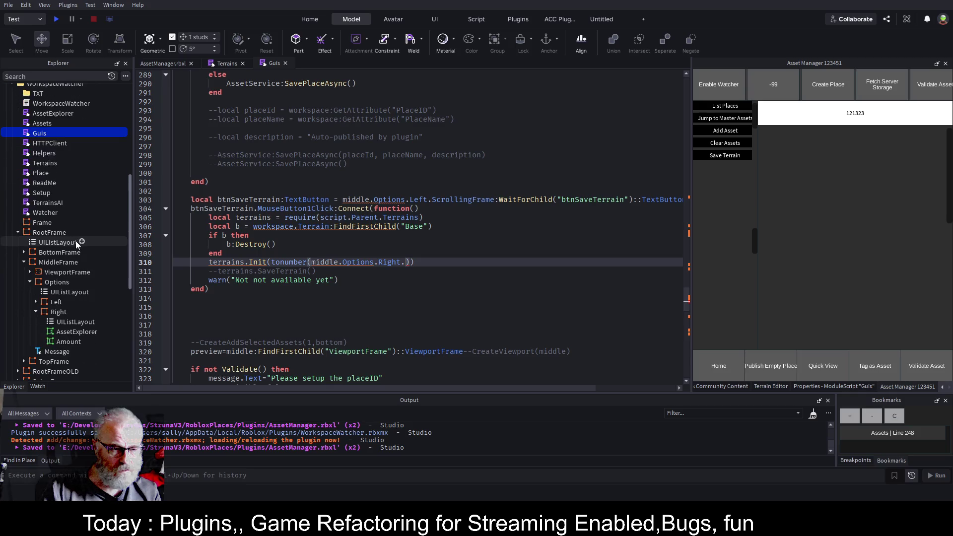
{"action": "type", "text": "Amount.Text"}
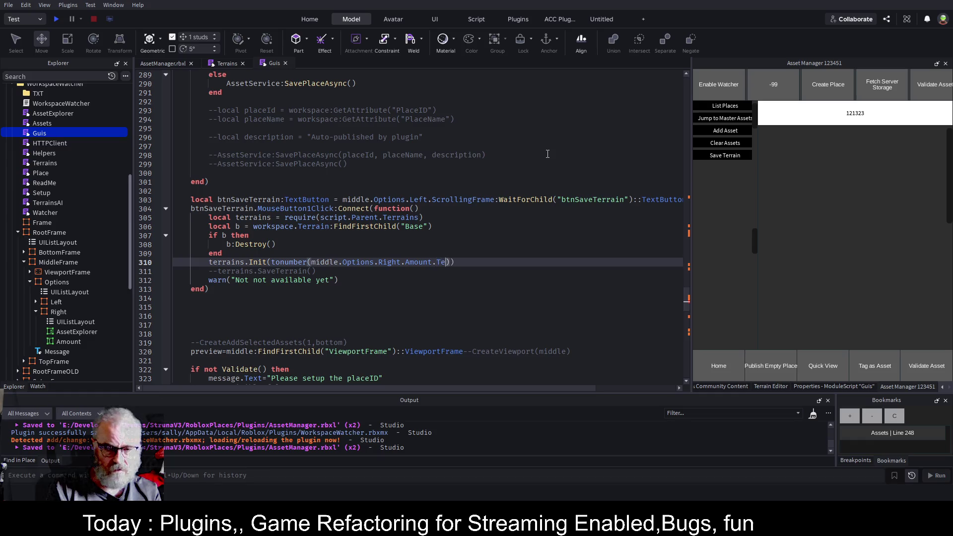
{"action": "key", "text": "ctrl+s"}
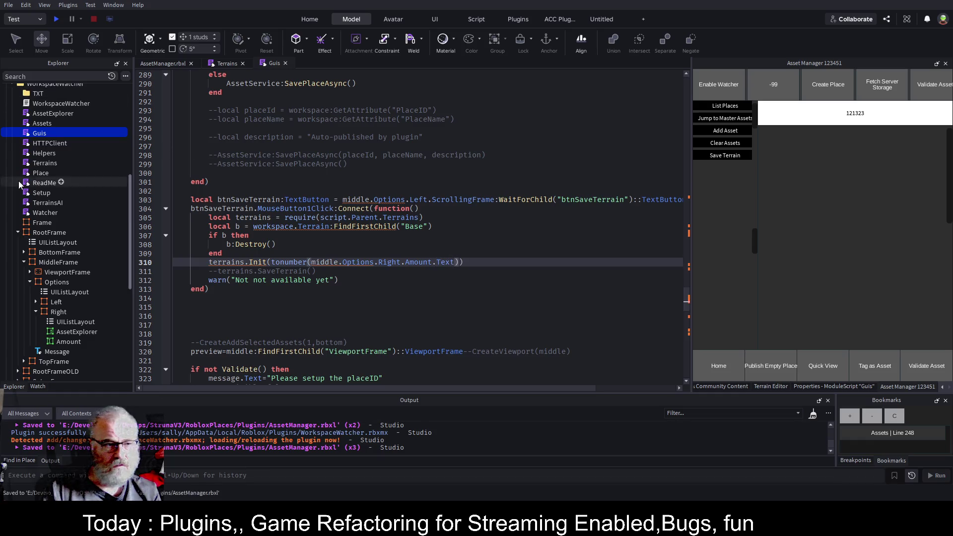
{"action": "scroll", "coordinate": [42, 175], "scroll_direction": "up", "scroll_amount": 5}
{"action": "left_click", "coordinate": [53, 189]}
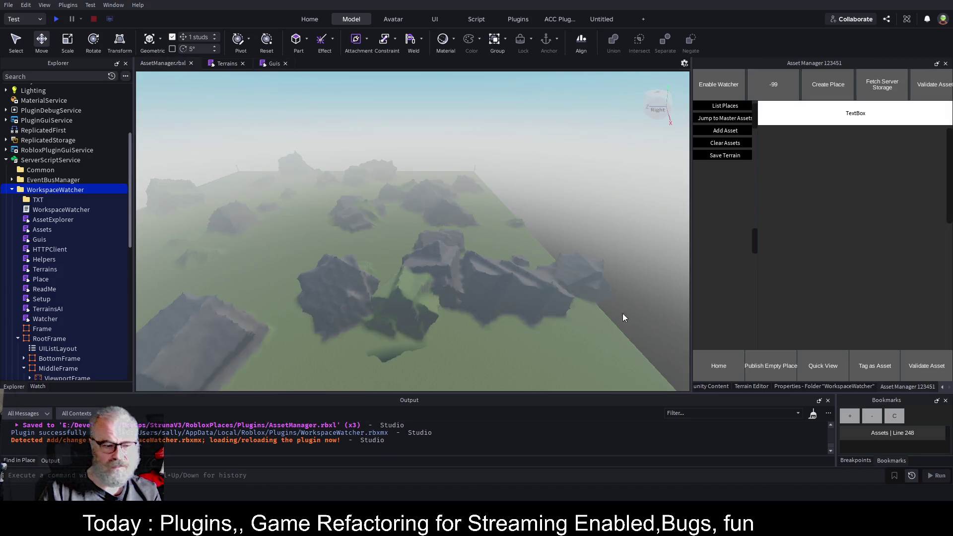
Step: Clear the Output, wipe all terrain with the Terrain Editor's Clear All, and reopen Asset Manager
{"action": "left_click", "coordinate": [813, 415]}
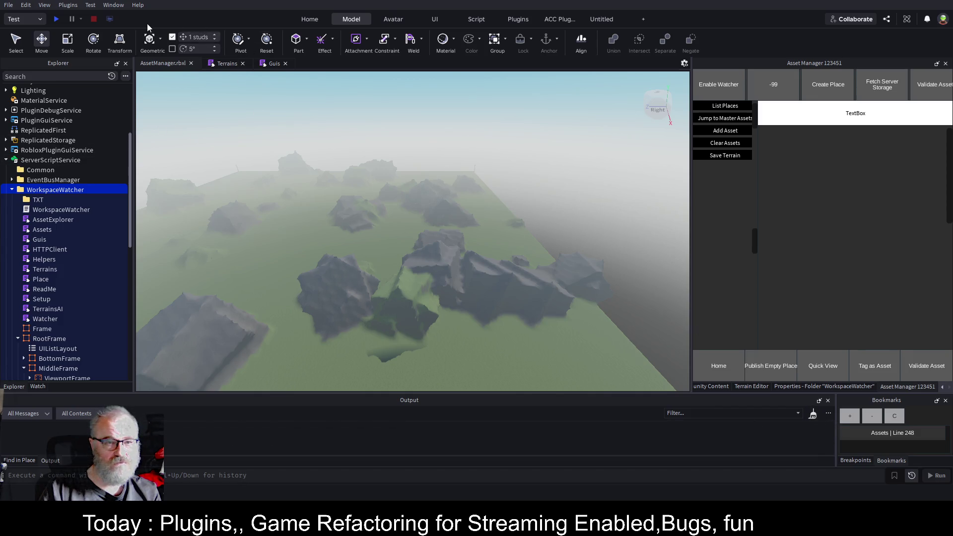
{"action": "left_click", "coordinate": [309, 18]}
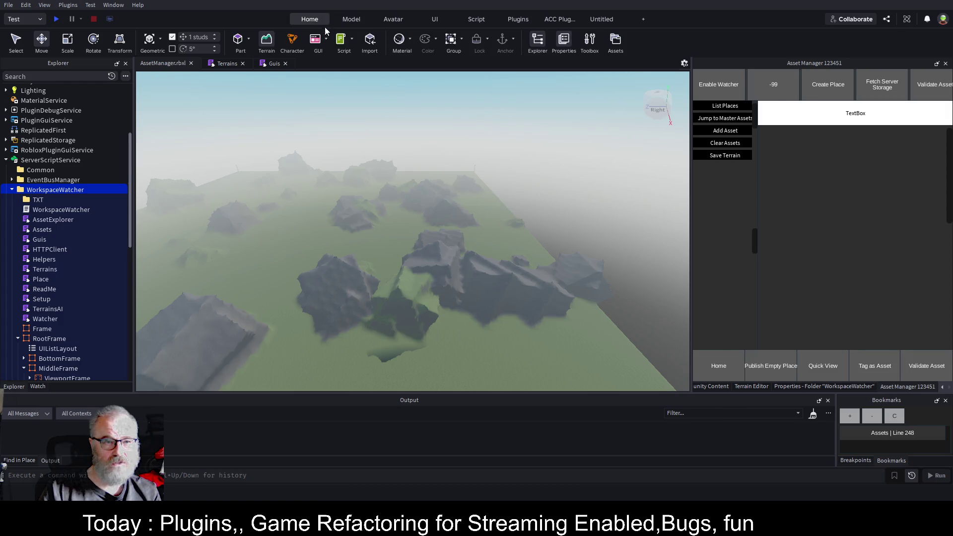
{"action": "left_click", "coordinate": [272, 39]}
{"action": "left_click", "coordinate": [802, 150]}
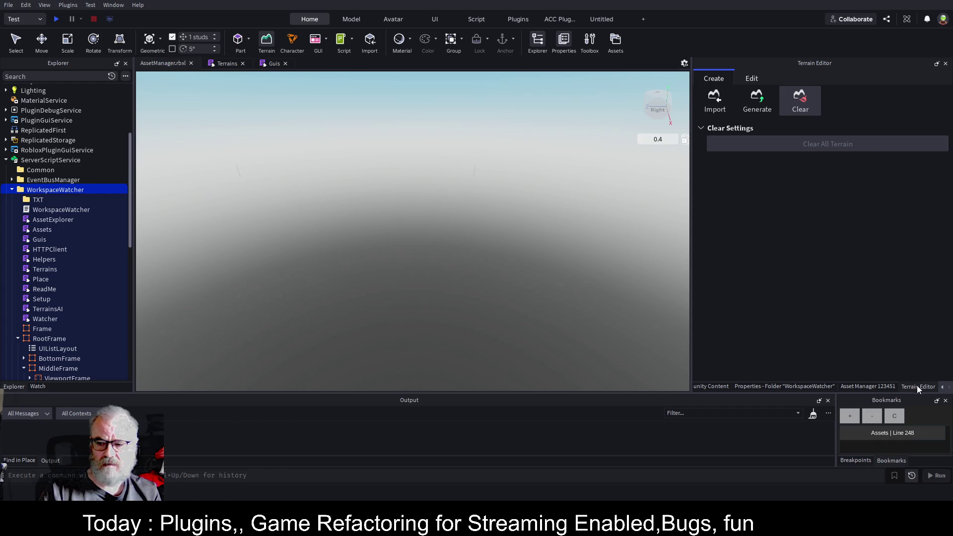
{"action": "left_click", "coordinate": [878, 386]}
{"action": "scroll", "coordinate": [71, 150], "scroll_direction": "up", "scroll_amount": 3}
{"action": "scroll", "coordinate": [70, 151], "scroll_direction": "up", "scroll_amount": 2}
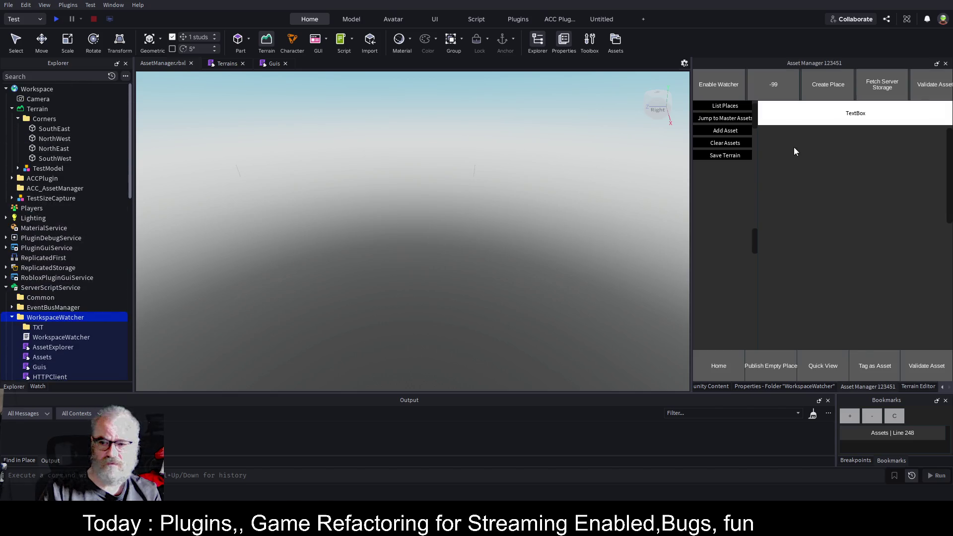
Step: Generate terrain with an amount of 100 several times, producing six worldMap models
{"action": "left_click", "coordinate": [870, 113]}
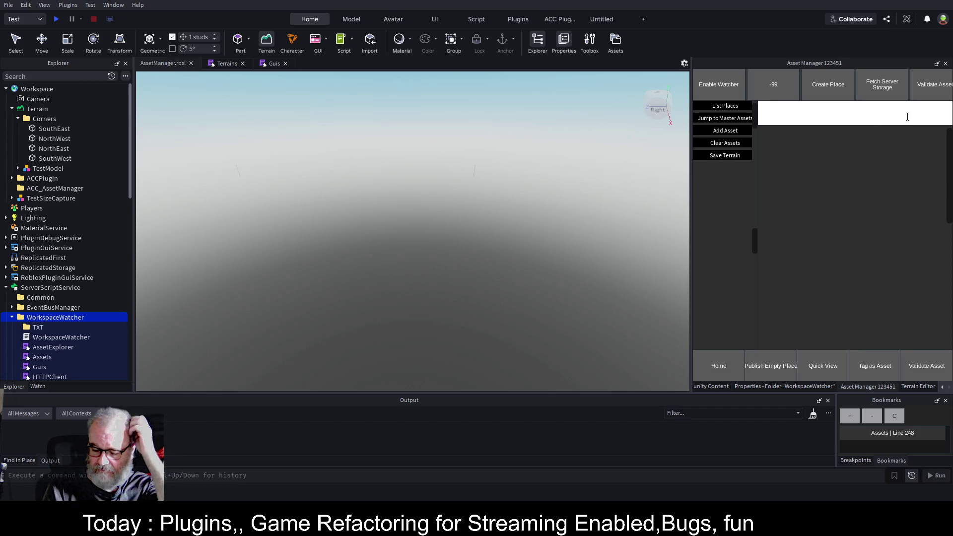
{"action": "type", "text": "100"}
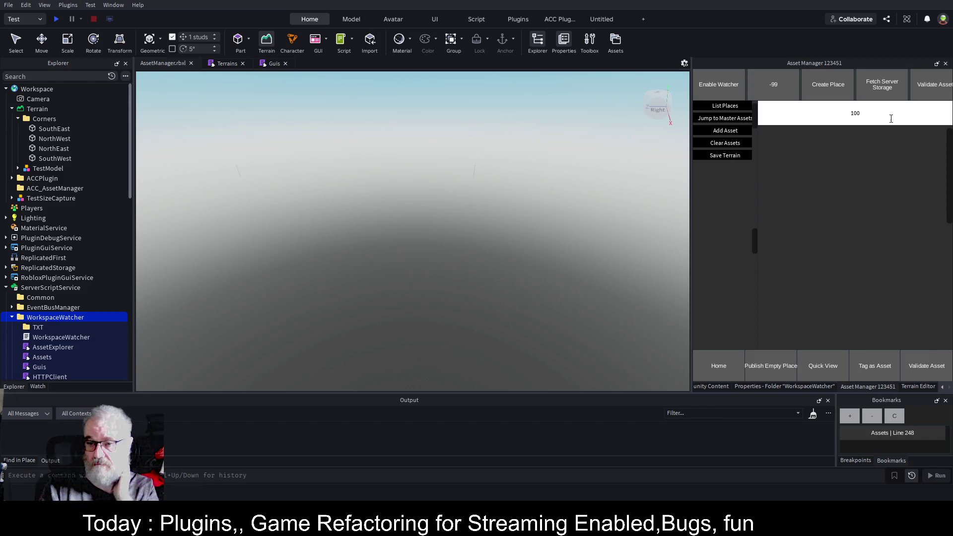
{"action": "left_click", "coordinate": [705, 155]}
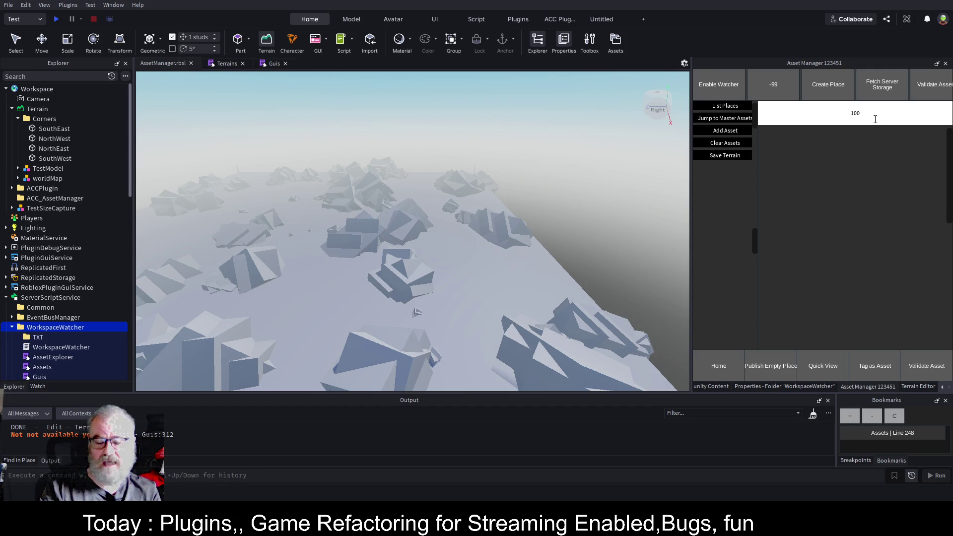
{"action": "left_click_drag", "start_coordinate": [611, 242], "coordinate": [611, 240]}
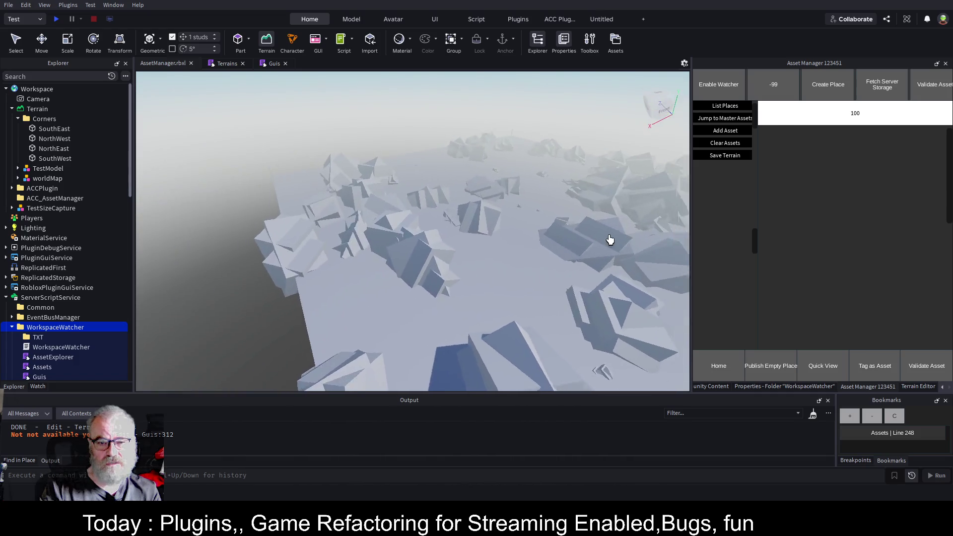
{"action": "scroll", "coordinate": [610, 240], "scroll_direction": "down", "scroll_amount": 5}
{"action": "left_click", "coordinate": [740, 157]}
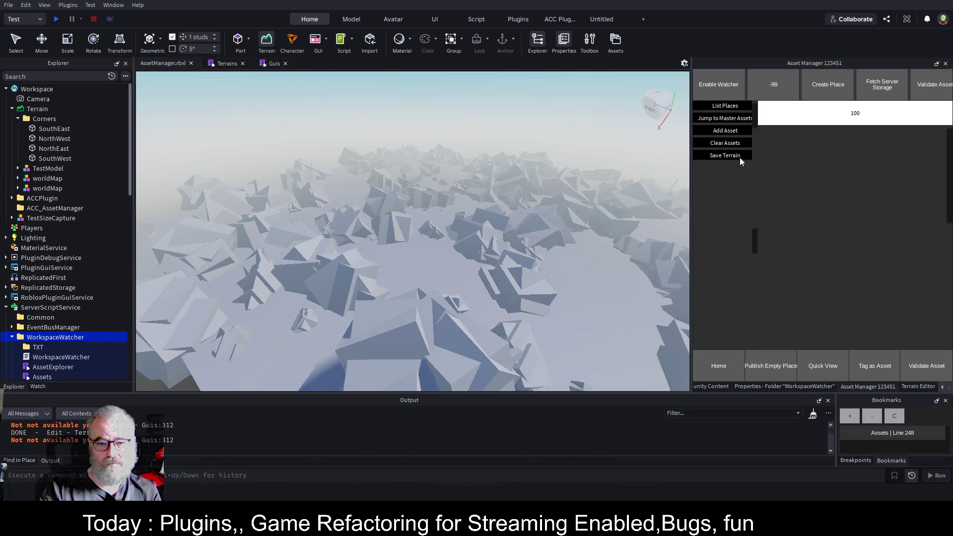
{"action": "left_click", "coordinate": [740, 157]}
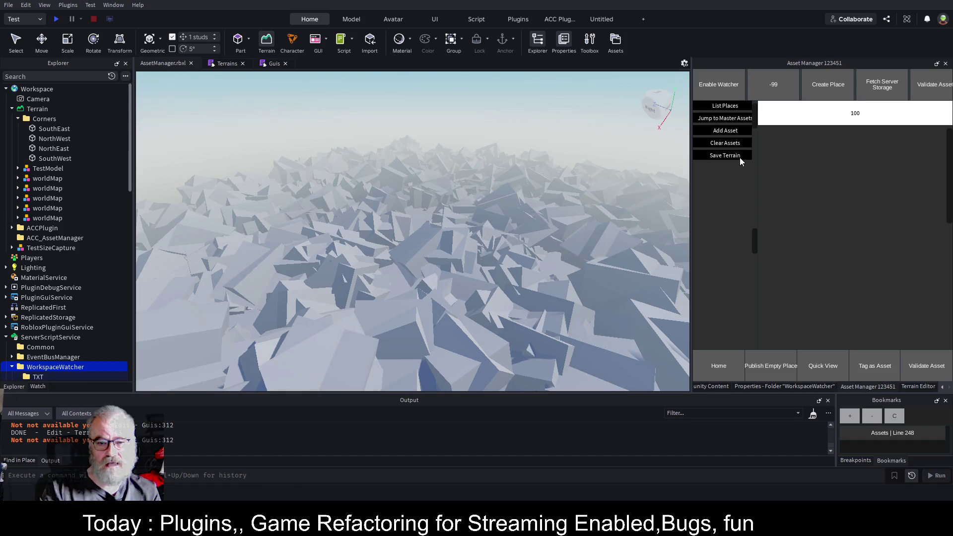
{"action": "left_click", "coordinate": [740, 157]}
Step: Select all six generated worldMap models in Explorer and delete them
{"action": "left_click", "coordinate": [51, 179]}
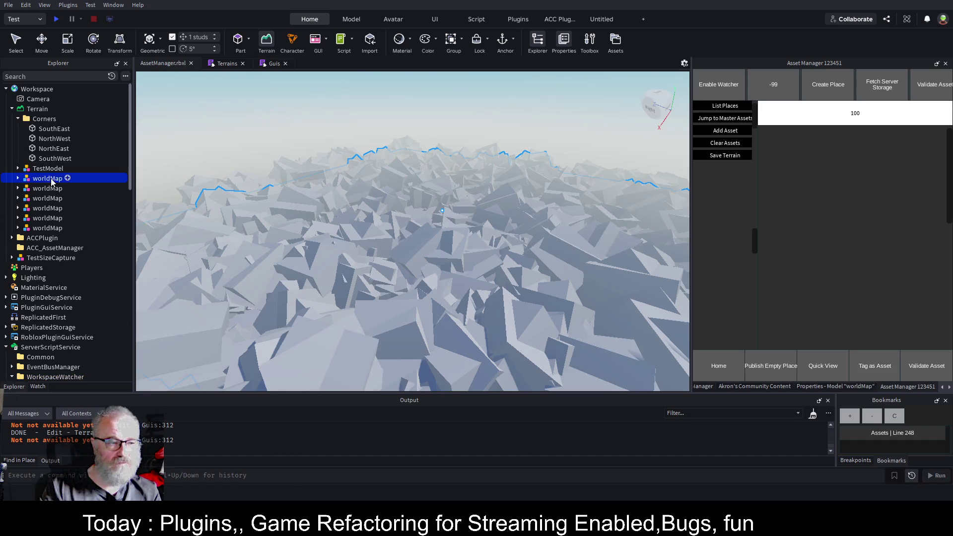
{"action": "left_click", "coordinate": [52, 229], "text": "shift"}
{"action": "left_click", "coordinate": [53, 228]}
{"action": "left_click", "coordinate": [100, 180], "text": "shift"}
{"action": "key", "text": "Delete"}
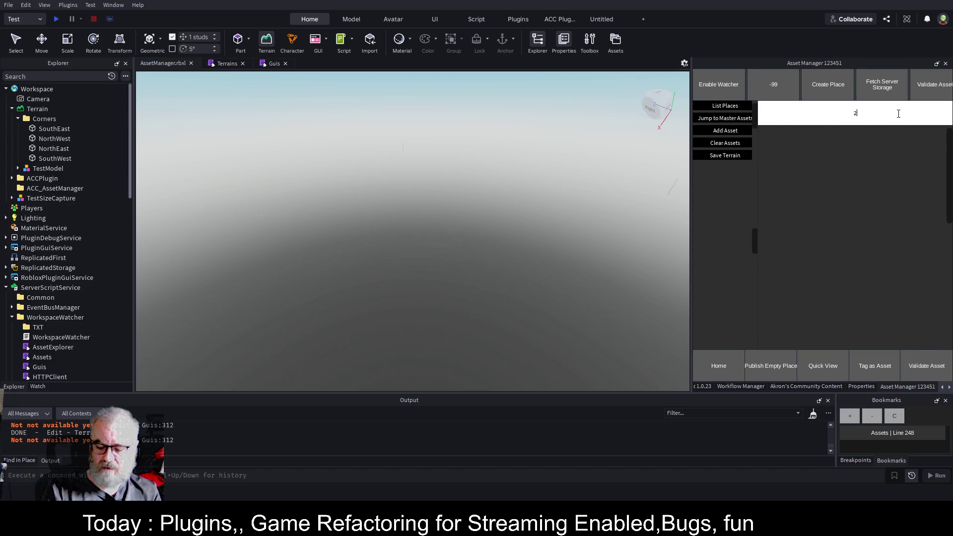
{"action": "left_click", "coordinate": [733, 157]}
{"action": "key", "text": "d"}
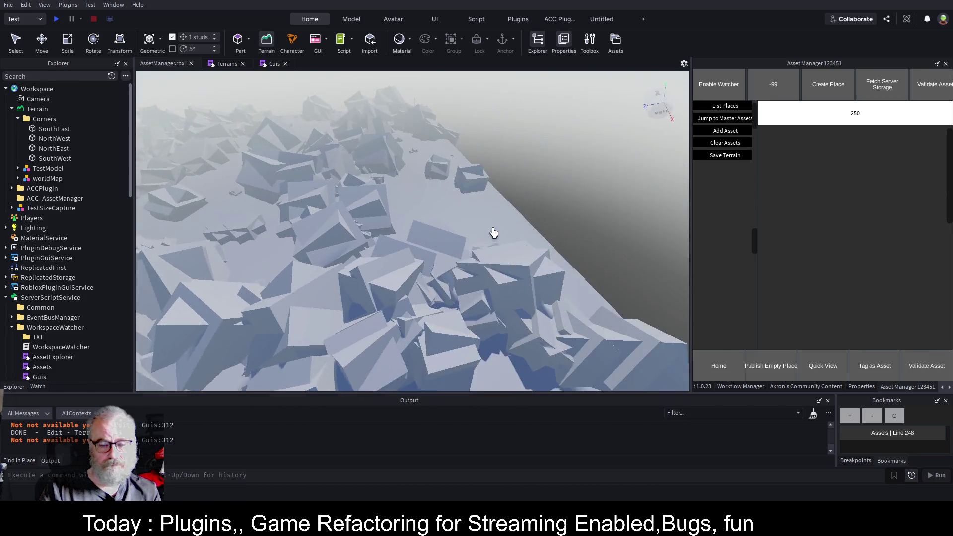
{"action": "scroll", "coordinate": [495, 232], "scroll_direction": "down", "scroll_amount": 3}
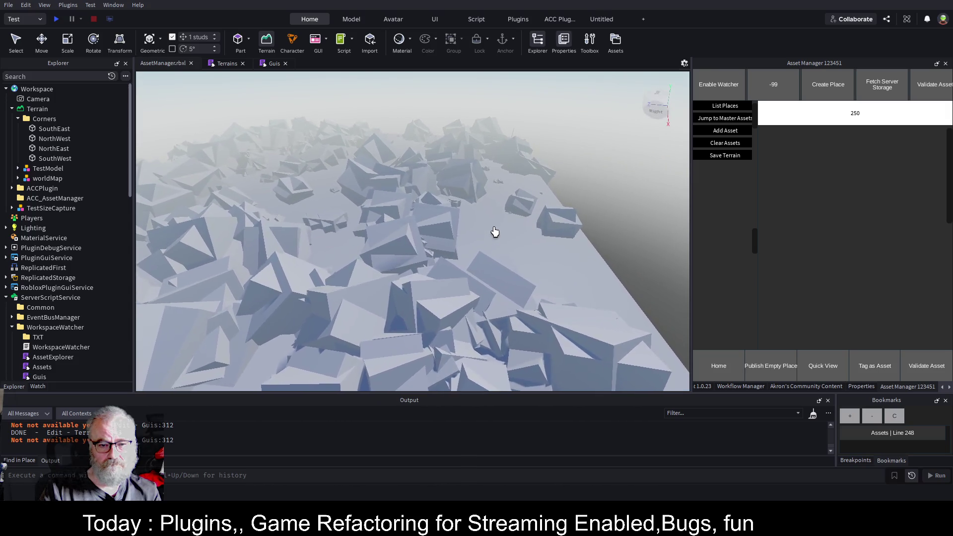
{"action": "key", "text": "d"}
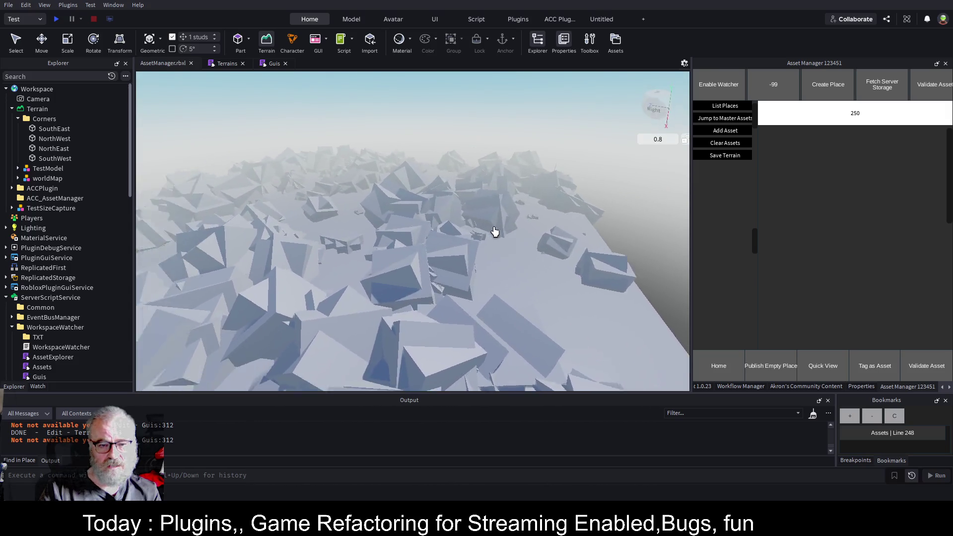
{"action": "key", "text": "w"}
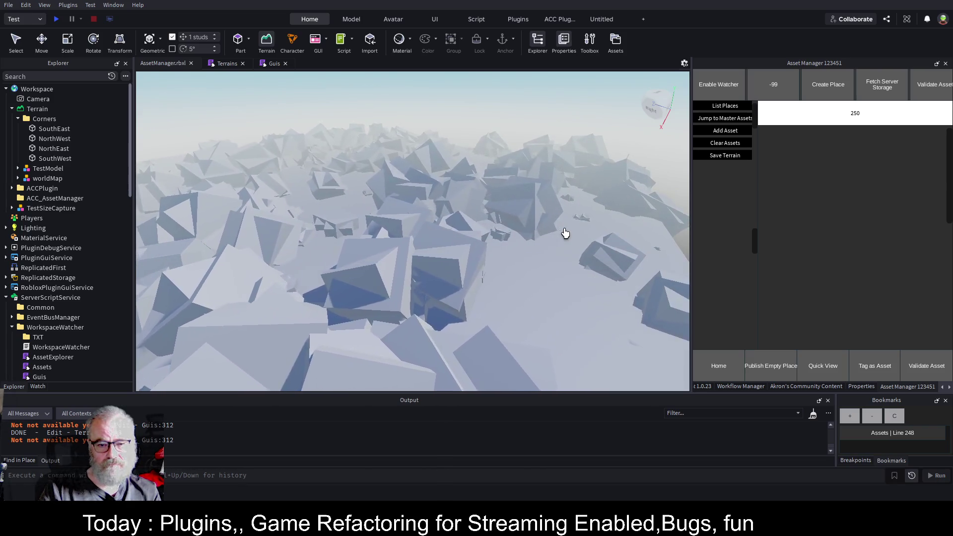
{"action": "key", "text": "w"}
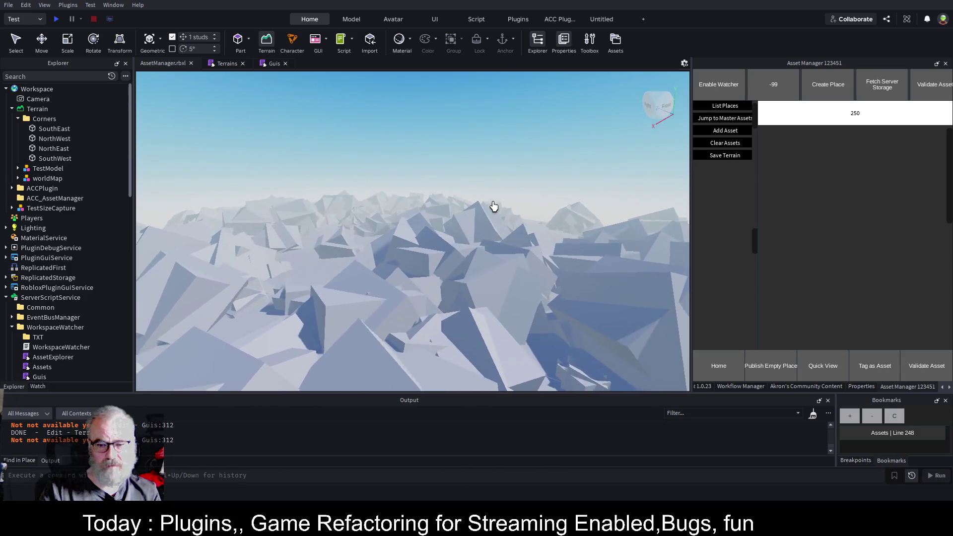
{"action": "scroll", "coordinate": [494, 206], "scroll_direction": "up", "scroll_amount": 5}
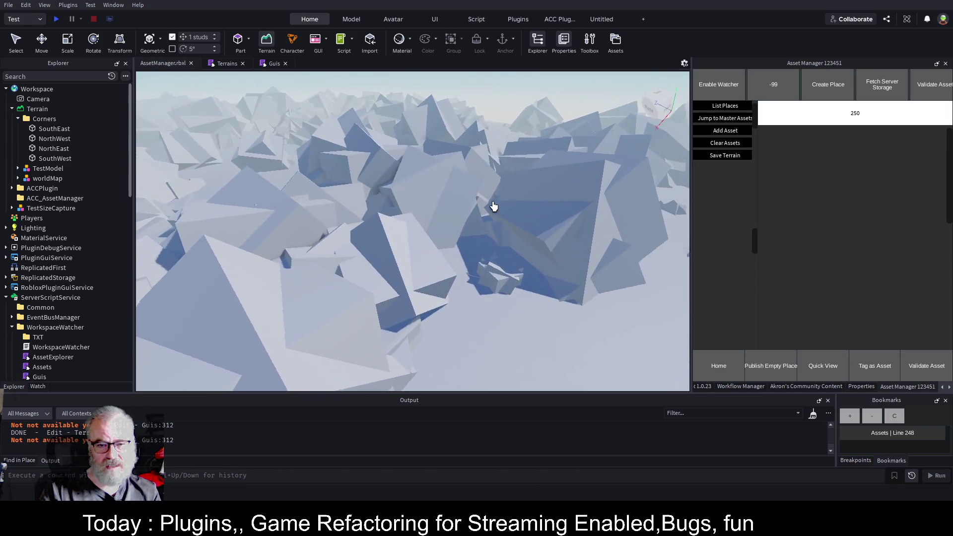
{"action": "key", "text": "w"}
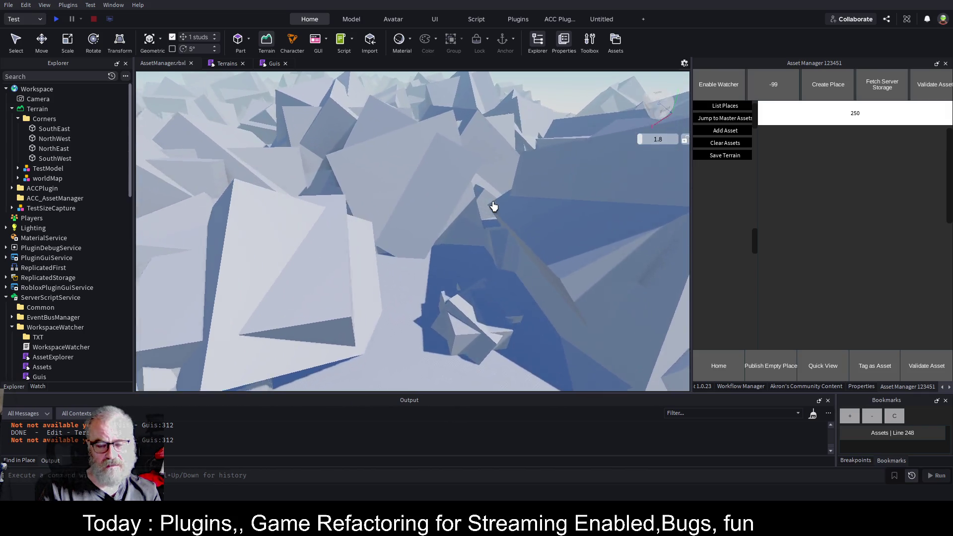
{"action": "key", "text": "w"}
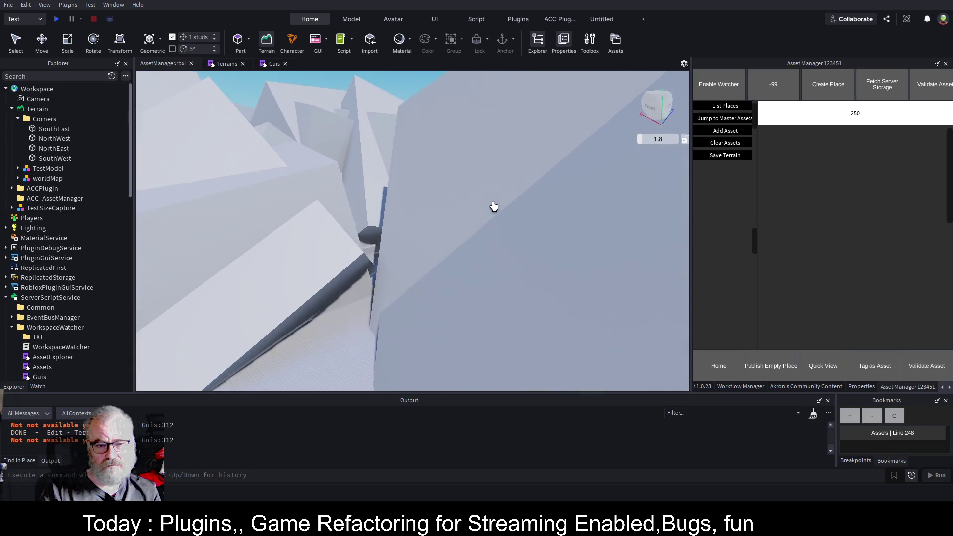
{"action": "key", "text": "w"}
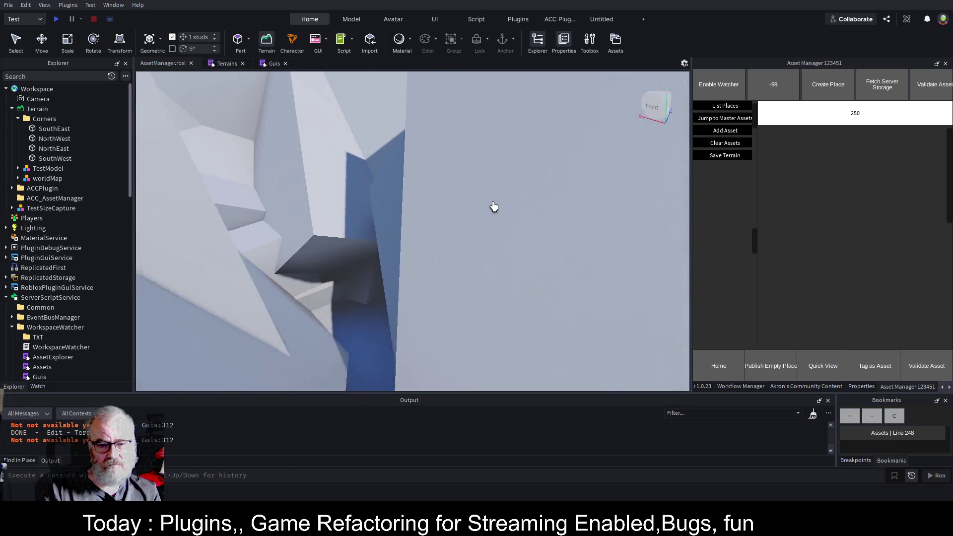
{"action": "key", "text": "s"}
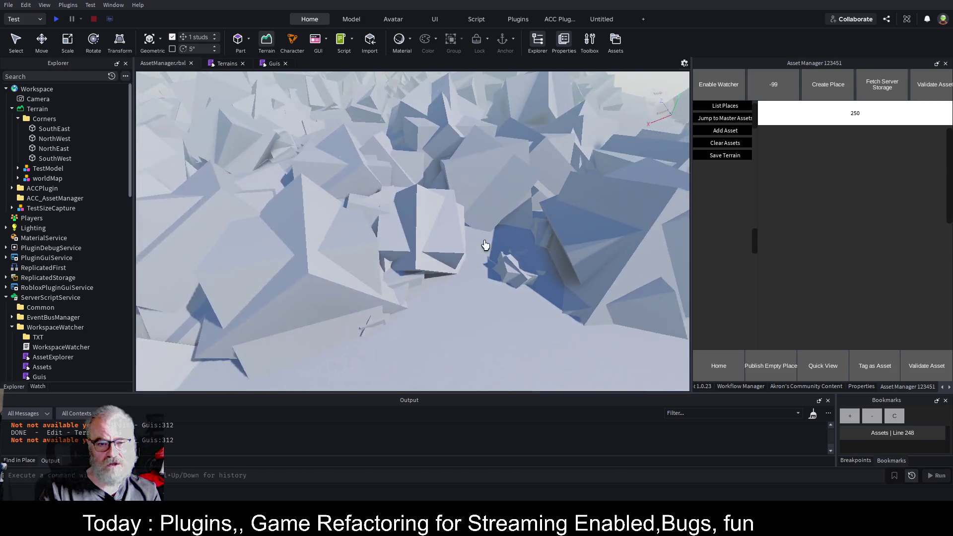
{"action": "key", "text": "w"}
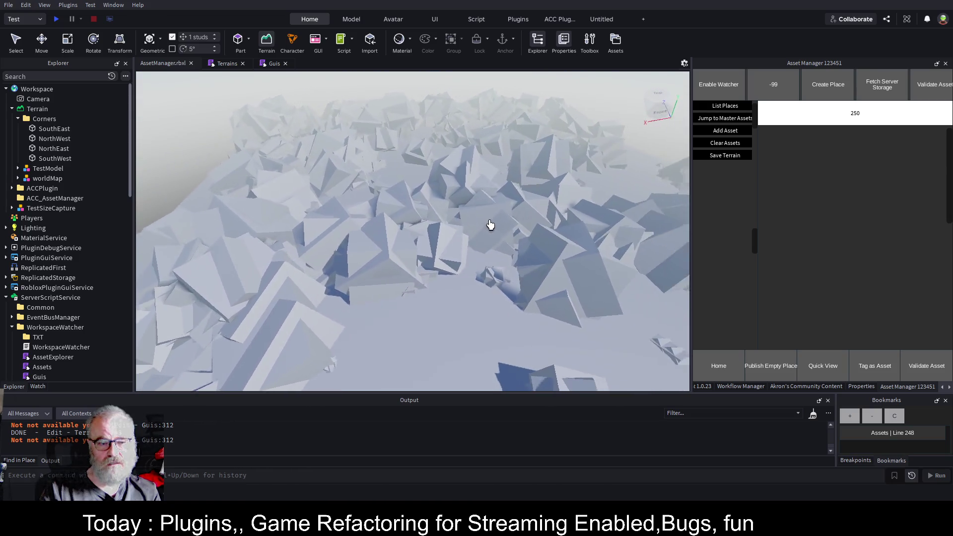
{"action": "key", "text": "s"}
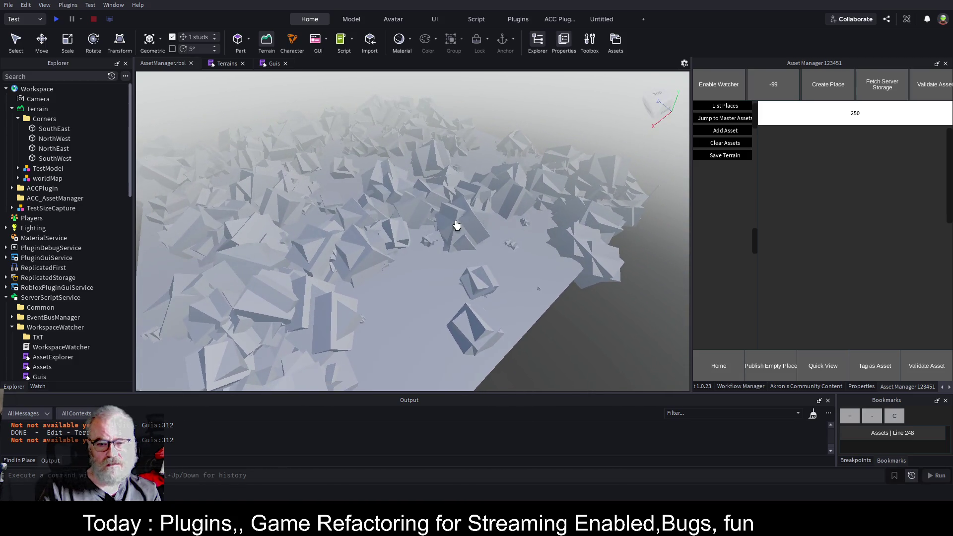
{"action": "key", "text": "ctrl+1"}
{"action": "left_click", "coordinate": [331, 183]}
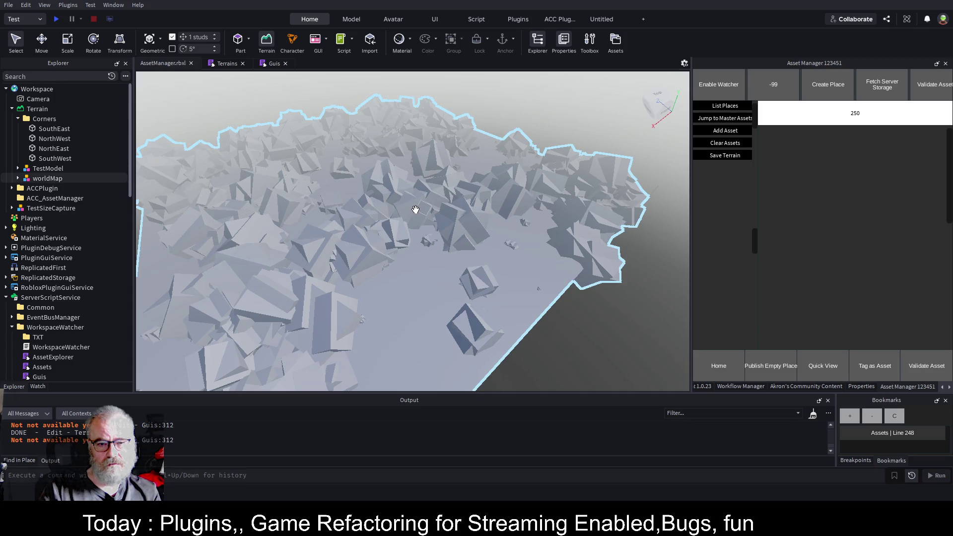
{"action": "key", "text": "s"}
{"action": "left_click", "coordinate": [557, 284]}
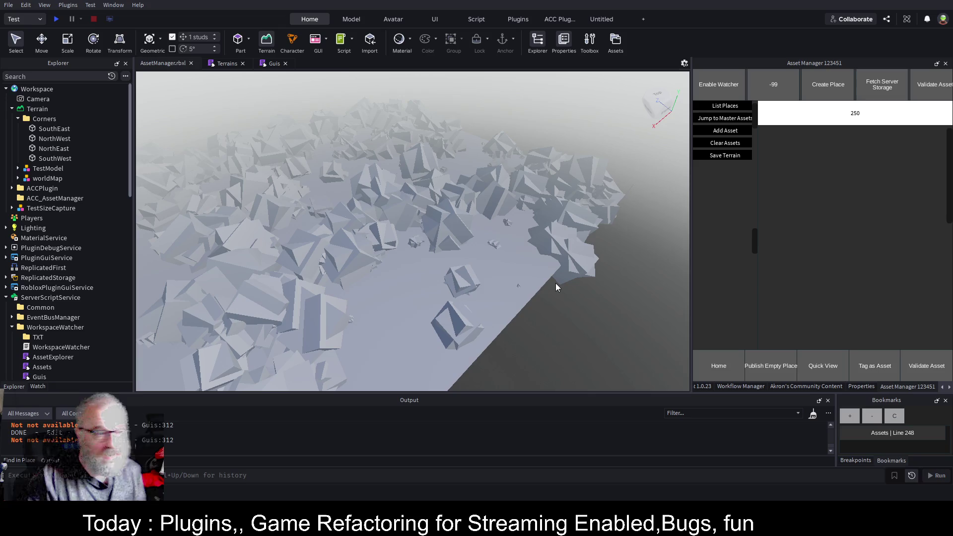
{"action": "left_click", "coordinate": [556, 286]}
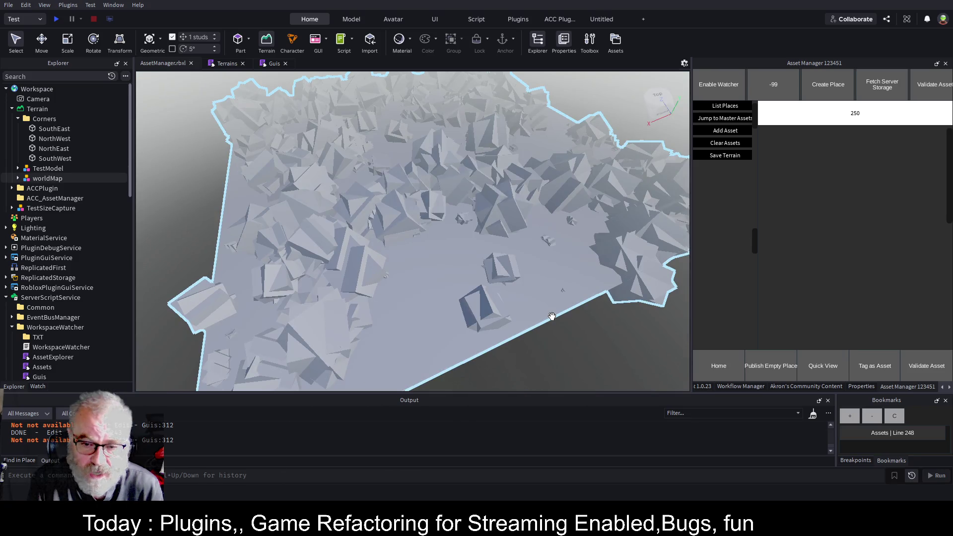
{"action": "left_click", "coordinate": [554, 317]}
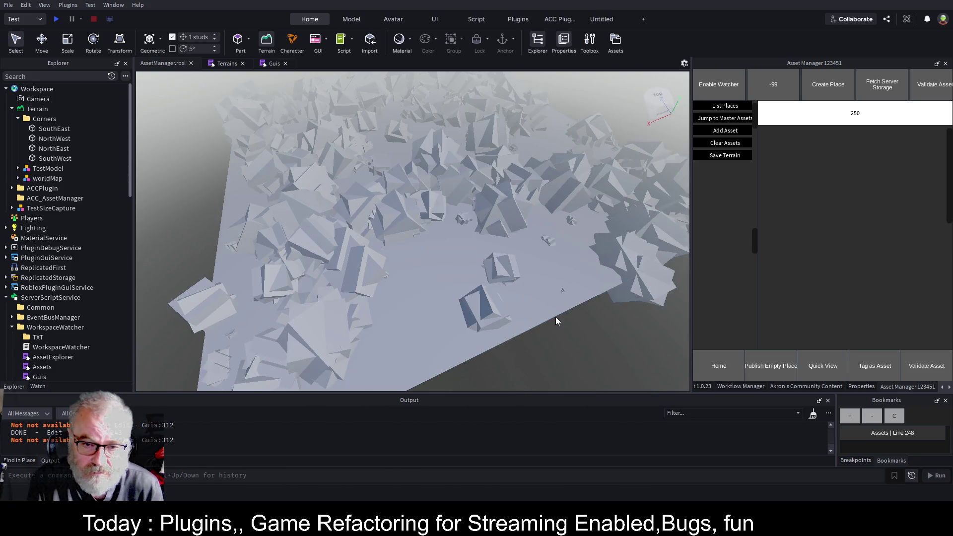
{"action": "left_click", "coordinate": [654, 99]}
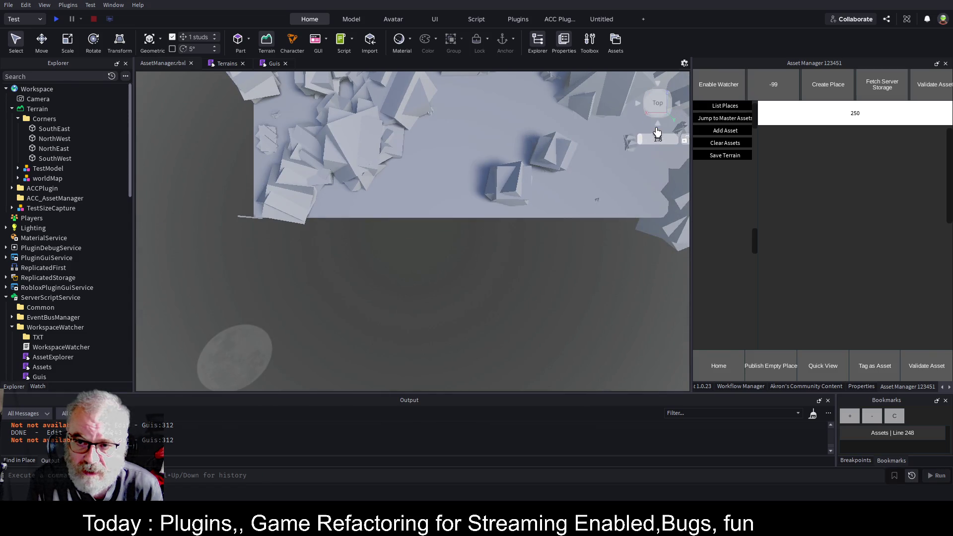
{"action": "left_click", "coordinate": [659, 128]}
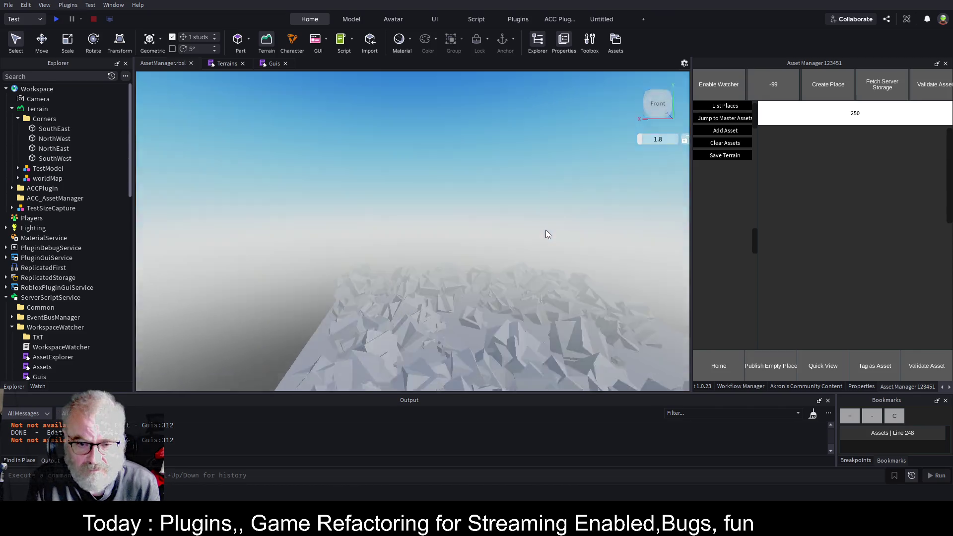
{"action": "scroll", "coordinate": [545, 232], "scroll_direction": "up", "scroll_amount": 5}
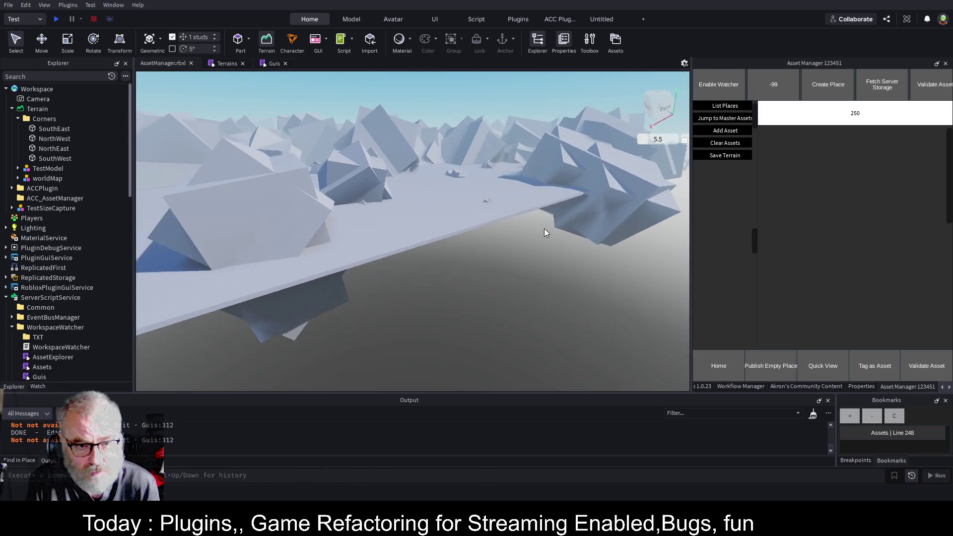
{"action": "mouse_move", "coordinate": [544, 228]}
{"action": "left_mouse_down"}
{"action": "mouse_move", "coordinate": [541, 238]}
{"action": "mouse_move", "coordinate": [611, 129]}
{"action": "left_mouse_up"}
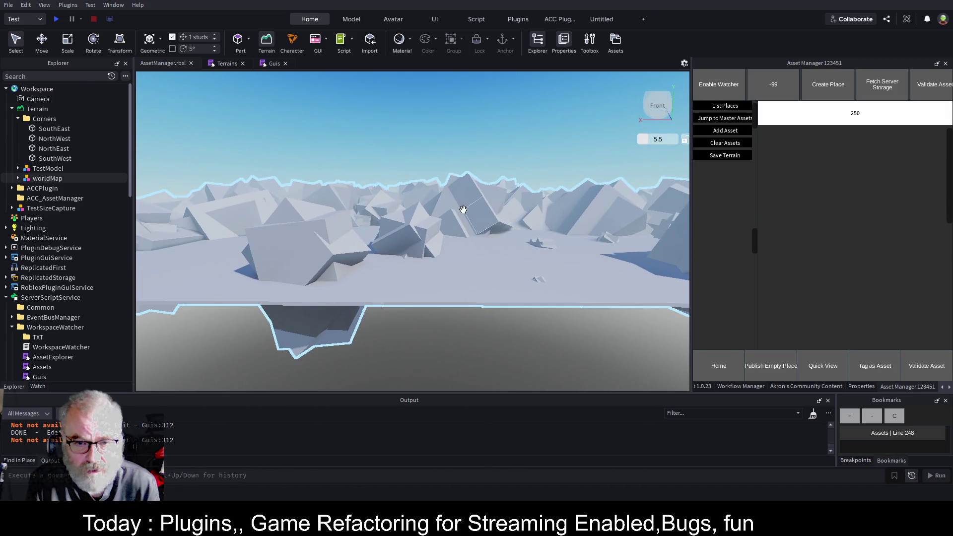
{"action": "left_click", "coordinate": [652, 113]}
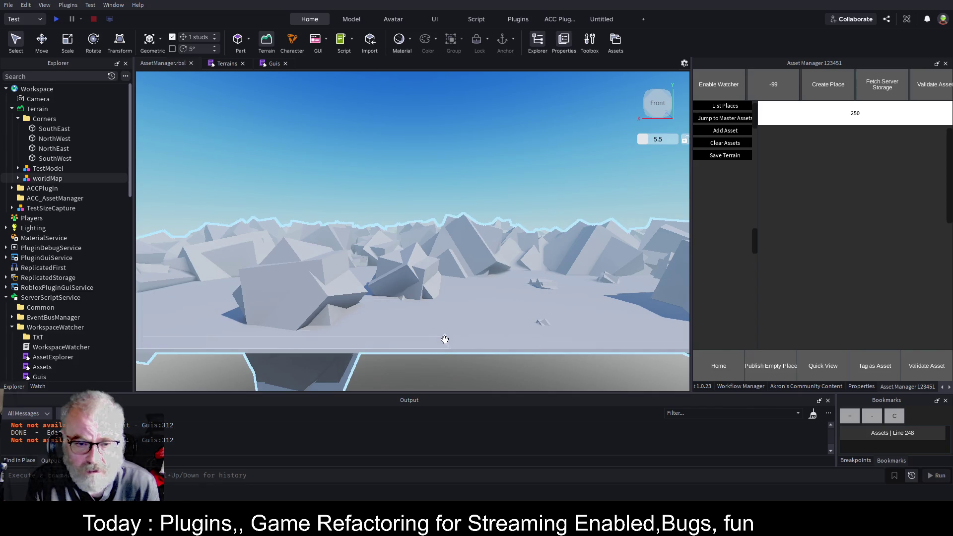
{"action": "scroll", "coordinate": [447, 345], "scroll_direction": "up", "scroll_amount": 8}
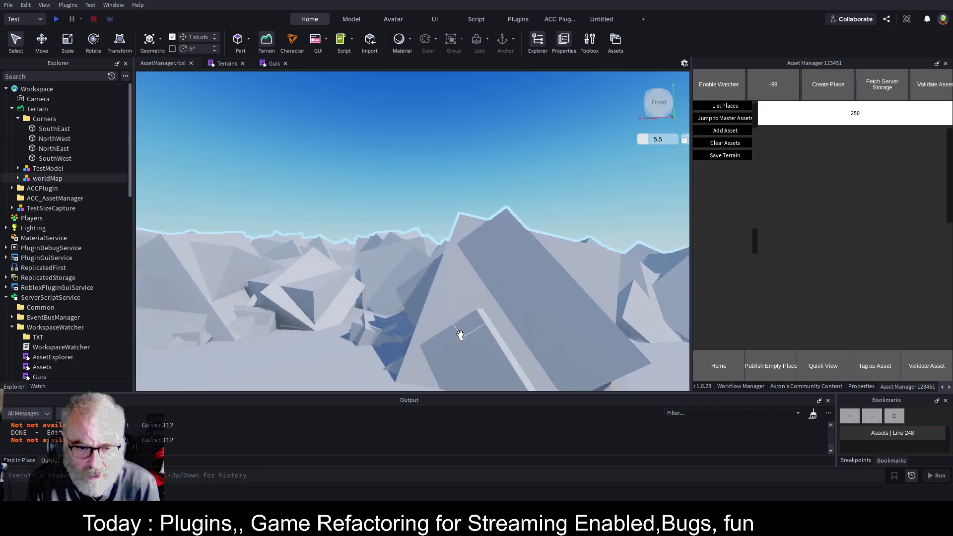
{"action": "scroll", "coordinate": [460, 336], "scroll_direction": "up", "scroll_amount": 10}
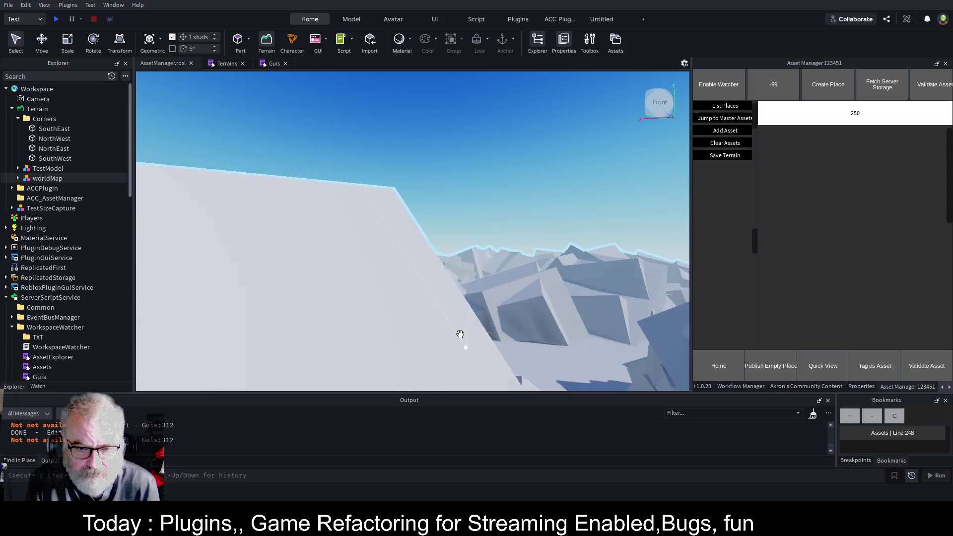
{"action": "scroll", "coordinate": [460, 335], "scroll_direction": "up", "scroll_amount": 10}
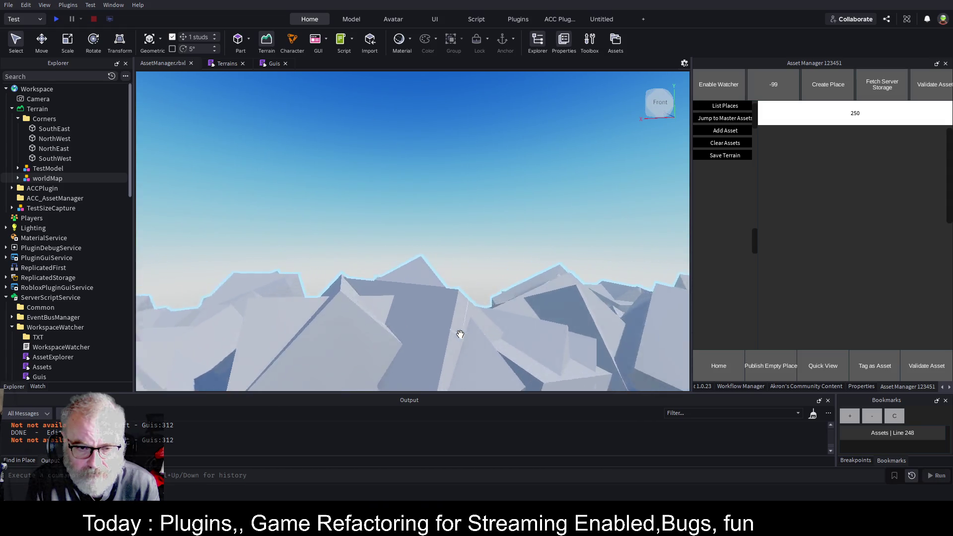
{"action": "scroll", "coordinate": [460, 335], "scroll_direction": "up", "scroll_amount": 10}
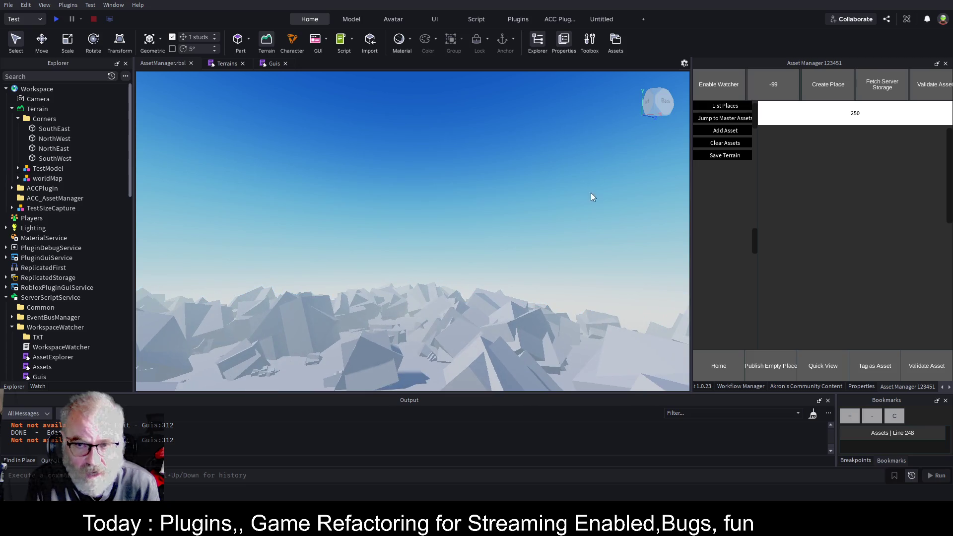
{"action": "left_click_drag", "start_coordinate": [568, 216], "coordinate": [547, 225]}
{"action": "key", "text": "w"}
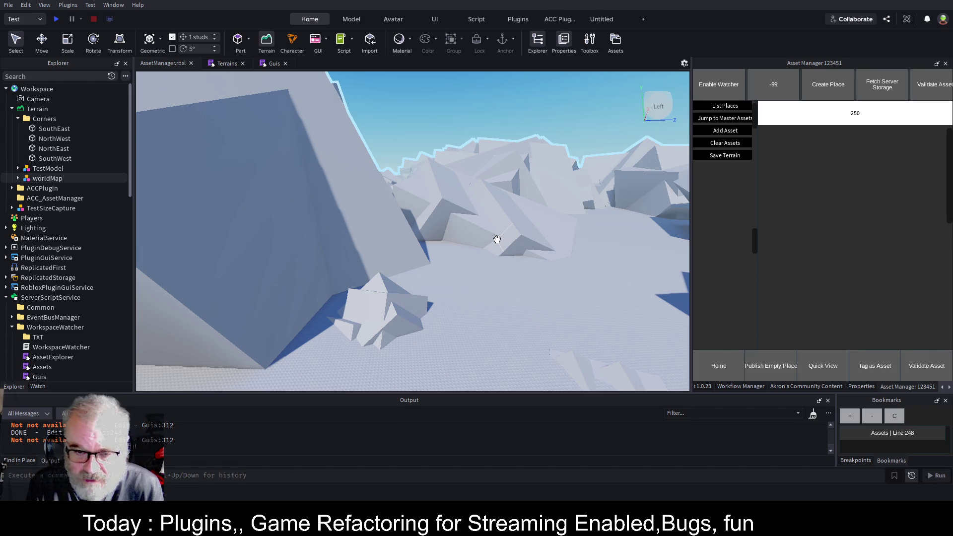
{"action": "key", "text": "w"}
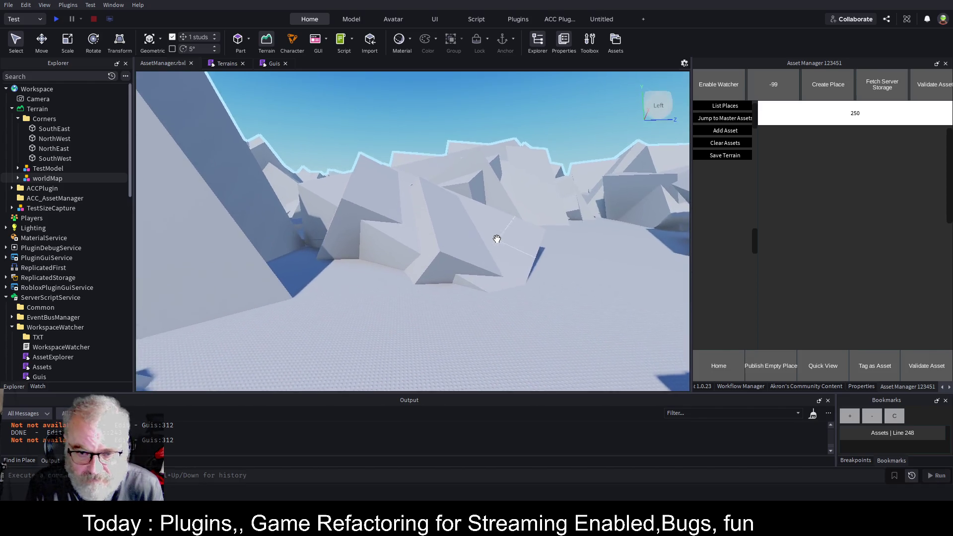
{"action": "key", "text": "w"}
{"action": "key", "text": "w"}
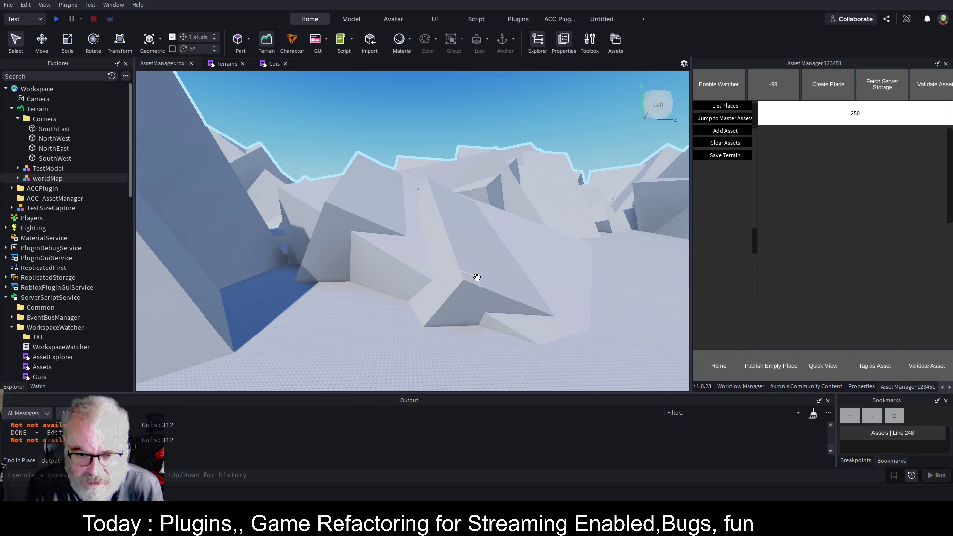
{"action": "key", "text": "w"}
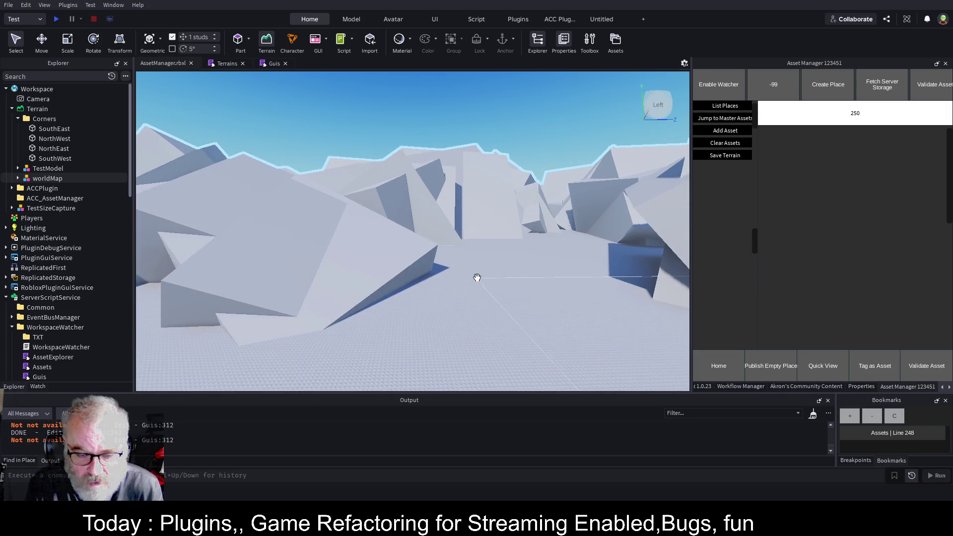
{"action": "key", "text": "w"}
{"action": "key", "text": "w"}
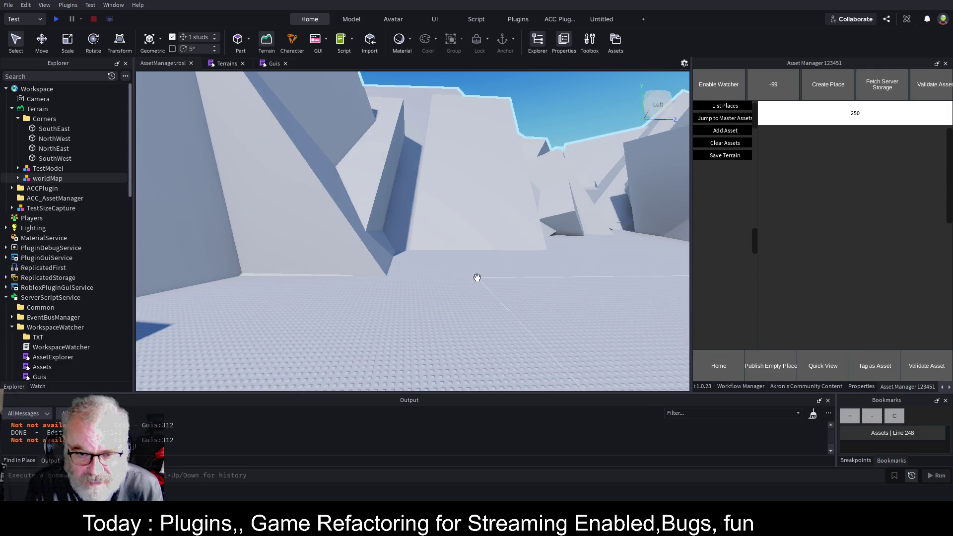
{"action": "key", "text": "w"}
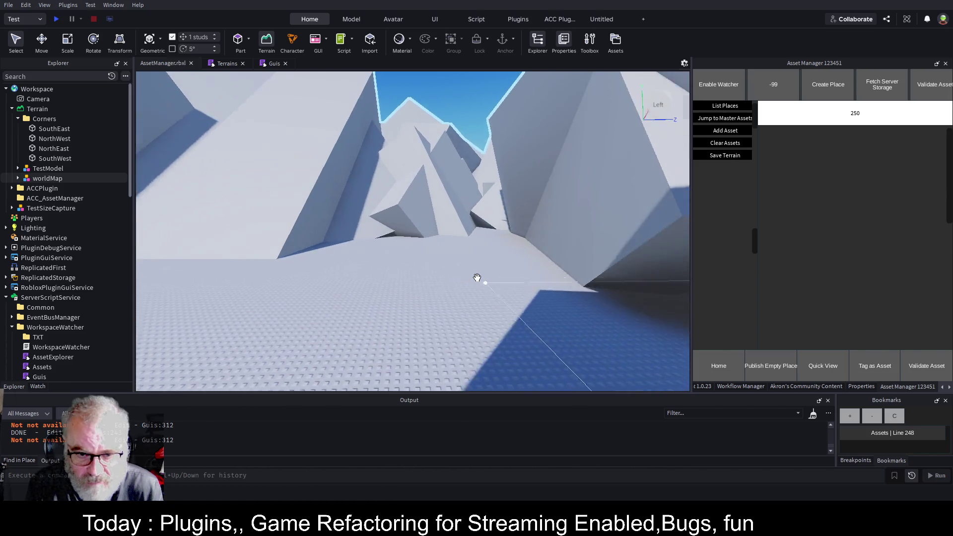
{"action": "key", "text": "w"}
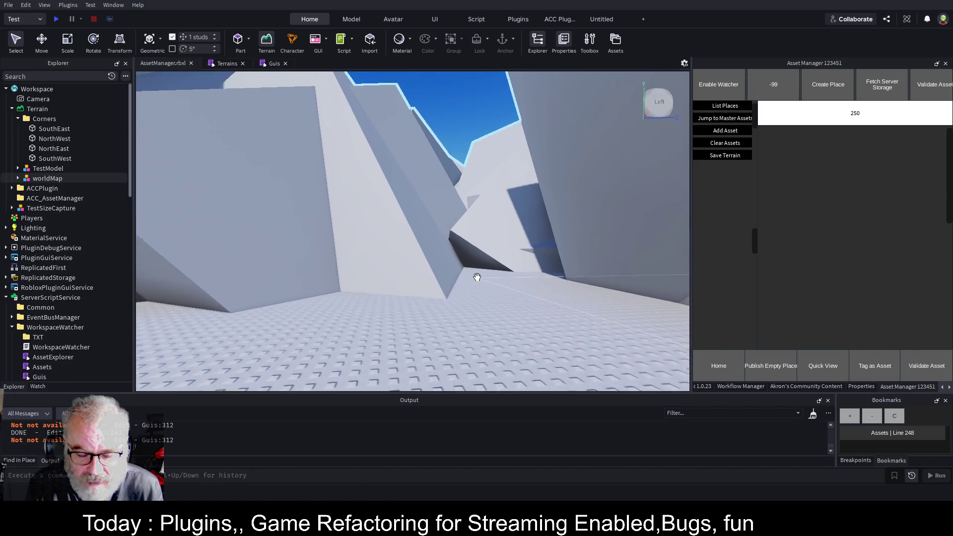
{"action": "key", "text": "w"}
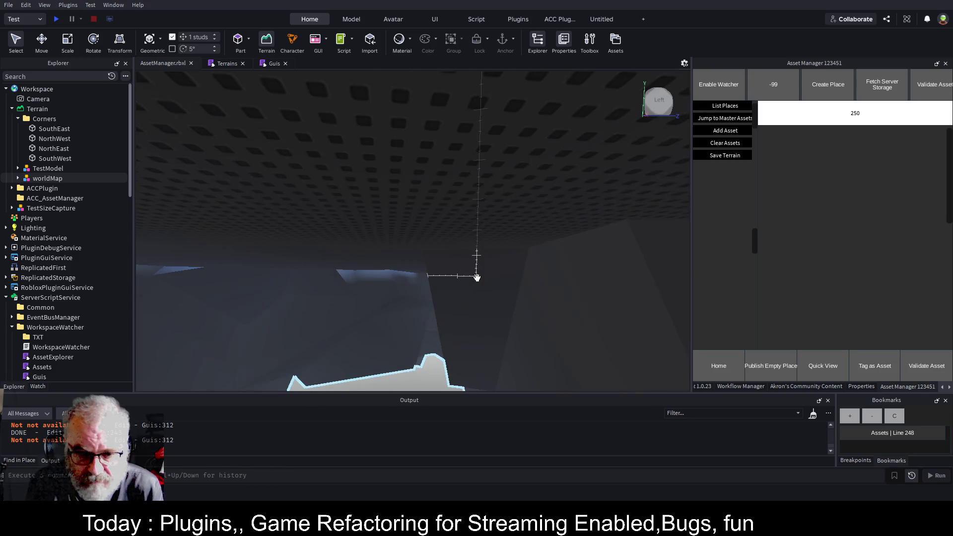
{"action": "key", "text": "s"}
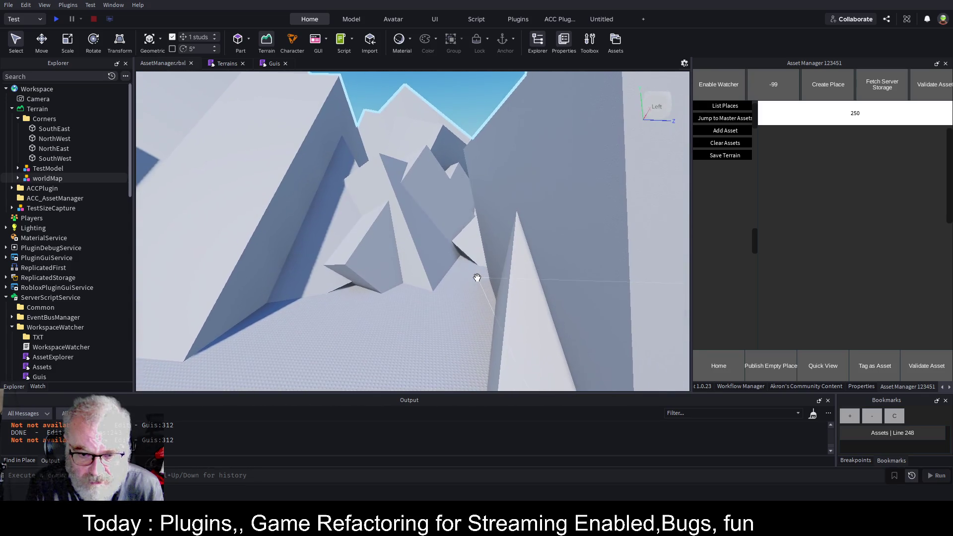
{"action": "key", "text": "w"}
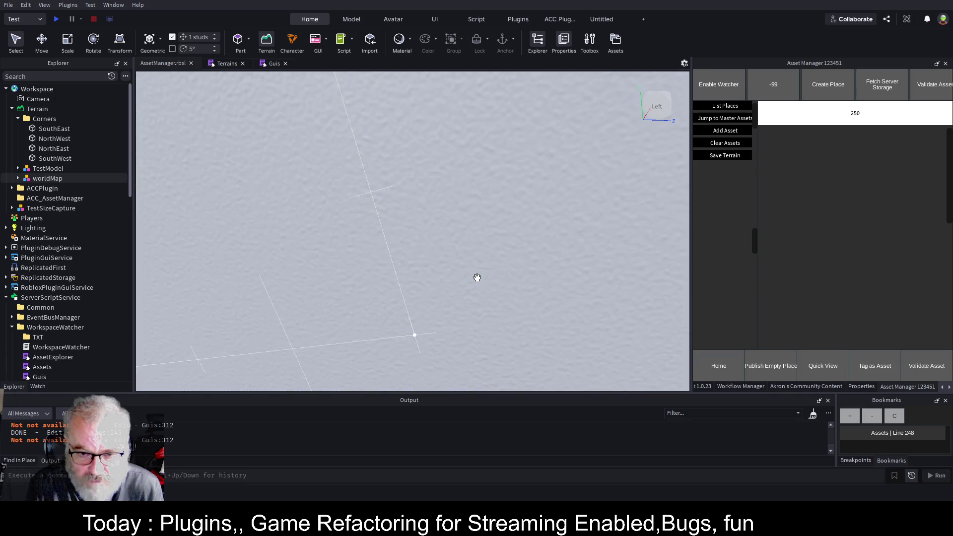
{"action": "key", "text": "s"}
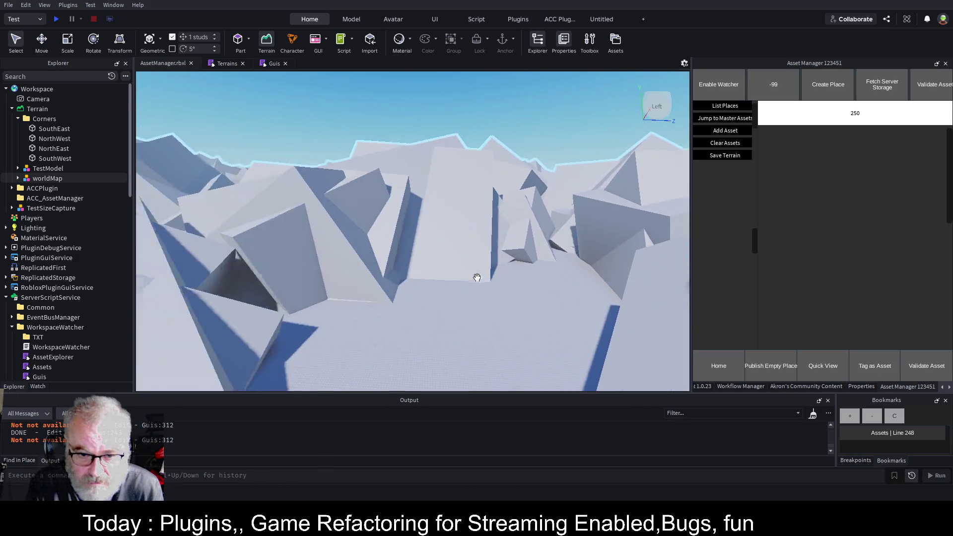
{"action": "key", "text": "a"}
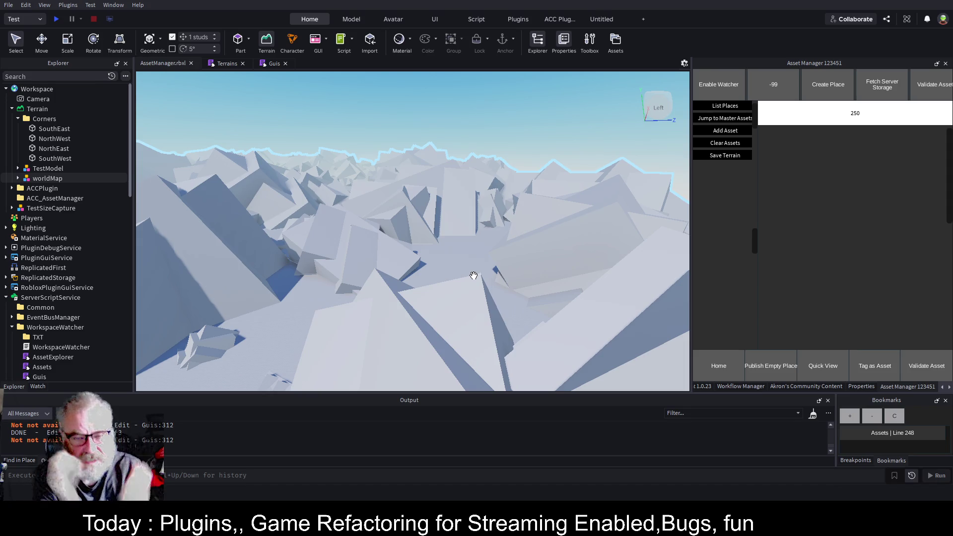
{"action": "scroll", "coordinate": [463, 262], "scroll_direction": "up", "scroll_amount": 5}
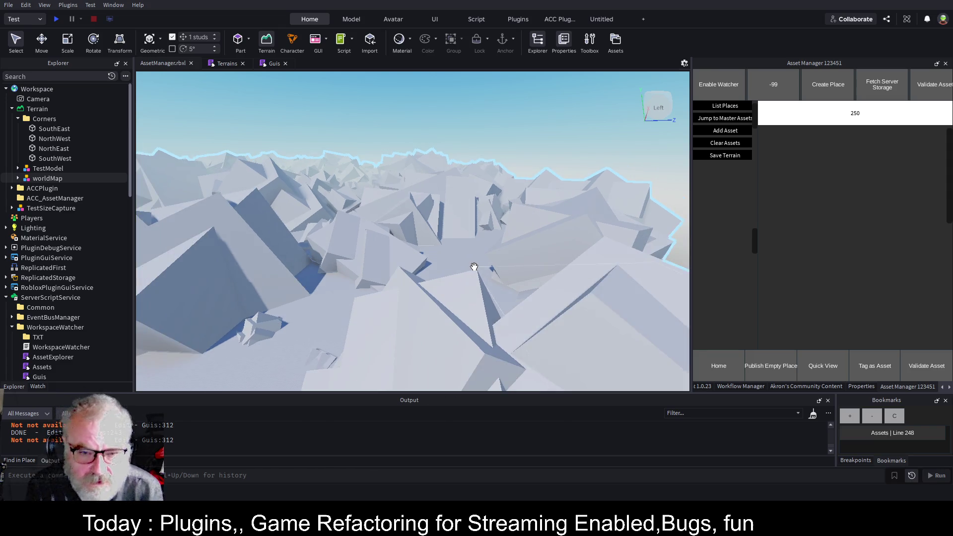
{"action": "scroll", "coordinate": [512, 262], "scroll_direction": "down", "scroll_amount": 5}
{"action": "scroll", "coordinate": [512, 262], "scroll_direction": "up", "scroll_amount": 5}
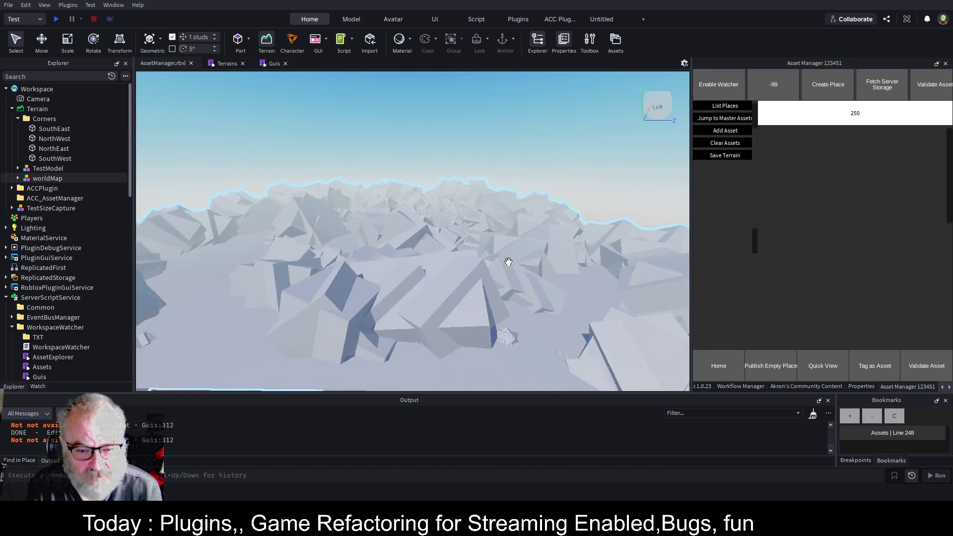
{"action": "scroll", "coordinate": [506, 272], "scroll_direction": "up", "scroll_amount": 5}
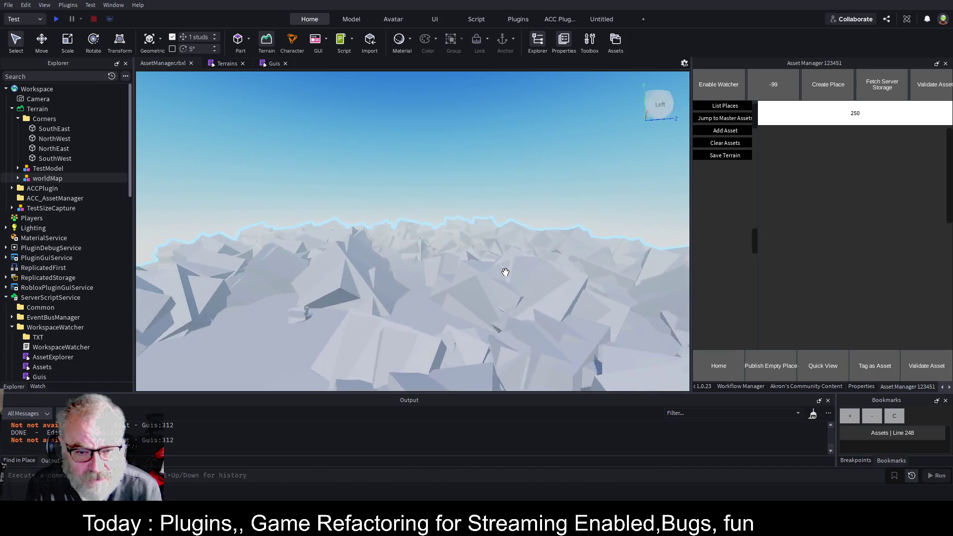
{"action": "mouse_move", "coordinate": [505, 272]}
{"action": "left_mouse_down"}
{"action": "mouse_move", "coordinate": [518, 263]}
{"action": "mouse_move", "coordinate": [517, 230]}
{"action": "mouse_move", "coordinate": [463, 198]}
{"action": "mouse_move", "coordinate": [401, 228]}
{"action": "mouse_move", "coordinate": [440, 181]}
{"action": "mouse_move", "coordinate": [376, 203]}
{"action": "left_mouse_up"}
{"action": "left_click_drag", "start_coordinate": [305, 279], "coordinate": [485, 192]}
{"action": "left_click_drag", "start_coordinate": [485, 193], "coordinate": [492, 237]}
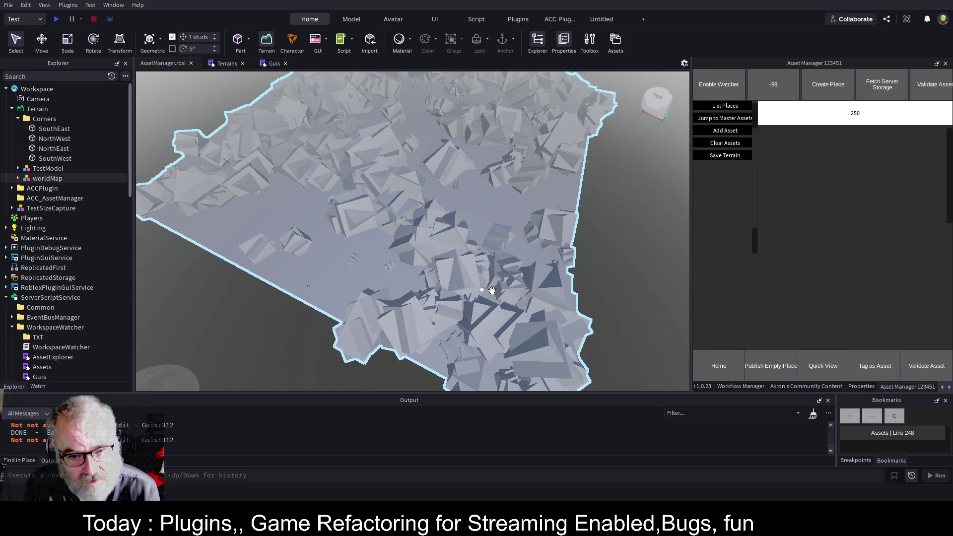
Step: Inspect how Mud and Grass blocks nest in WeridShapeMud and WeridShapeGrass models under worldMap
{"action": "left_click", "coordinate": [471, 280]}
{"action": "left_click", "coordinate": [11, 44]}
{"action": "left_click", "coordinate": [459, 280]}
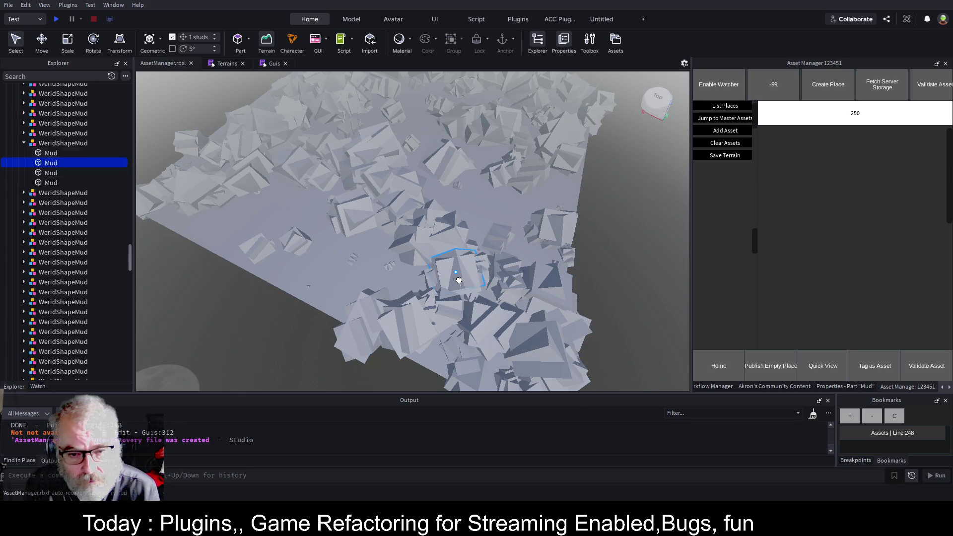
{"action": "left_click", "coordinate": [73, 143]}
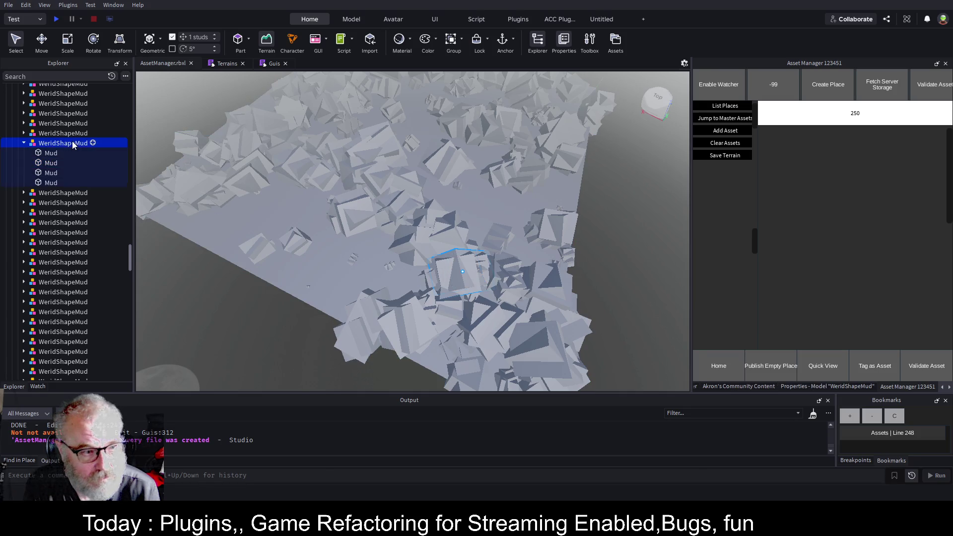
{"action": "left_click", "coordinate": [295, 213]}
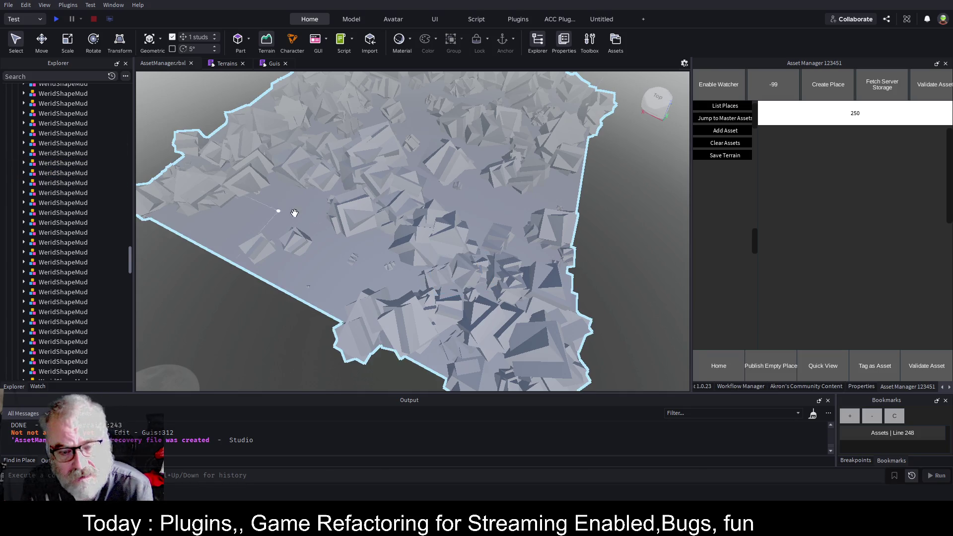
{"action": "left_click", "coordinate": [467, 268]}
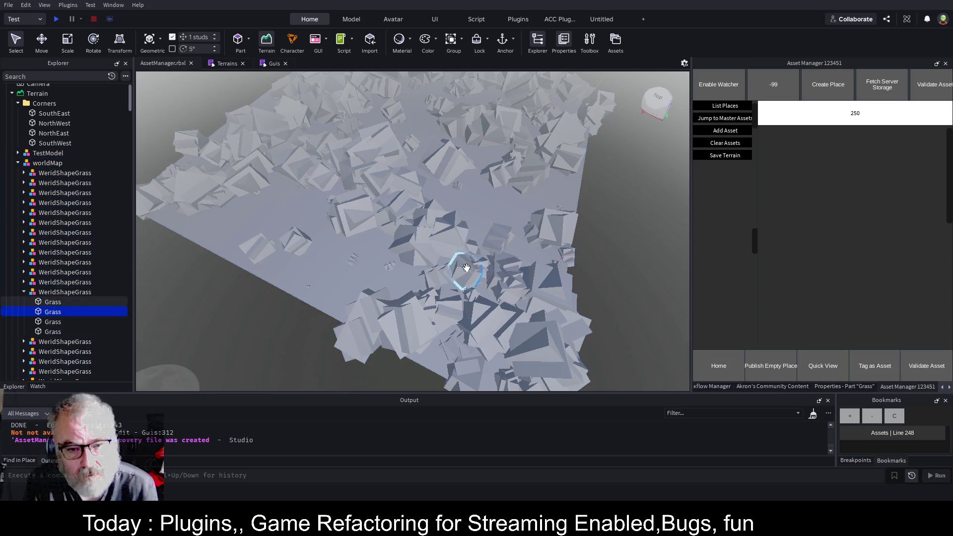
{"action": "left_click", "coordinate": [74, 292]}
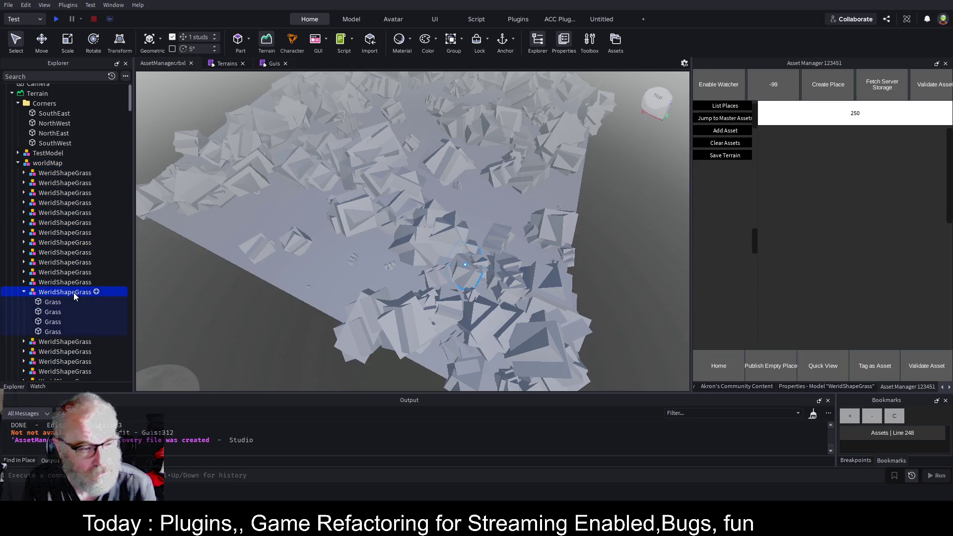
{"action": "left_click", "coordinate": [439, 270]}
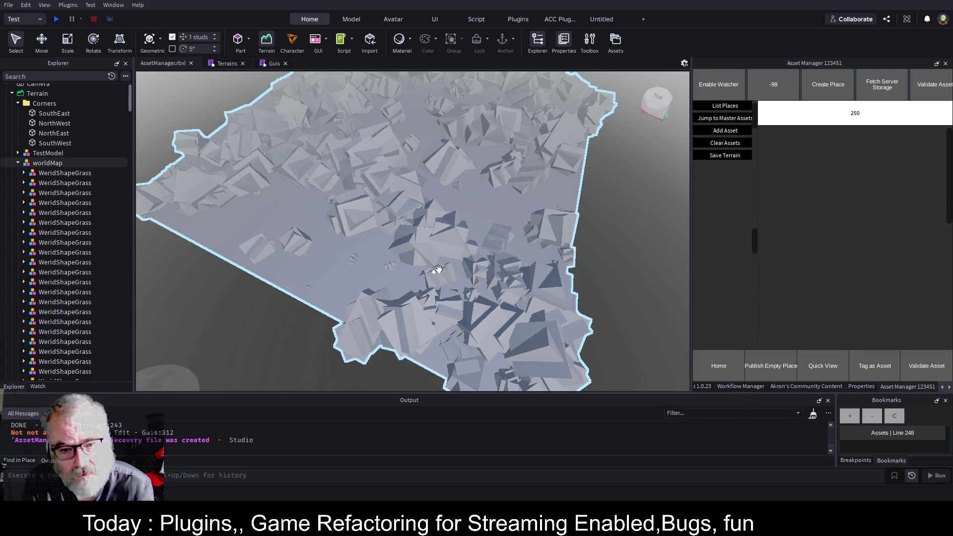
{"action": "left_click", "coordinate": [486, 264]}
{"action": "left_click", "coordinate": [55, 124]}
{"action": "left_click", "coordinate": [393, 231]}
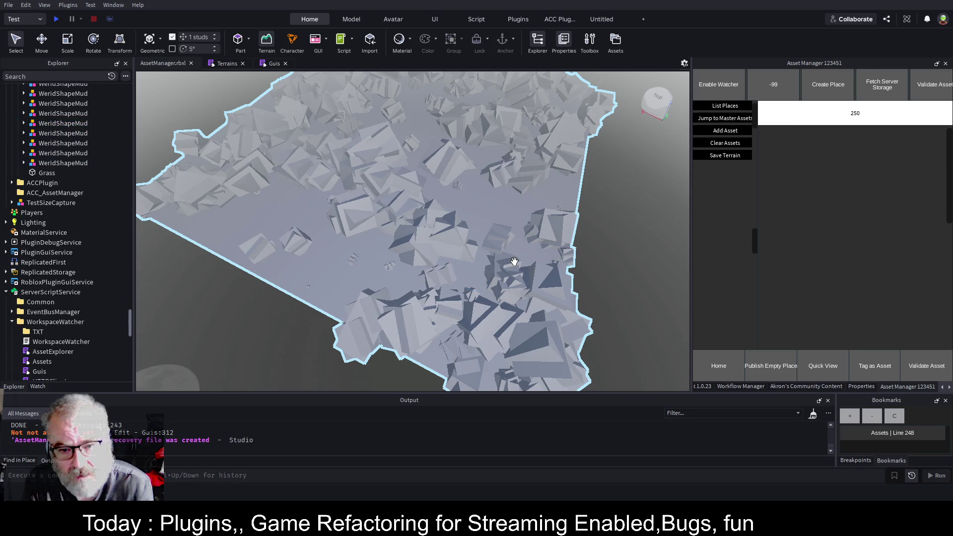
Step: Delete the WeridShapeMud cluster that contains a close-up Mud block
{"action": "scroll", "coordinate": [515, 261], "scroll_direction": "up", "scroll_amount": 8}
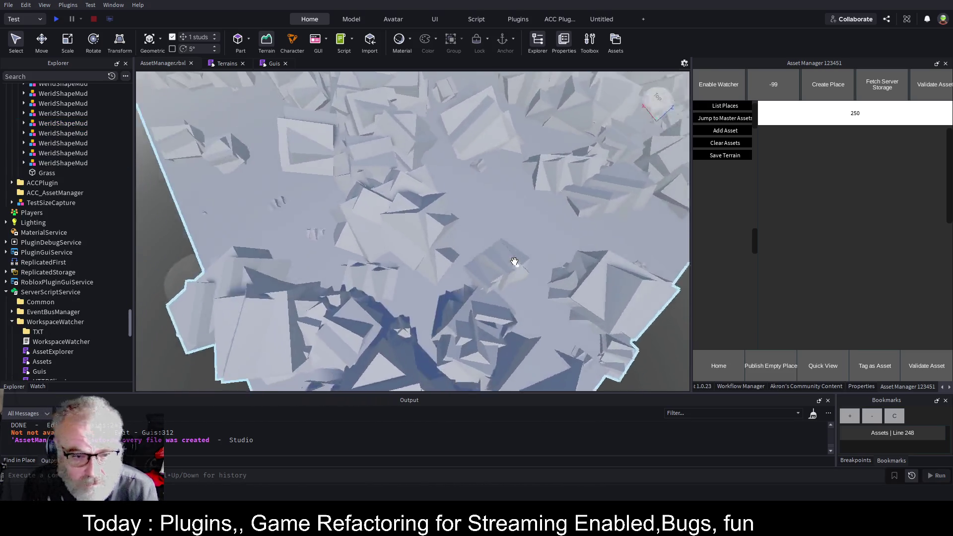
{"action": "scroll", "coordinate": [515, 262], "scroll_direction": "up", "scroll_amount": 6}
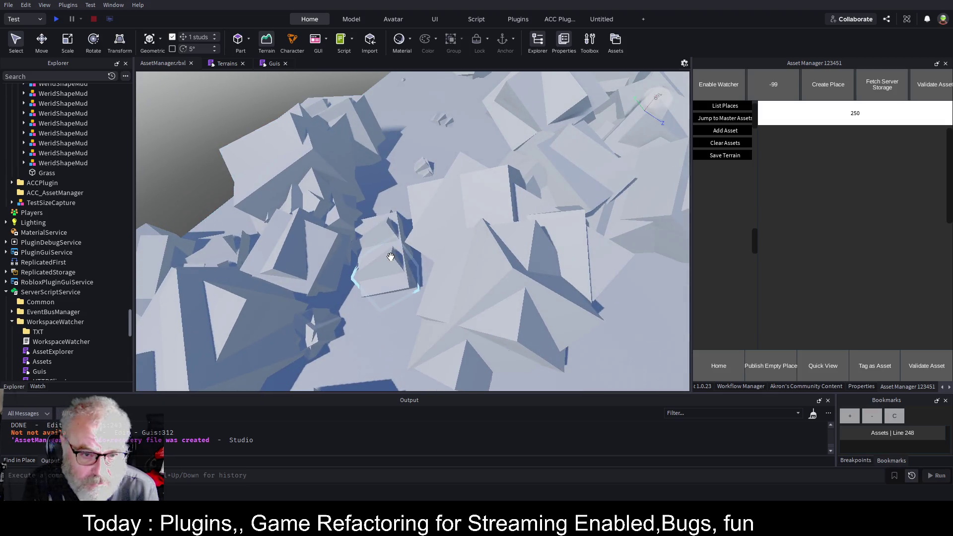
{"action": "left_click", "coordinate": [391, 257]}
{"action": "left_click", "coordinate": [63, 133]}
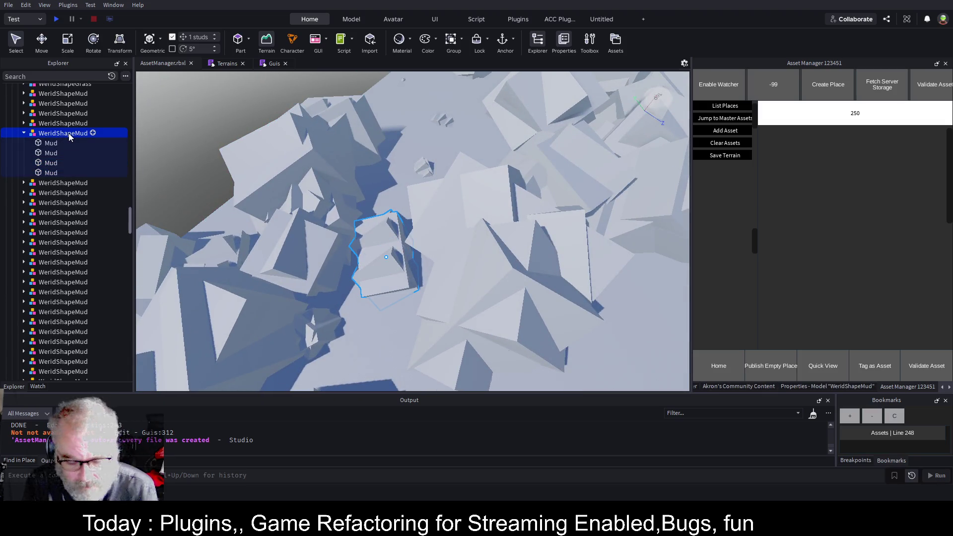
{"action": "key", "text": "Delete"}
{"action": "scroll", "coordinate": [400, 206], "scroll_direction": "down", "scroll_amount": 8}
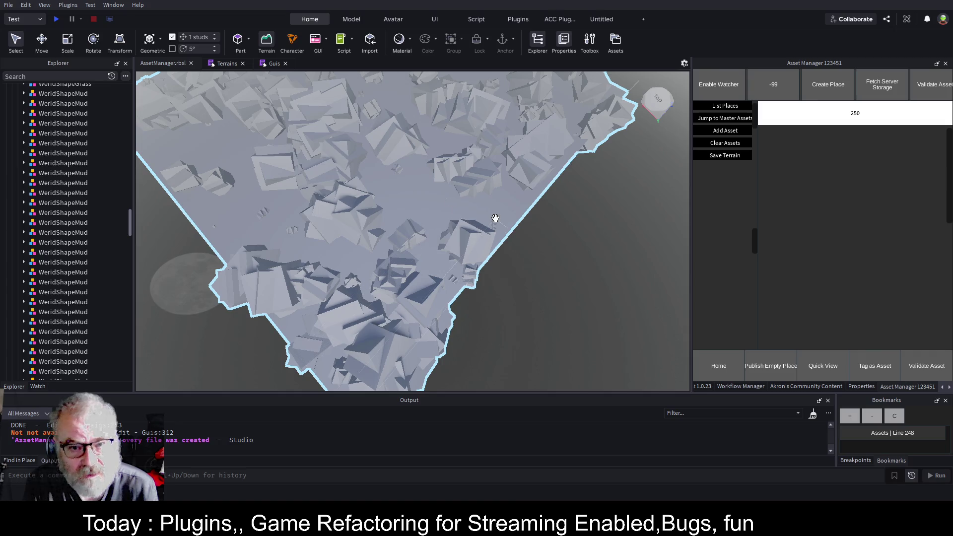
{"action": "scroll", "coordinate": [495, 219], "scroll_direction": "up", "scroll_amount": 5}
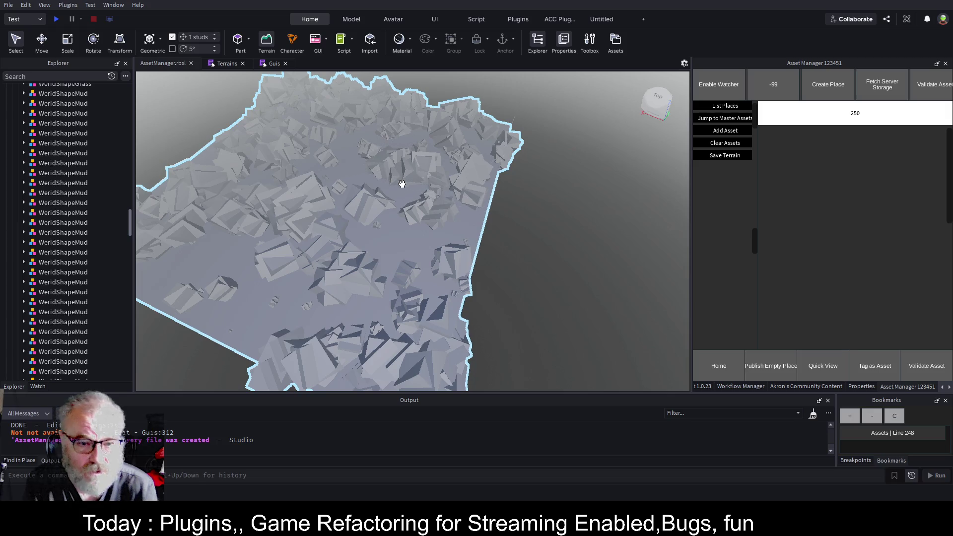
{"action": "scroll", "coordinate": [230, 251], "scroll_direction": "up", "scroll_amount": 5}
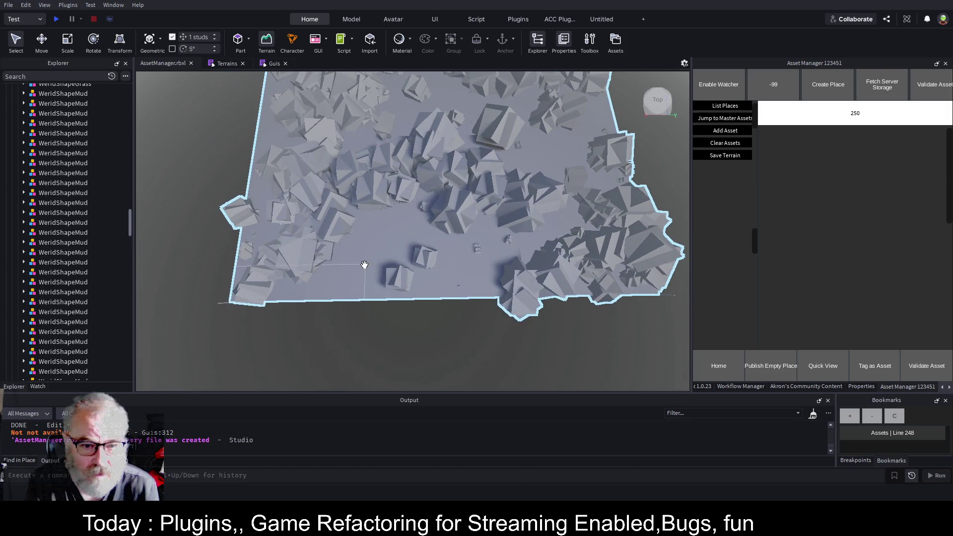
{"action": "scroll", "coordinate": [397, 213], "scroll_direction": "up", "scroll_amount": 5}
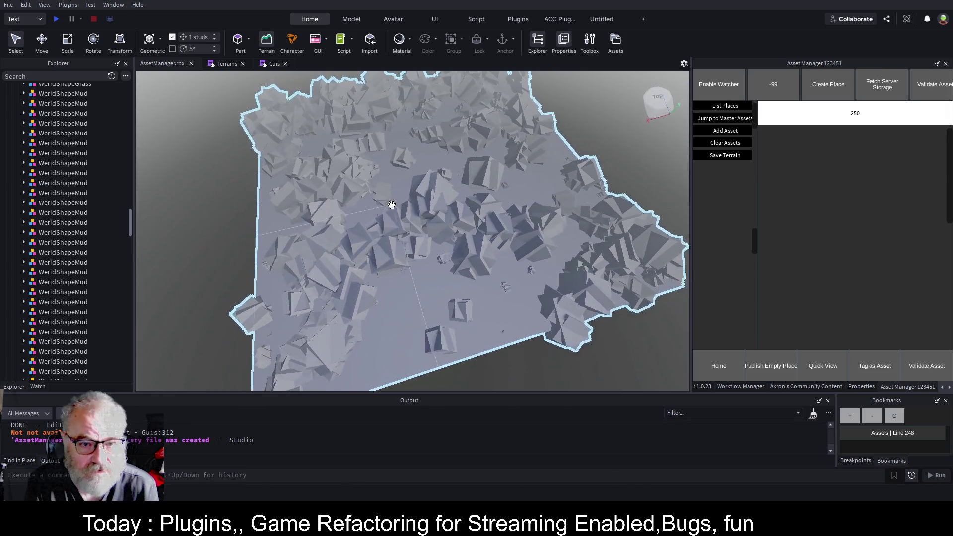
{"action": "scroll", "coordinate": [393, 205], "scroll_direction": "down", "scroll_amount": 3}
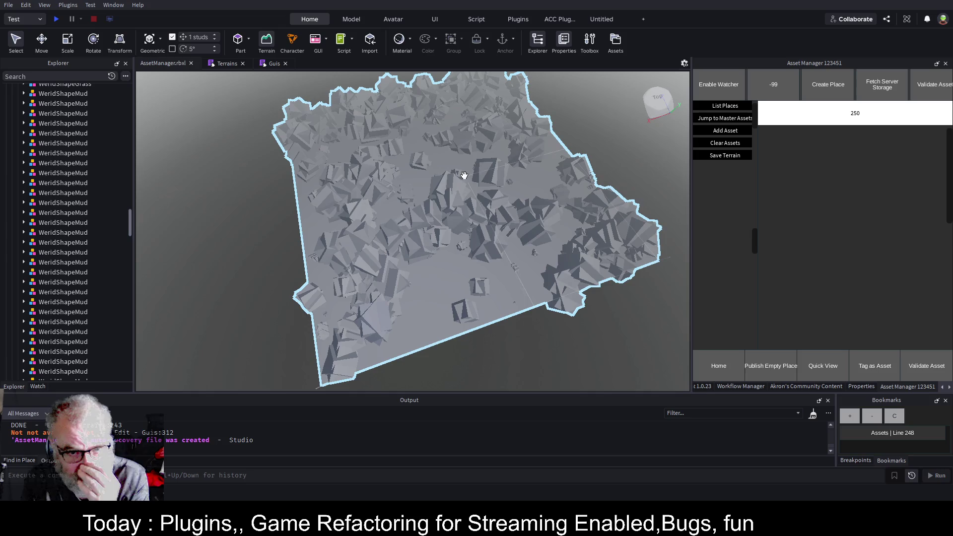
{"action": "left_click_drag", "start_coordinate": [131, 225], "coordinate": [133, 89]}
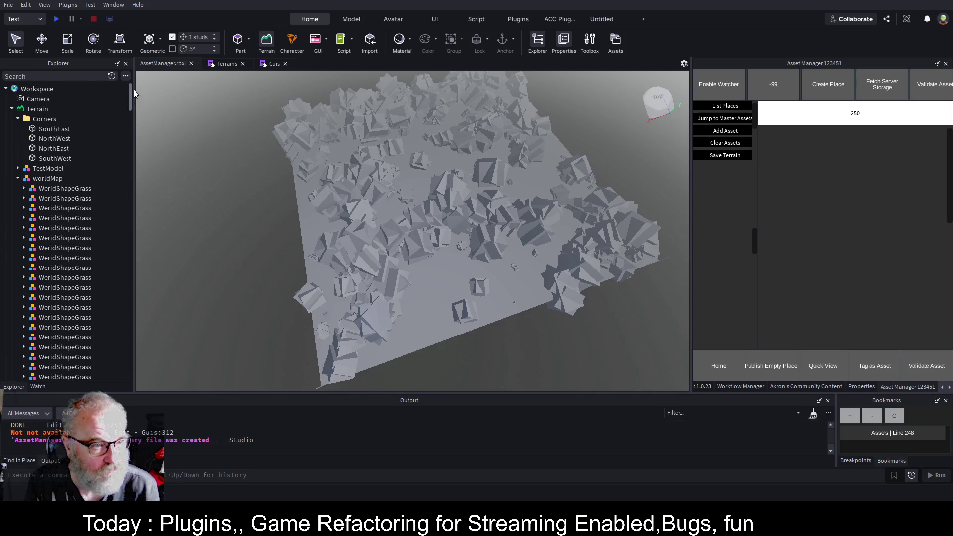
Step: Save the place, collapse worldMap and WorkspaceWatcher, and select ServerStorage's Assets folder
{"action": "left_click", "coordinate": [48, 178]}
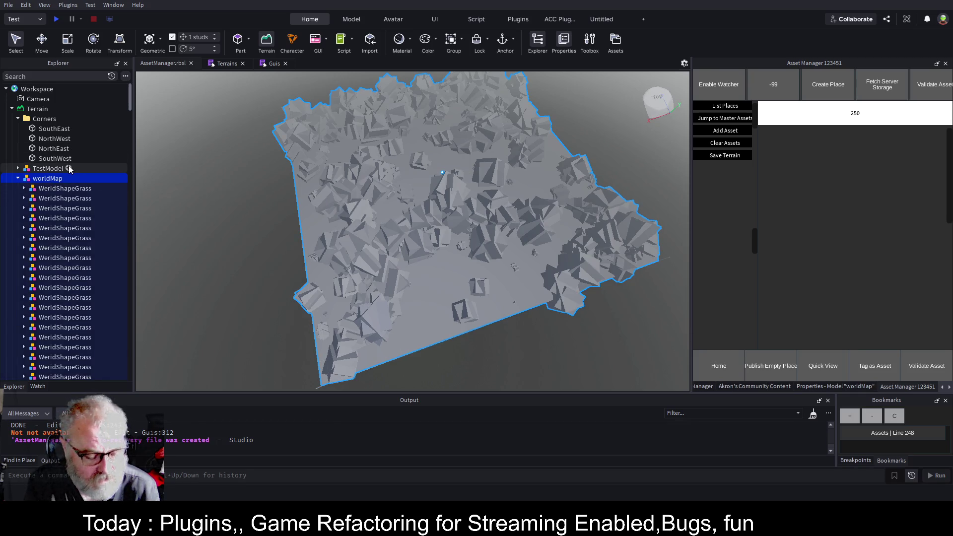
{"action": "key", "text": "ctrl+s"}
{"action": "left_click", "coordinate": [18, 179]}
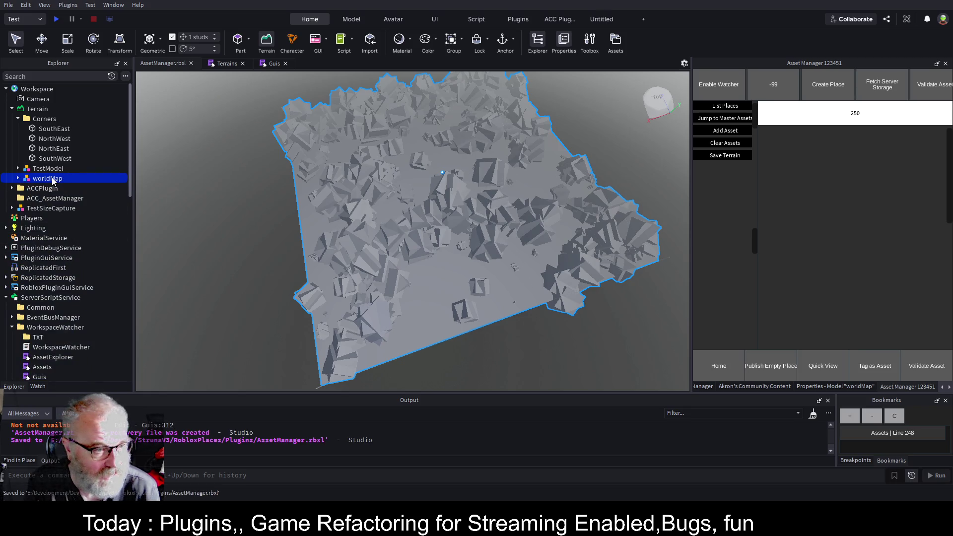
{"action": "scroll", "coordinate": [59, 209], "scroll_direction": "down", "scroll_amount": 10}
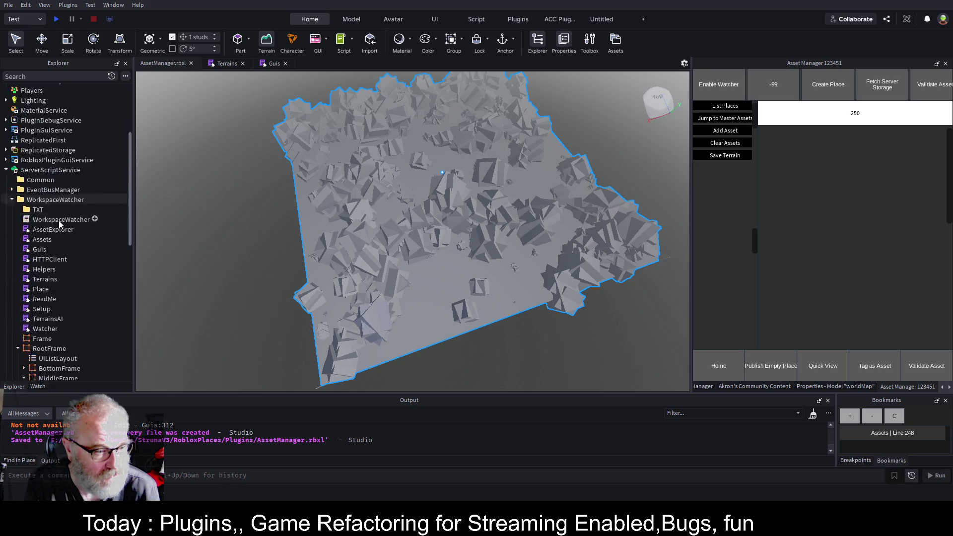
{"action": "scroll", "coordinate": [61, 222], "scroll_direction": "up", "scroll_amount": 5}
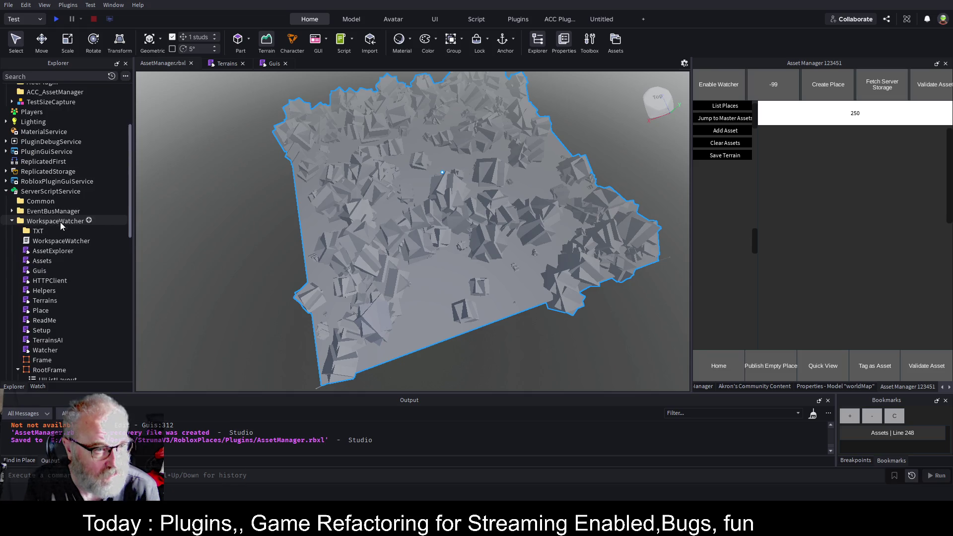
{"action": "left_click", "coordinate": [11, 221]}
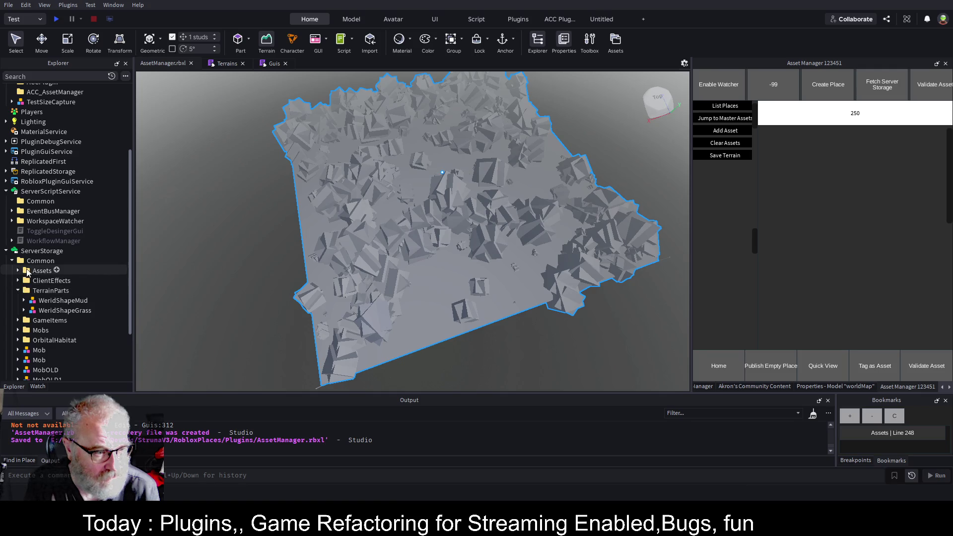
{"action": "left_click", "coordinate": [18, 271]}
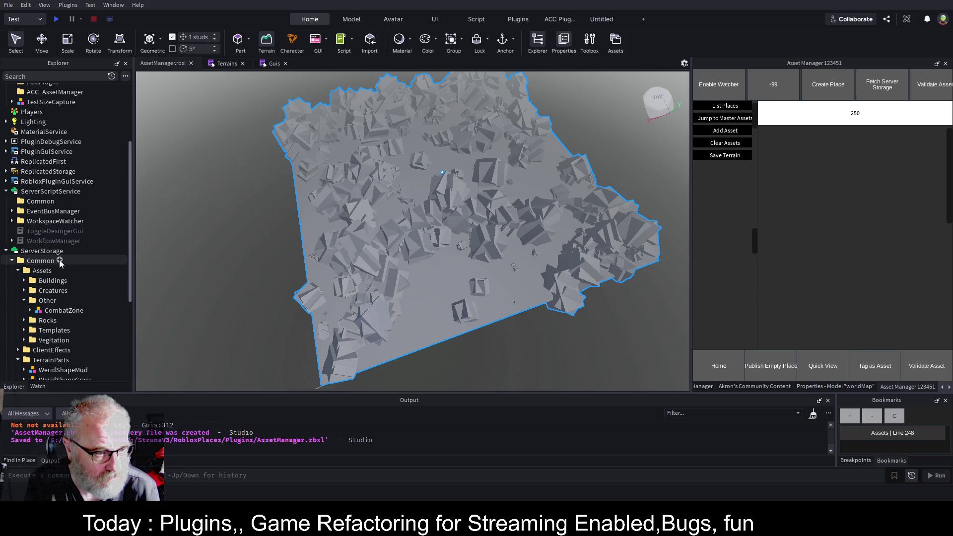
{"action": "left_click", "coordinate": [57, 274]}
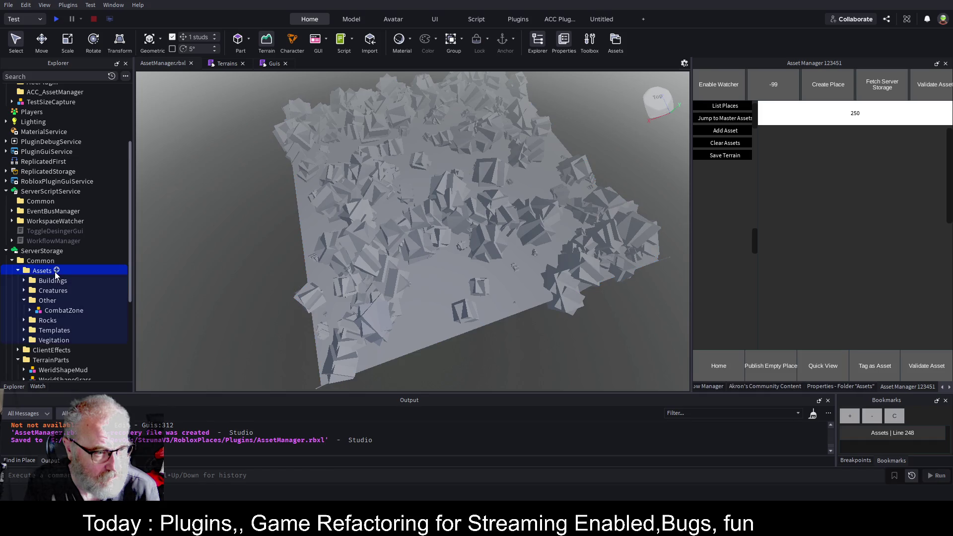
Step: Create a new folder named Terrains inside Assets
{"action": "key", "text": "ctrl+alt+f"}
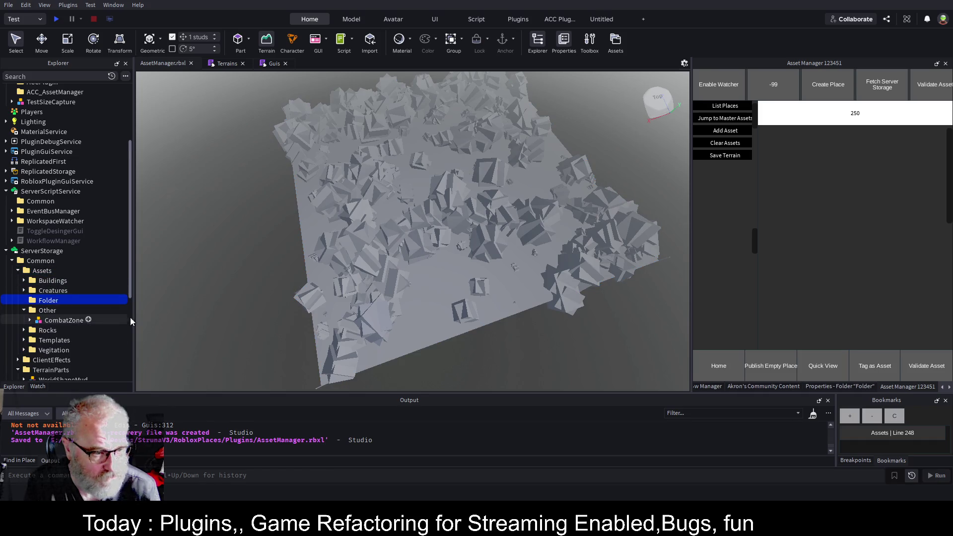
{"action": "type", "text": "Terrains"}
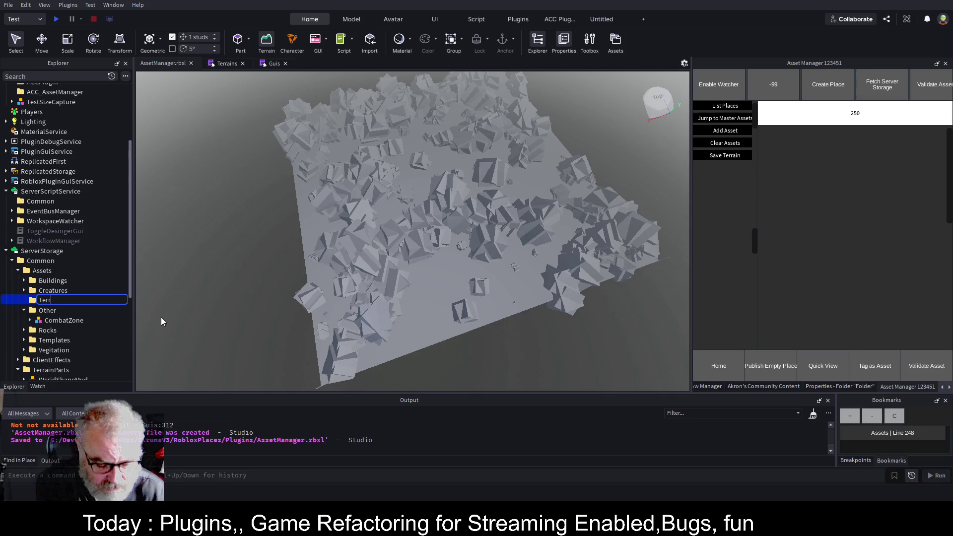
{"action": "key", "text": "Return"}
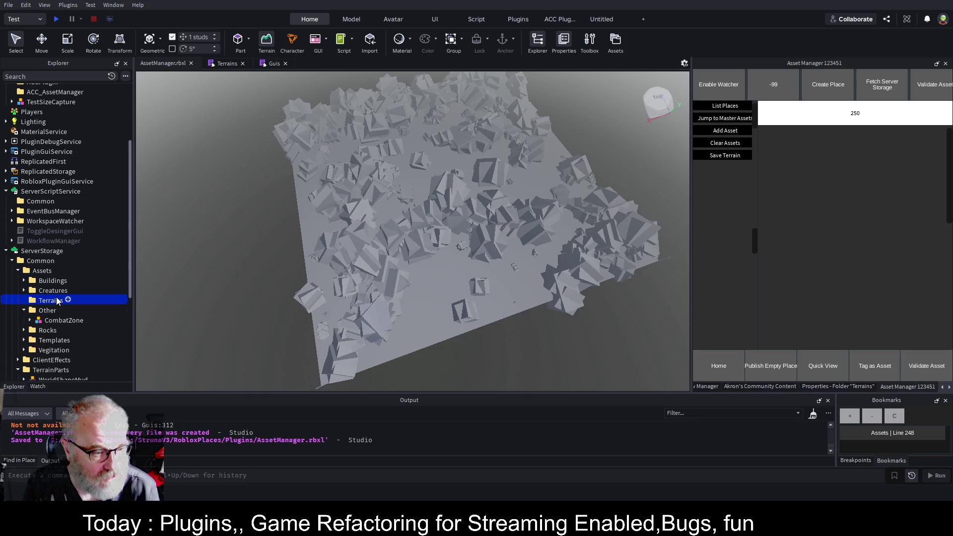
Step: Paste the worldMap model into Terrains and rename the copy Faros
{"action": "key", "text": "ctrl+shift+v"}
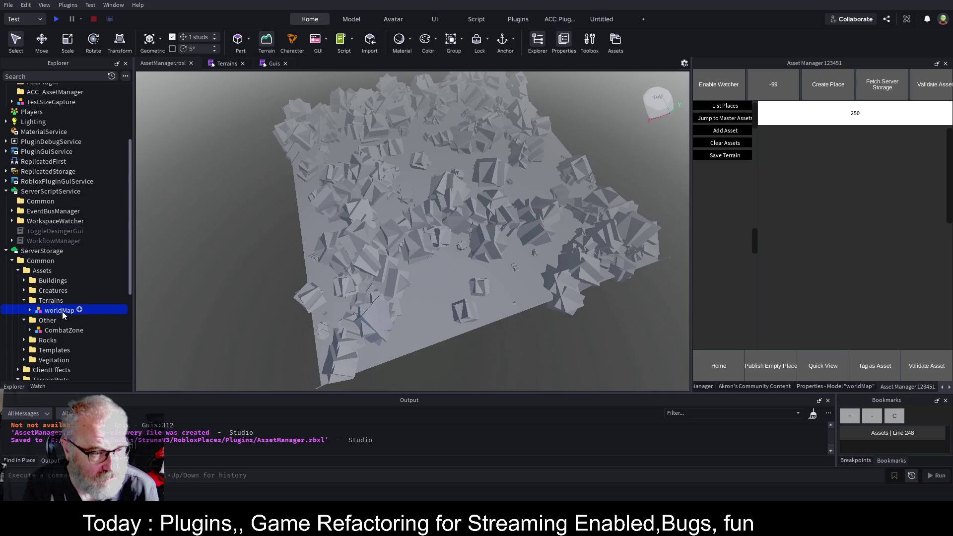
{"action": "key", "text": "F2"}
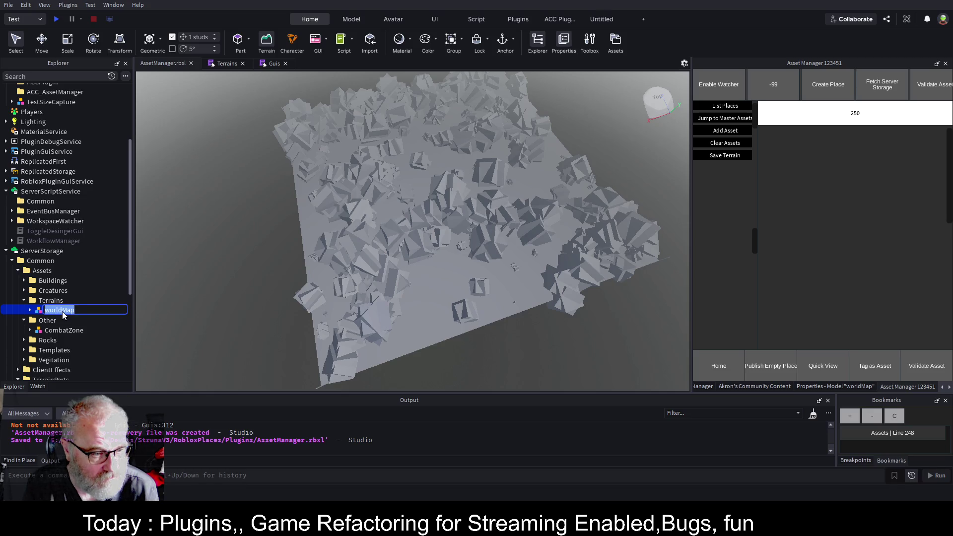
{"action": "type", "text": "WorldMap"}
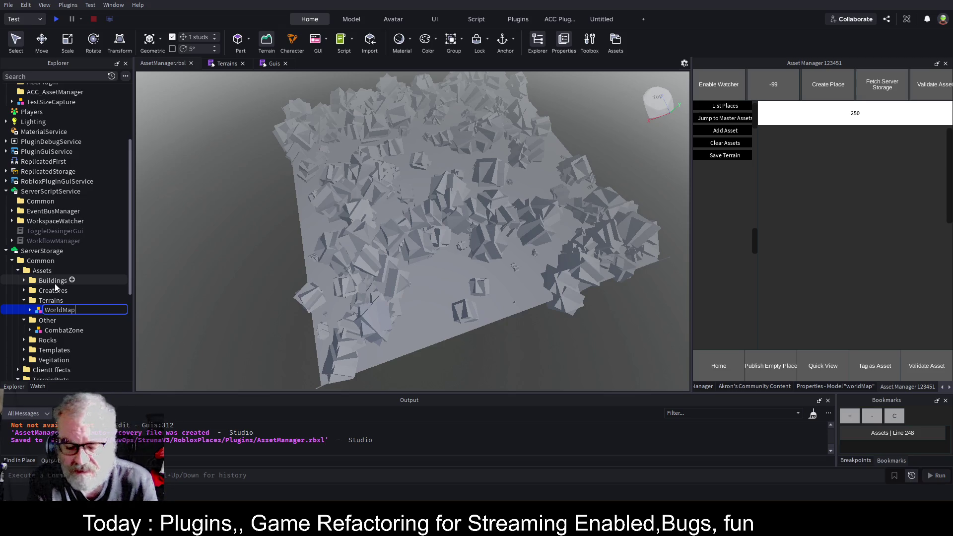
{"action": "key", "text": "ctrl+a"}
{"action": "key", "text": "BackSpace"}
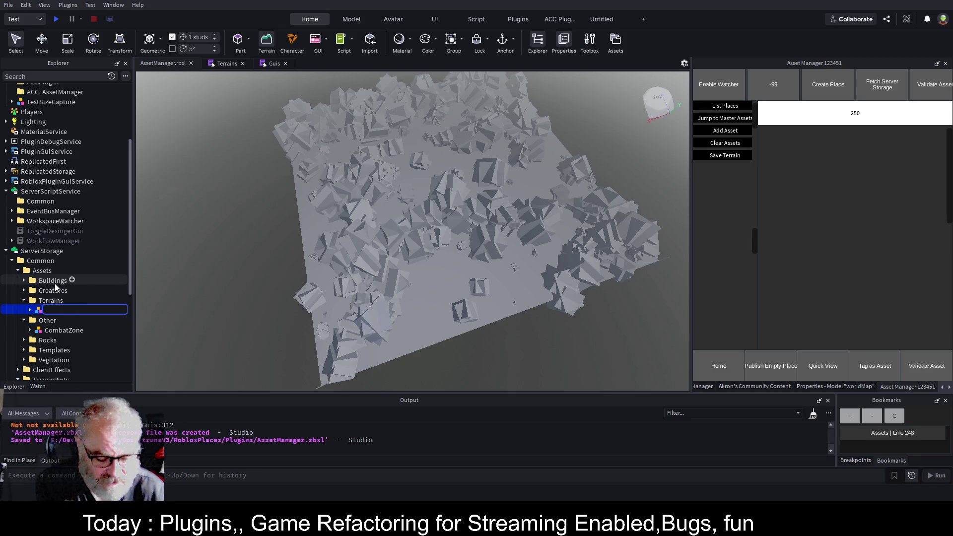
{"action": "type", "text": "Faros"}
{"action": "key", "text": "Return"}
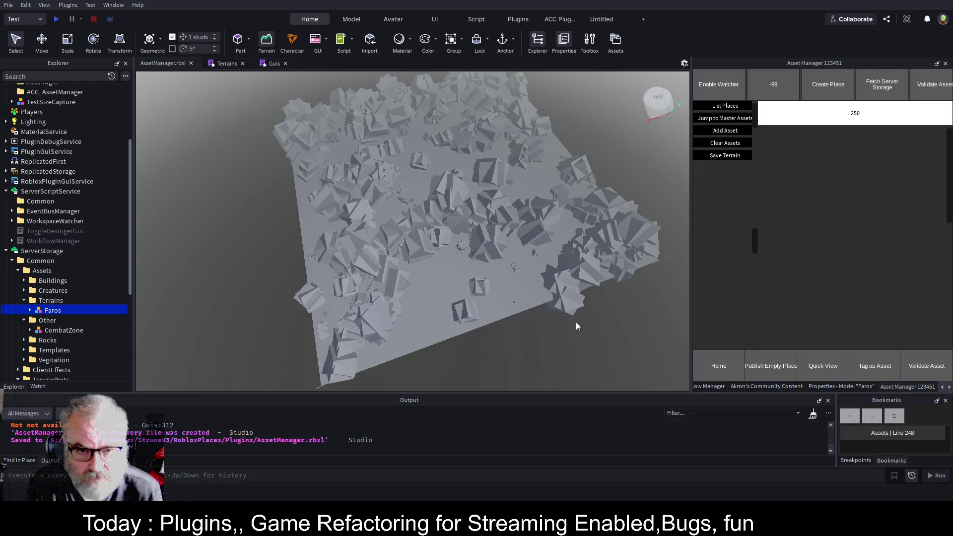
{"action": "scroll", "coordinate": [112, 225], "scroll_direction": "up", "scroll_amount": 4}
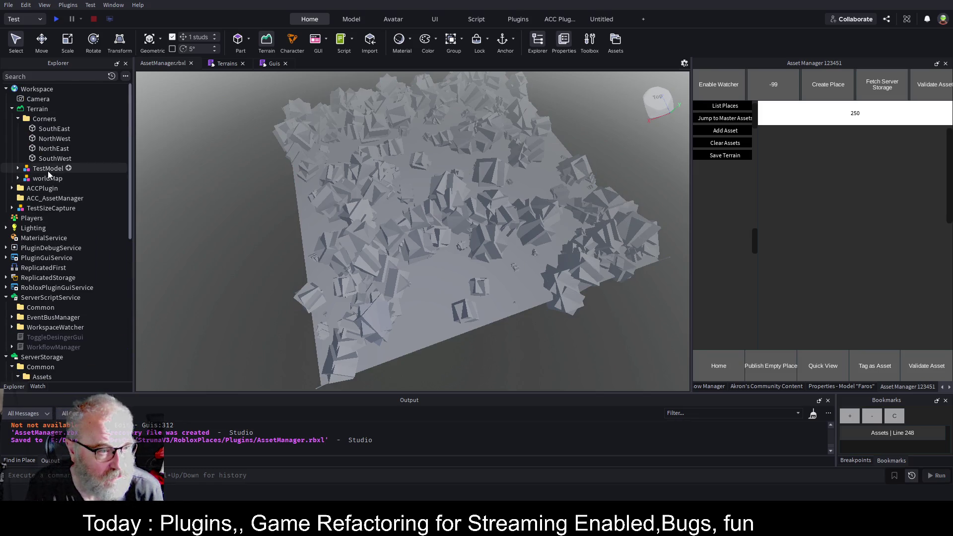
Step: Rename the Workspace worldMap model to Faros
{"action": "left_click", "coordinate": [47, 179]}
{"action": "key", "text": "F2"}
{"action": "type", "text": "Fa"}
{"action": "key", "text": "Return"}
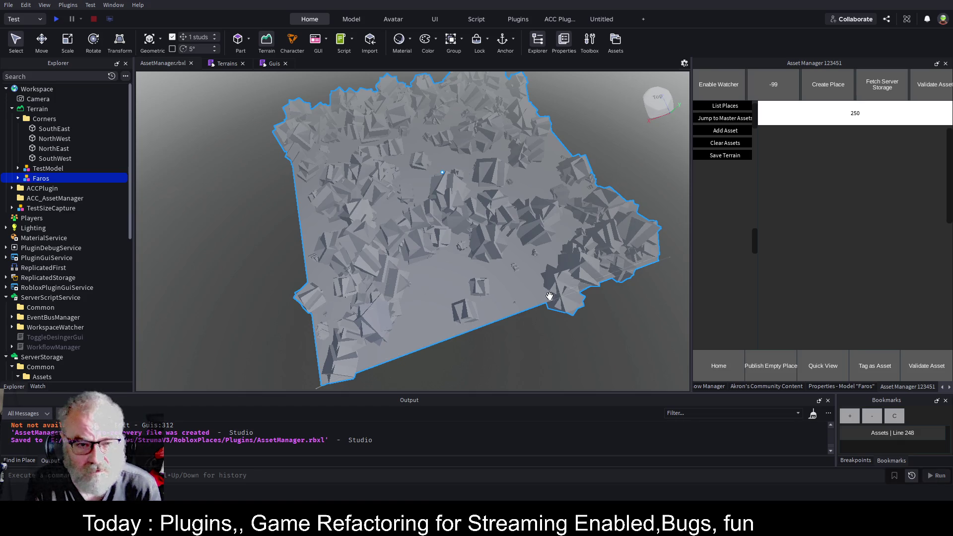
{"action": "scroll", "coordinate": [549, 297], "scroll_direction": "up", "scroll_amount": 2}
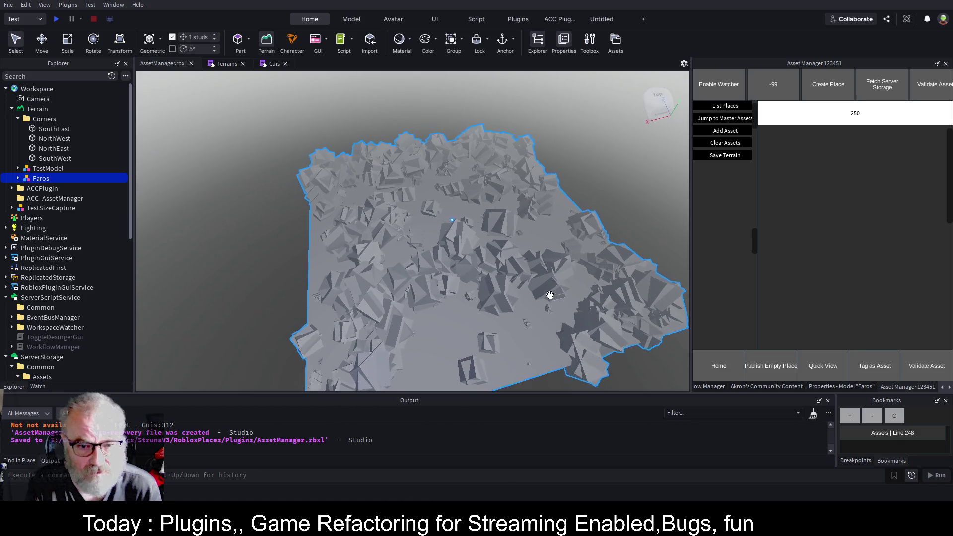
Step: Convert Faros with Akron's Convert 2 Terrain, delete the leftover model, and start a playtest
{"action": "left_click", "coordinate": [758, 386]}
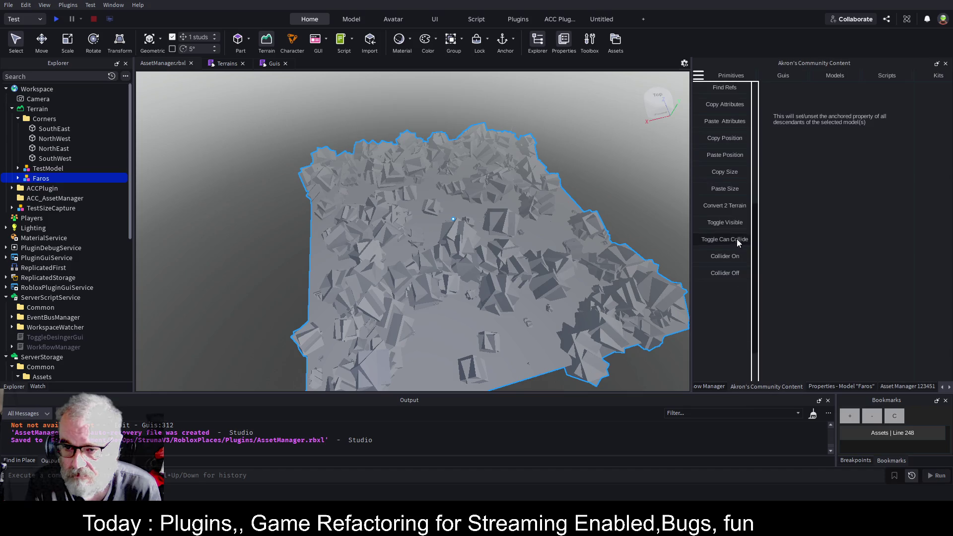
{"action": "left_click", "coordinate": [734, 205]}
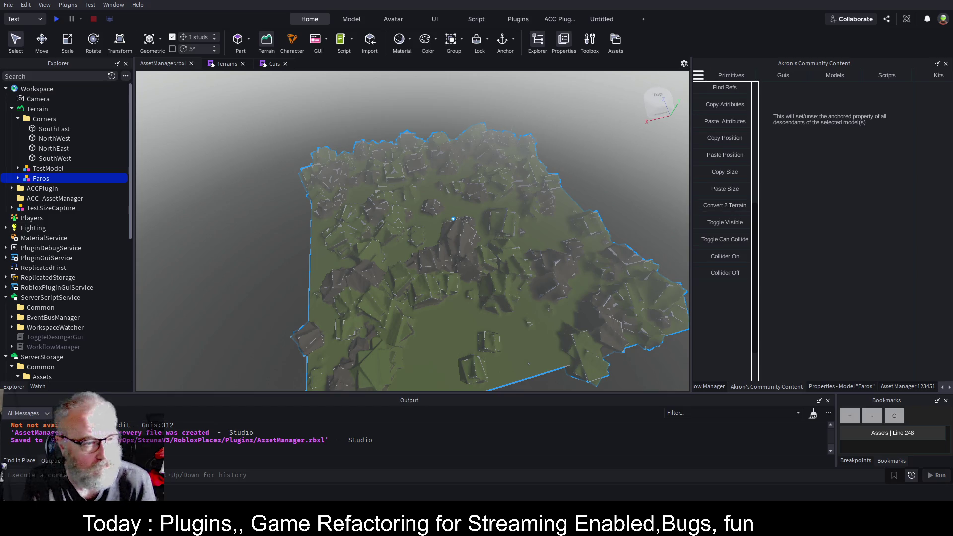
{"action": "left_click", "coordinate": [54, 169]}
{"action": "left_click", "coordinate": [30, 180]}
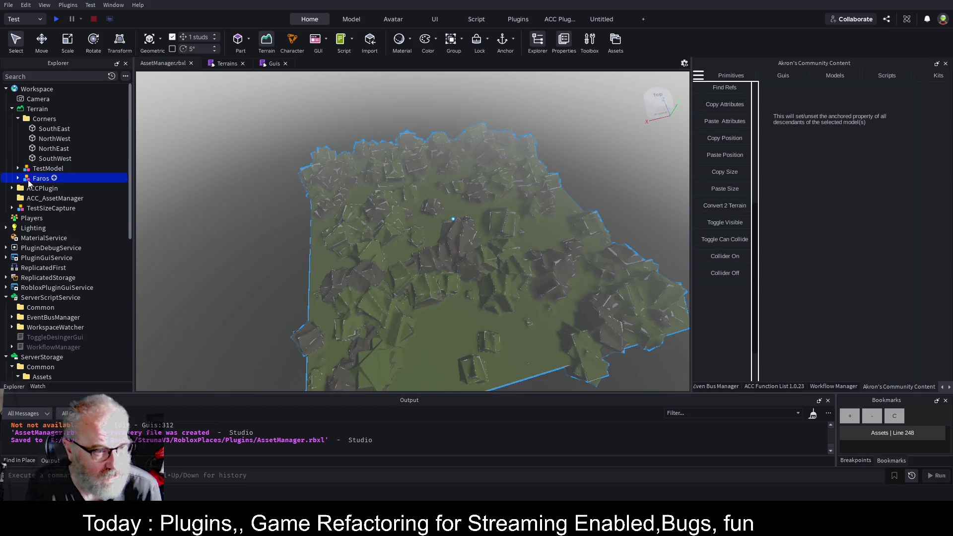
{"action": "key", "text": "Delete"}
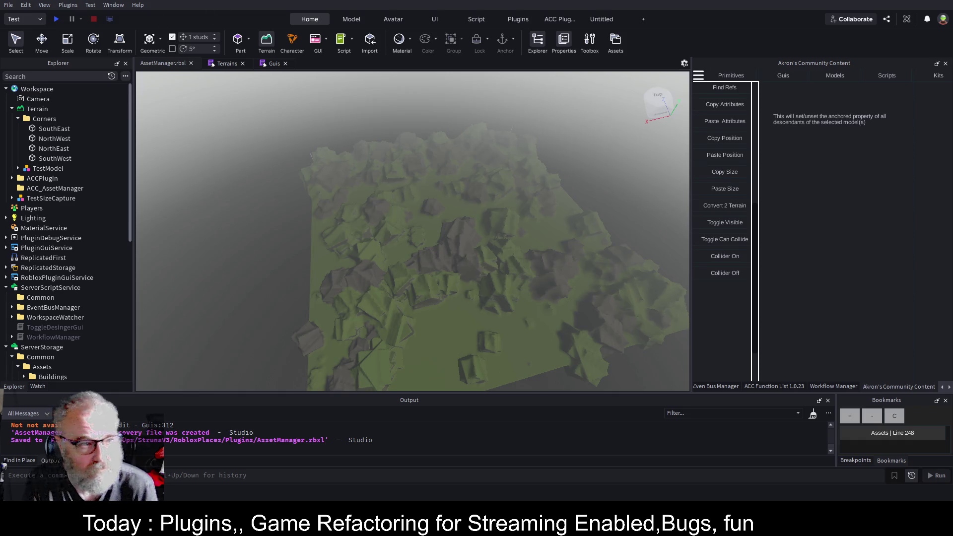
{"action": "left_click", "coordinate": [55, 20]}
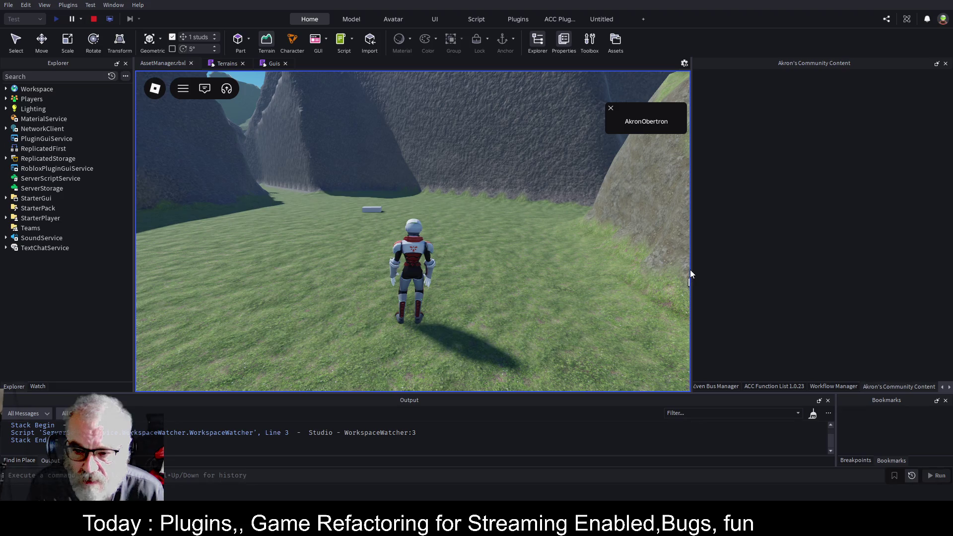
Step: Widen the viewport, run the character forward across the terrain, and stop the playtest
{"action": "left_click_drag", "start_coordinate": [691, 267], "coordinate": [834, 263]}
{"action": "scroll", "coordinate": [687, 229], "scroll_direction": "down", "scroll_amount": 5}
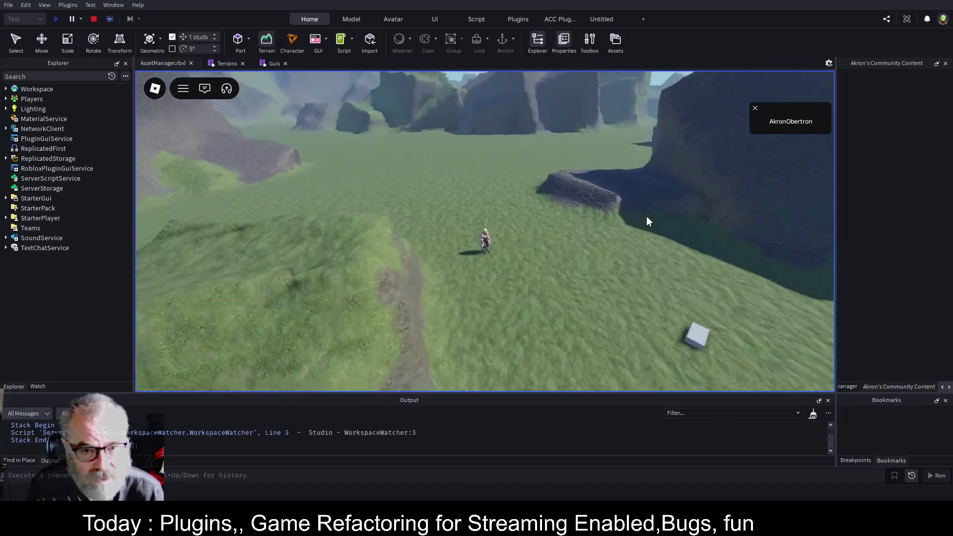
{"action": "key", "text": "w"}
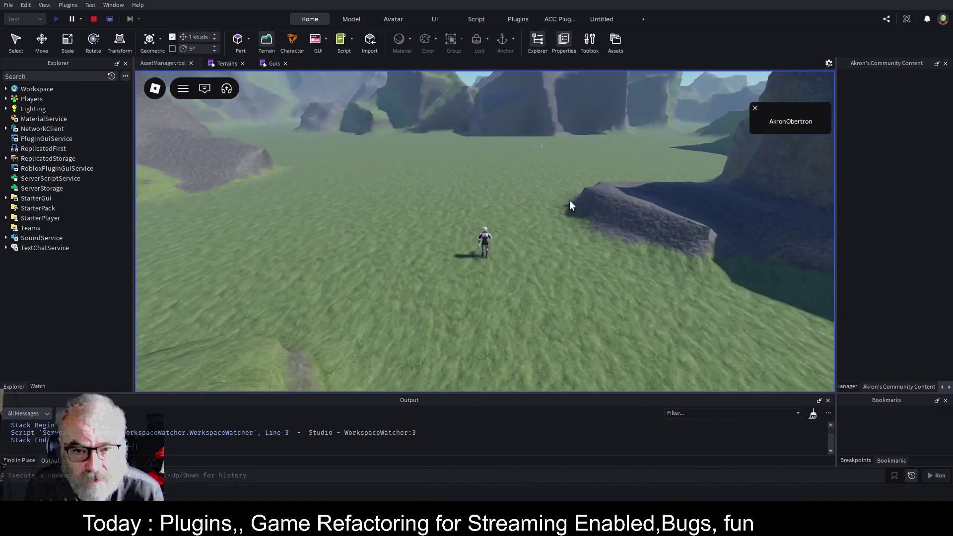
{"action": "key", "text": "w"}
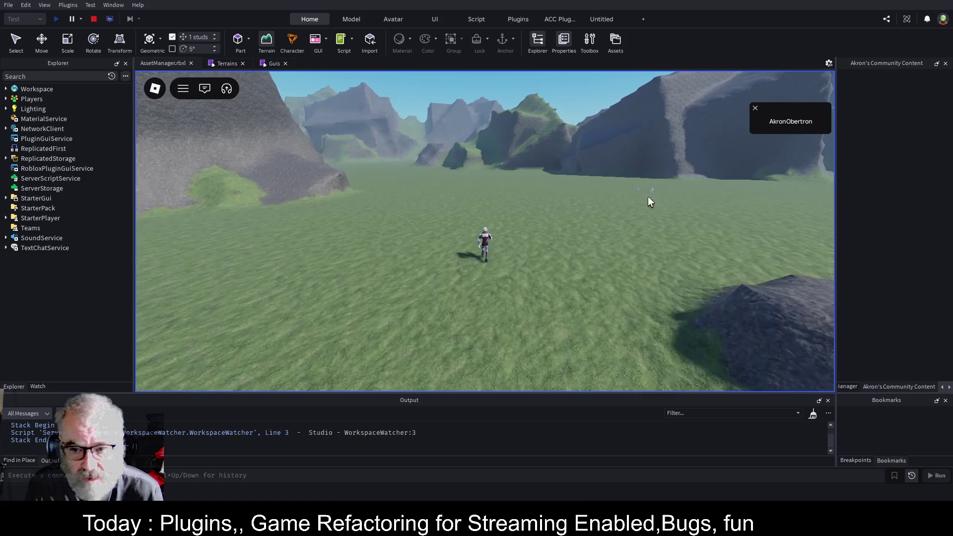
{"action": "key", "text": "shift+F5"}
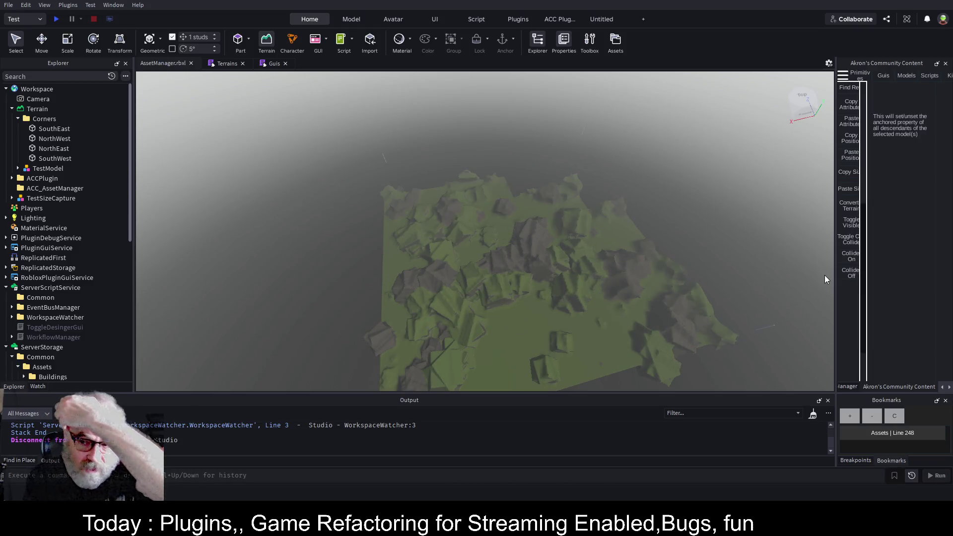
Step: Widen the Akron's Community Content panel and fly through the grassy valley between rock outcrops
{"action": "left_click_drag", "start_coordinate": [837, 268], "coordinate": [673, 264]}
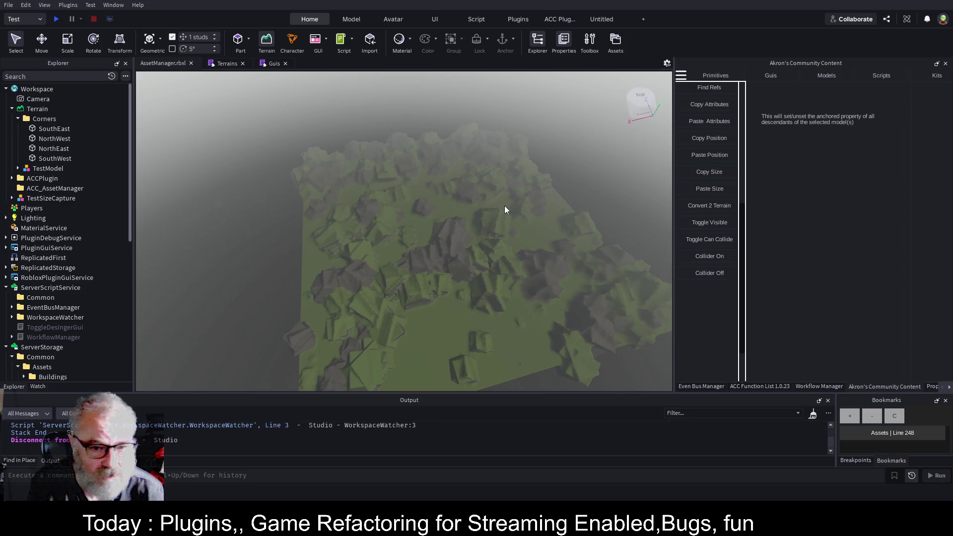
{"action": "scroll", "coordinate": [498, 255], "scroll_direction": "up", "scroll_amount": 5}
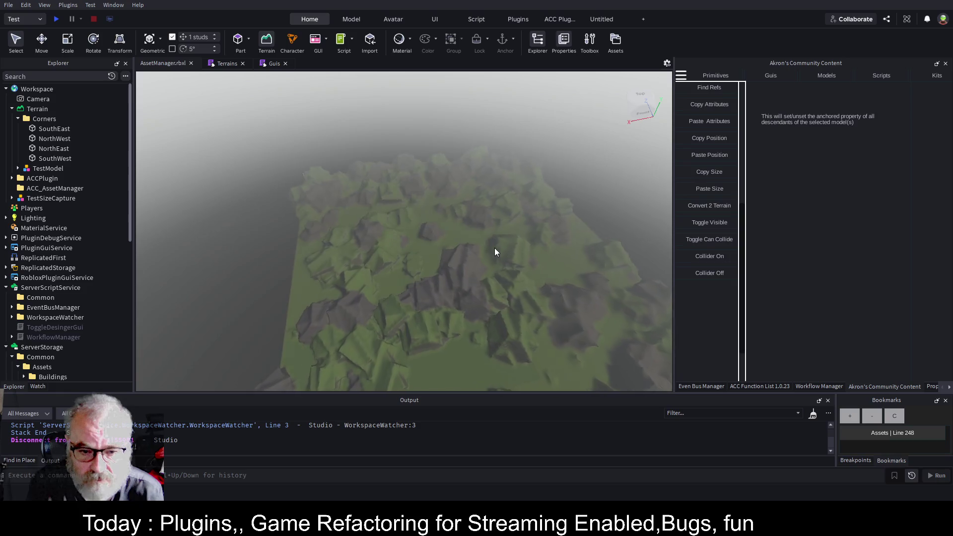
{"action": "scroll", "coordinate": [486, 242], "scroll_direction": "up", "scroll_amount": 5}
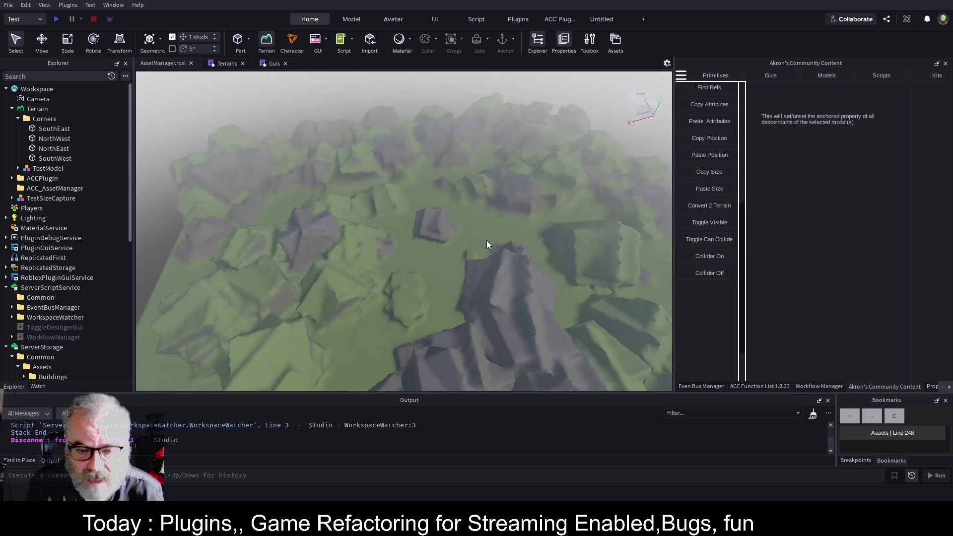
{"action": "scroll", "coordinate": [487, 241], "scroll_direction": "up", "scroll_amount": 5}
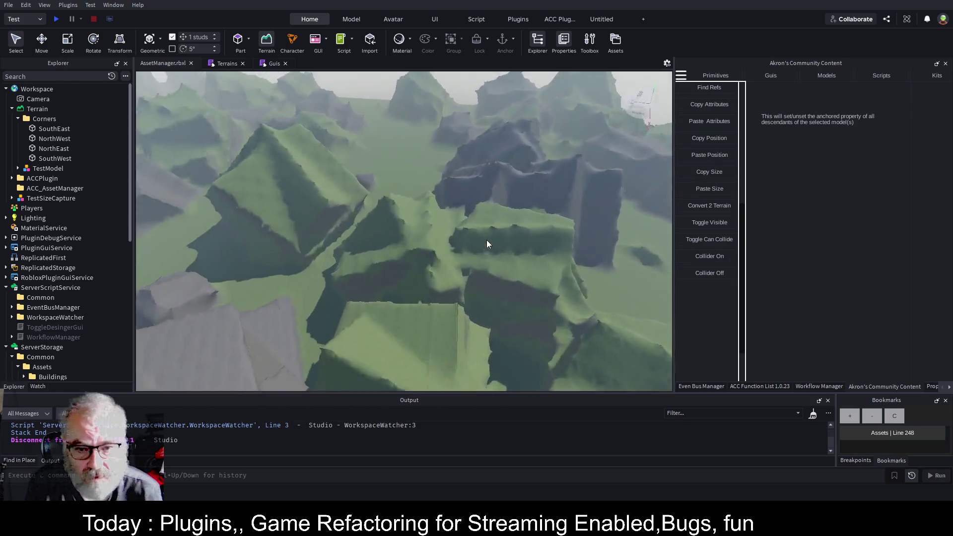
{"action": "scroll", "coordinate": [487, 240], "scroll_direction": "up", "scroll_amount": 5}
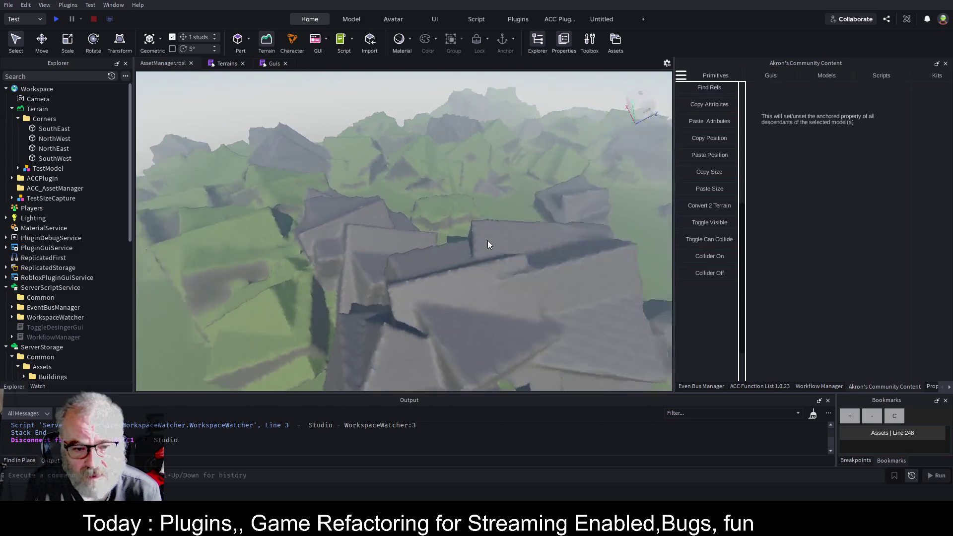
{"action": "scroll", "coordinate": [487, 240], "scroll_direction": "up", "scroll_amount": 5}
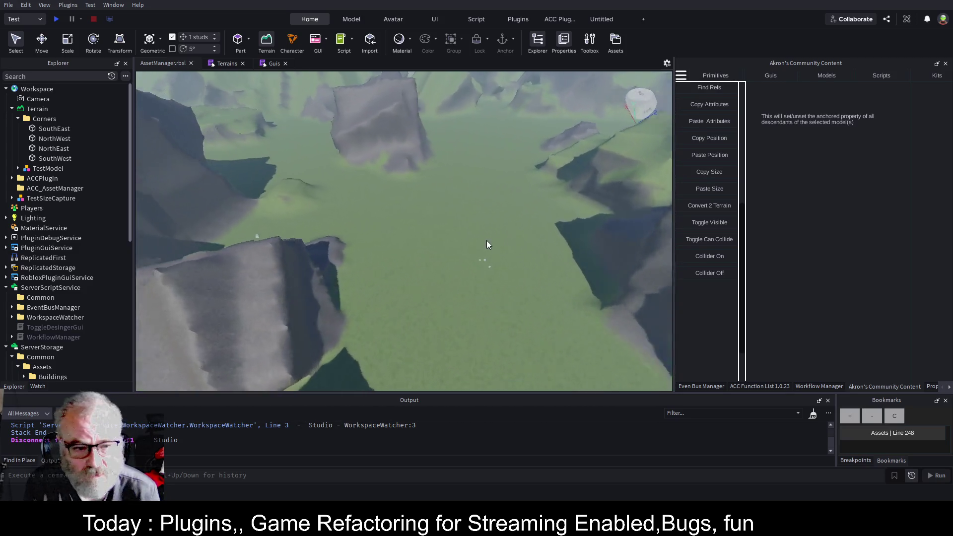
{"action": "scroll", "coordinate": [487, 240], "scroll_direction": "up", "scroll_amount": 5}
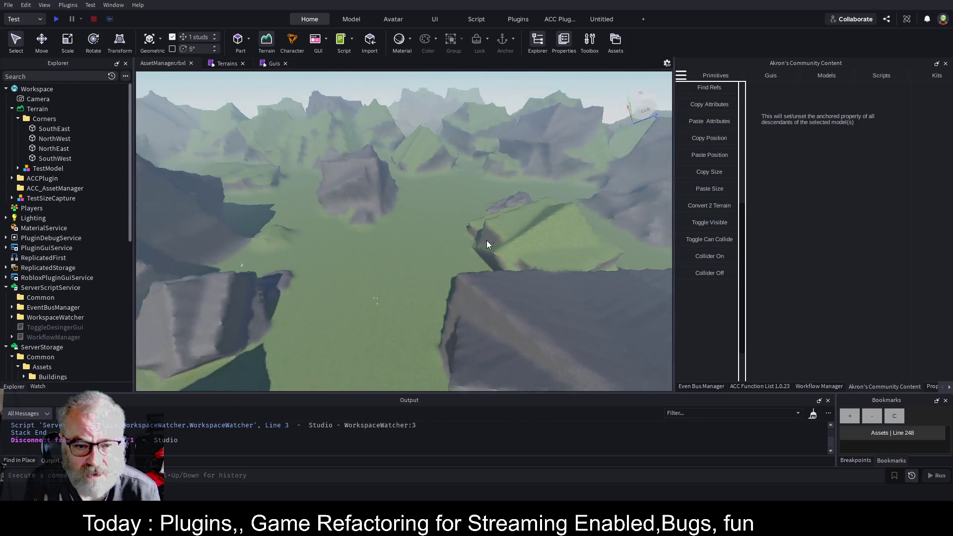
{"action": "scroll", "coordinate": [486, 240], "scroll_direction": "up", "scroll_amount": 3}
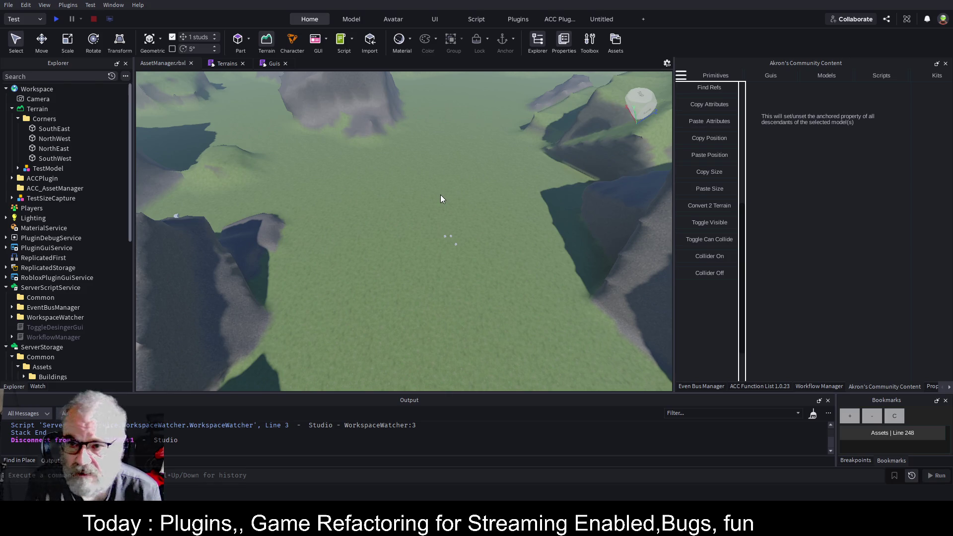
{"action": "left_click", "coordinate": [950, 387]}
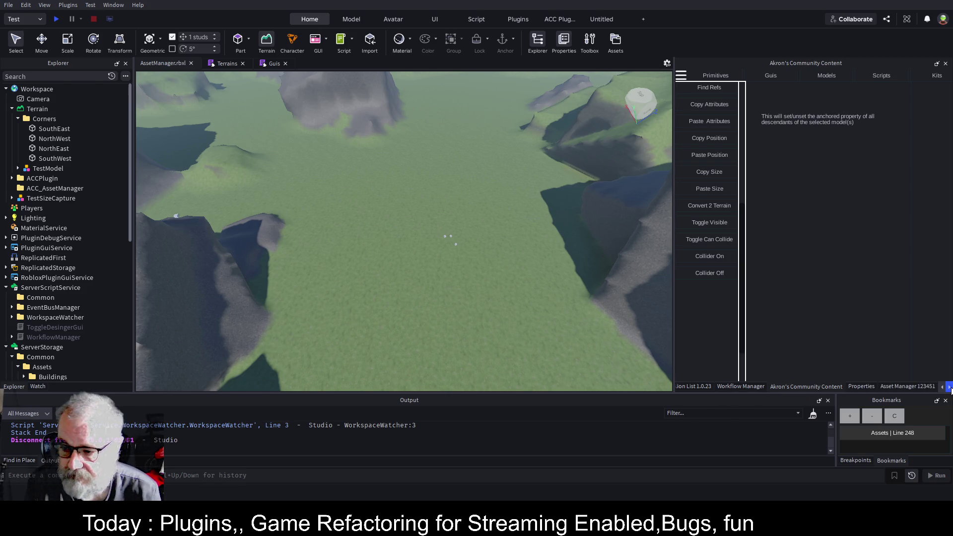
Step: Show the Asset Manager 123451 panel and list the available place IDs
{"action": "left_click", "coordinate": [868, 387]}
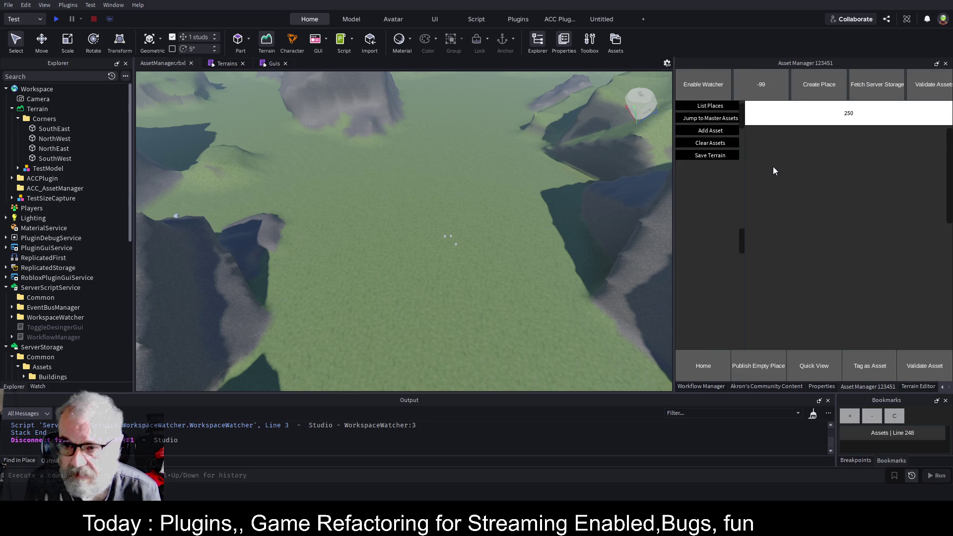
{"action": "left_click", "coordinate": [711, 105]}
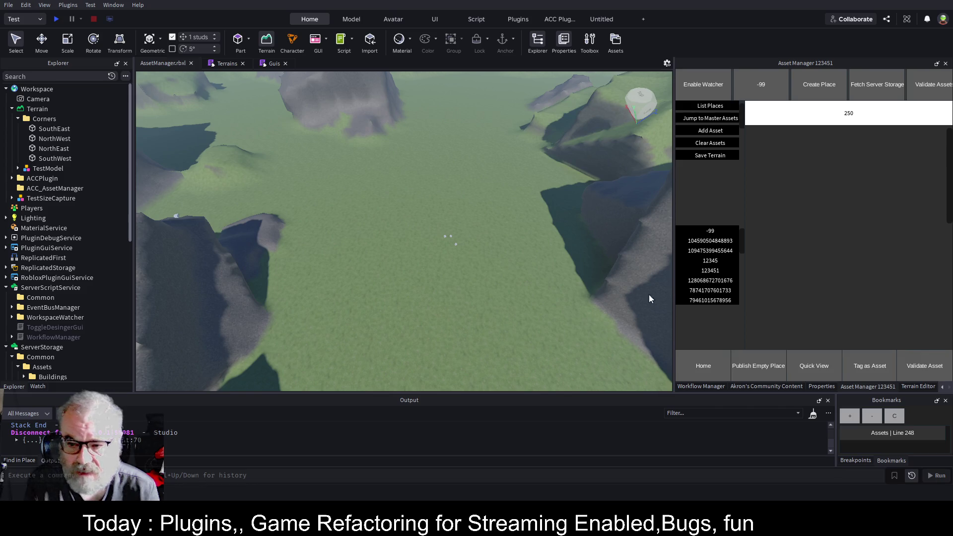
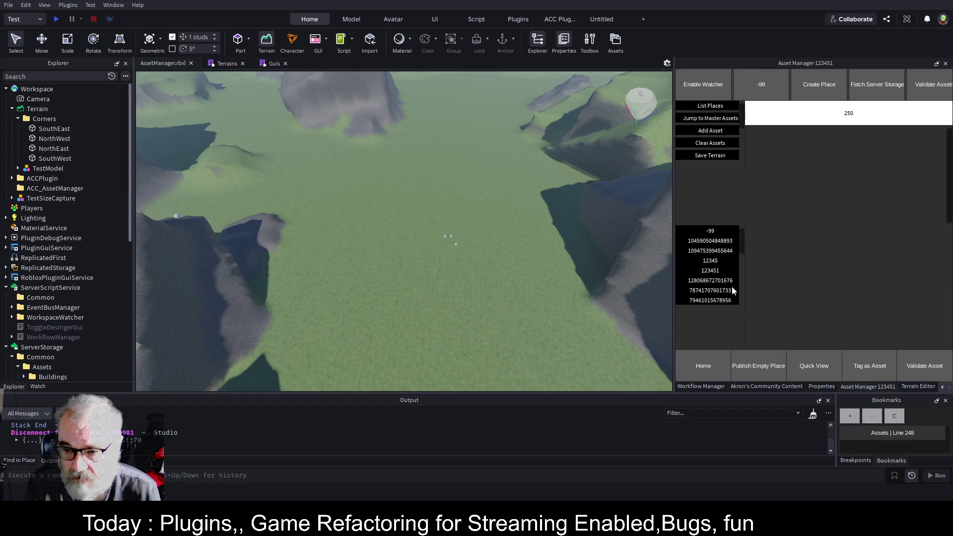
{"action": "left_click", "coordinate": [721, 300]}
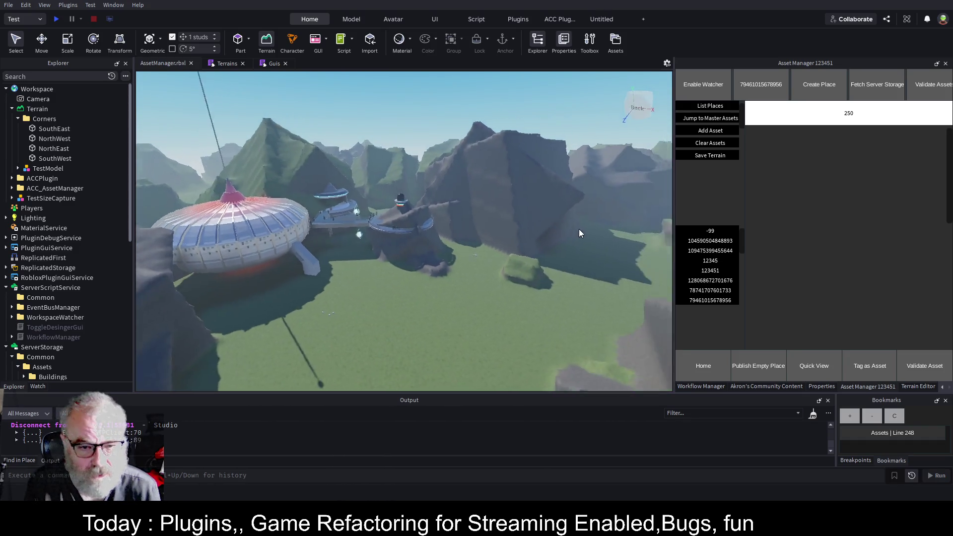
{"action": "left_click", "coordinate": [707, 89]}
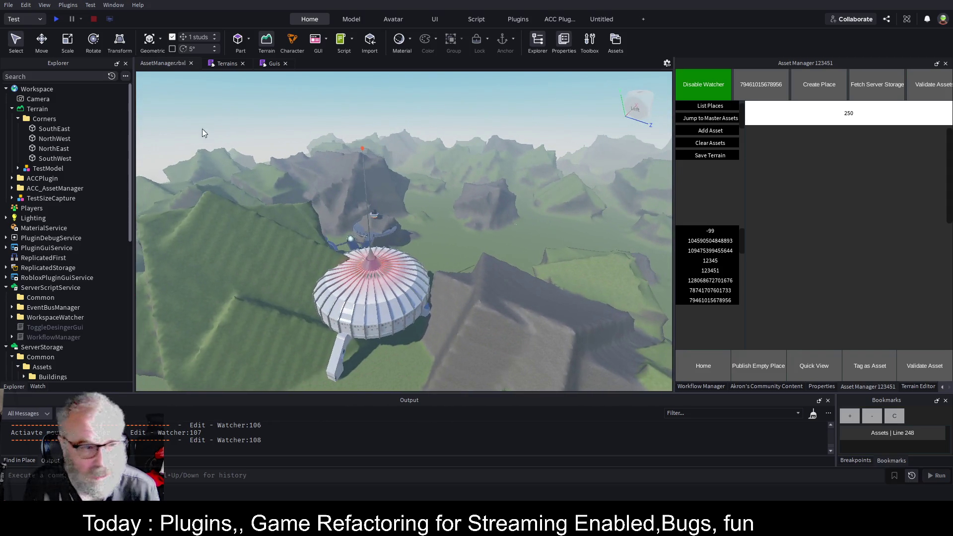
Step: Select OutpostWithApartments under ACC_AssetManager and drag it along the X and Z axes
{"action": "left_click", "coordinate": [12, 189]}
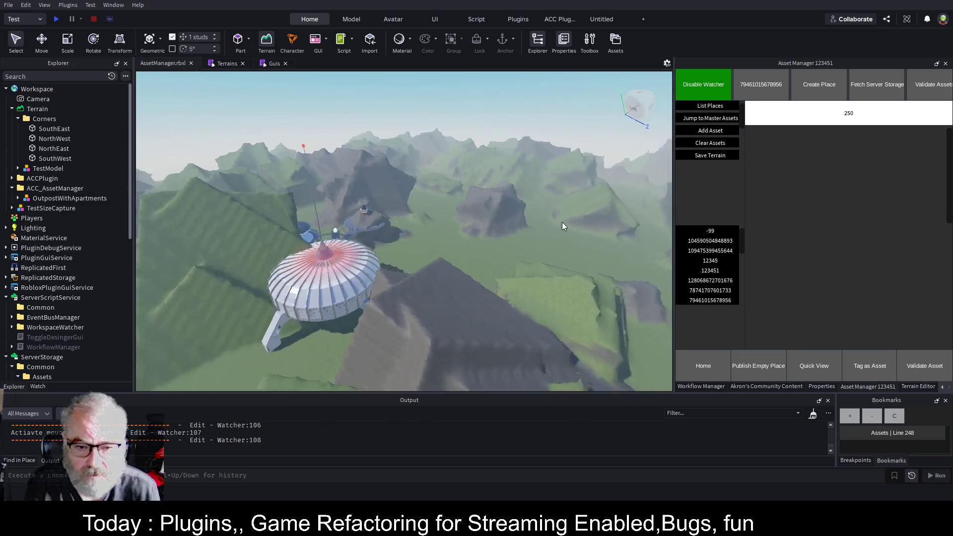
{"action": "left_click", "coordinate": [62, 198]}
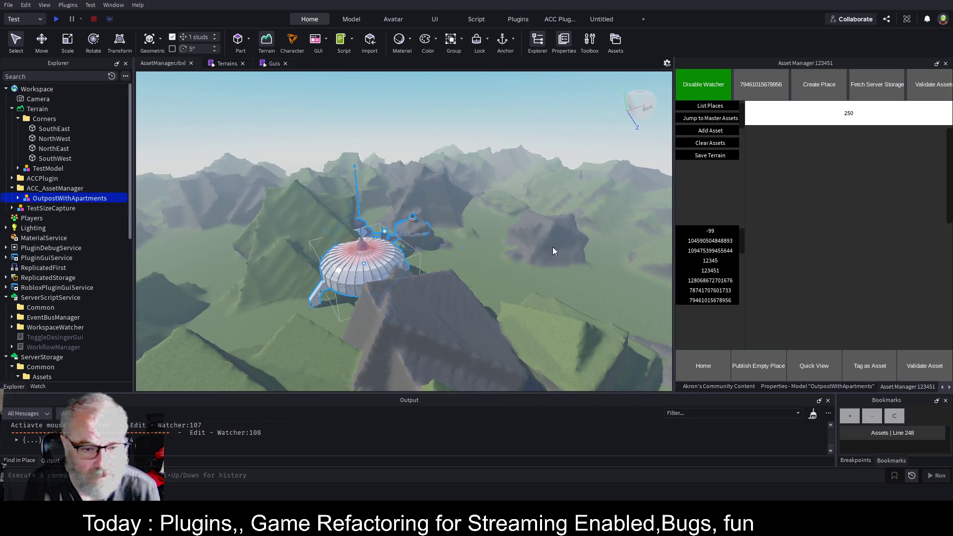
{"action": "key", "text": "ctrl+2"}
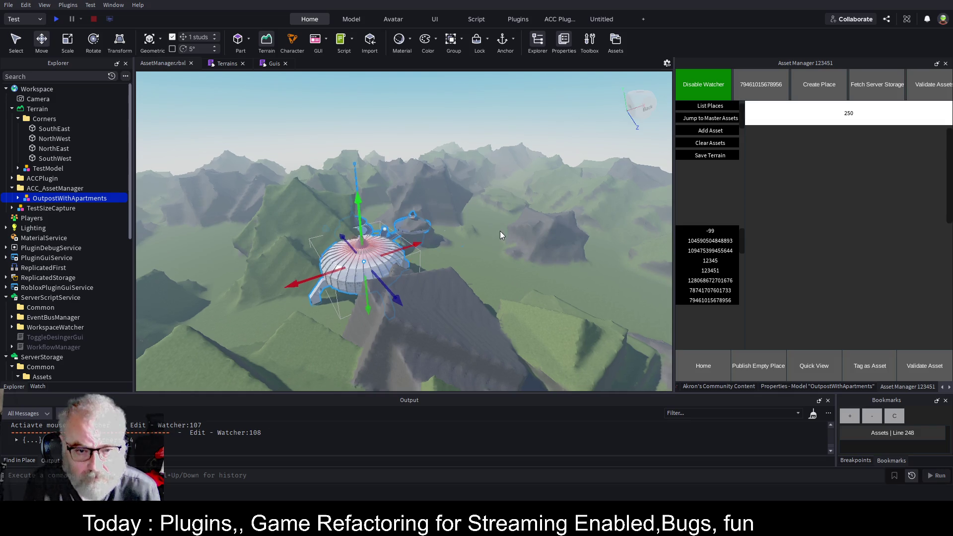
{"action": "scroll", "coordinate": [499, 231], "scroll_direction": "down", "scroll_amount": 3}
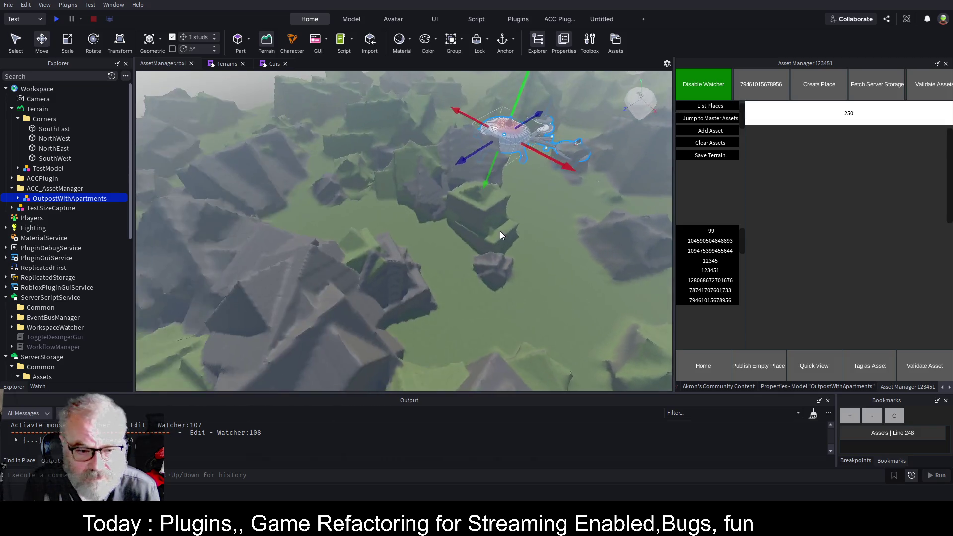
{"action": "mouse_move", "coordinate": [534, 202]}
{"action": "left_mouse_down"}
{"action": "mouse_move", "coordinate": [600, 239]}
{"action": "mouse_move", "coordinate": [586, 231]}
{"action": "left_mouse_up"}
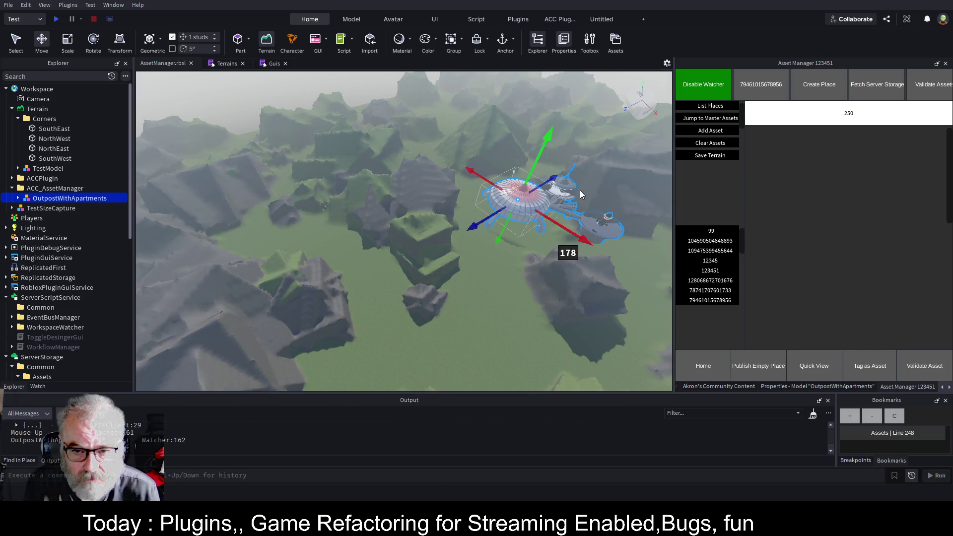
{"action": "mouse_move", "coordinate": [551, 184]}
{"action": "left_mouse_down"}
{"action": "mouse_move", "coordinate": [535, 200]}
{"action": "mouse_move", "coordinate": [588, 203]}
{"action": "left_mouse_up"}
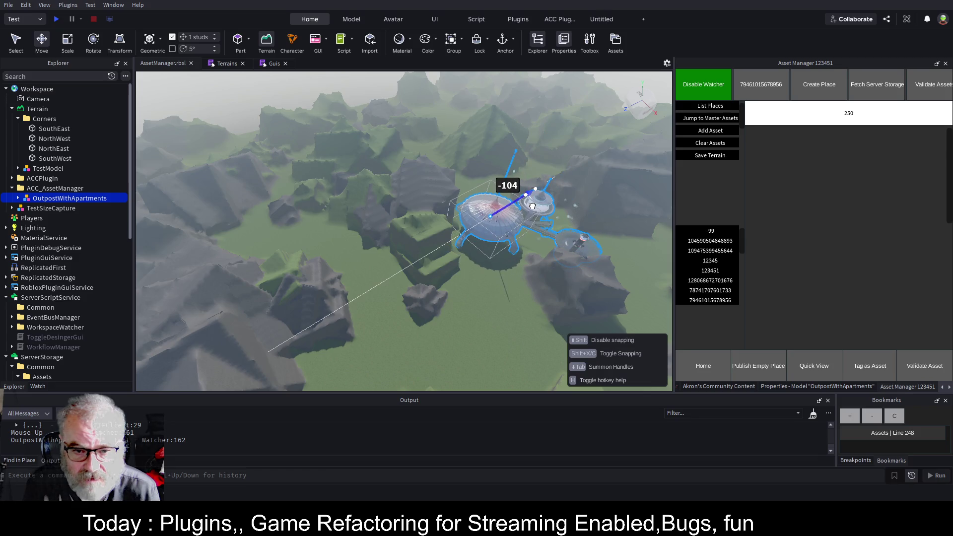
{"action": "scroll", "coordinate": [587, 203], "scroll_direction": "up", "scroll_amount": 10}
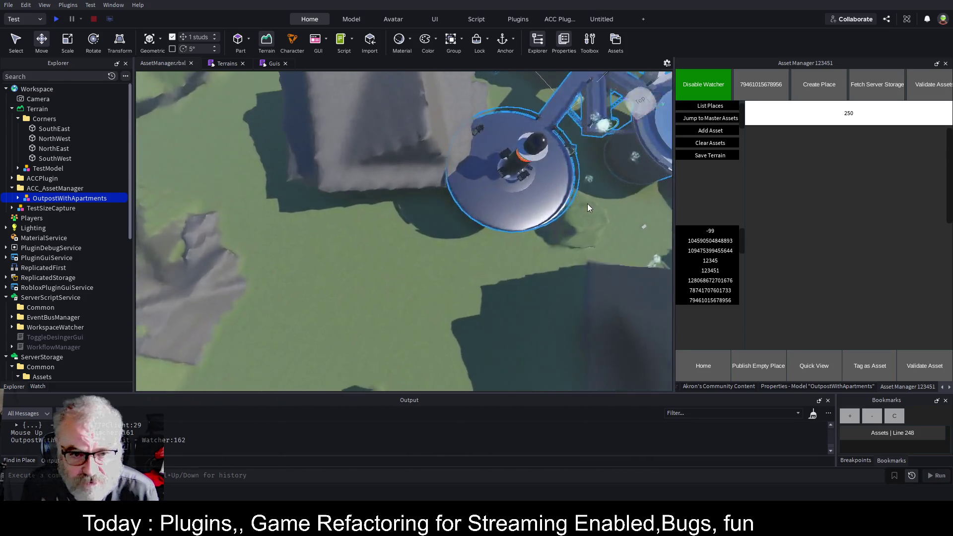
{"action": "scroll", "coordinate": [588, 204], "scroll_direction": "down", "scroll_amount": 10}
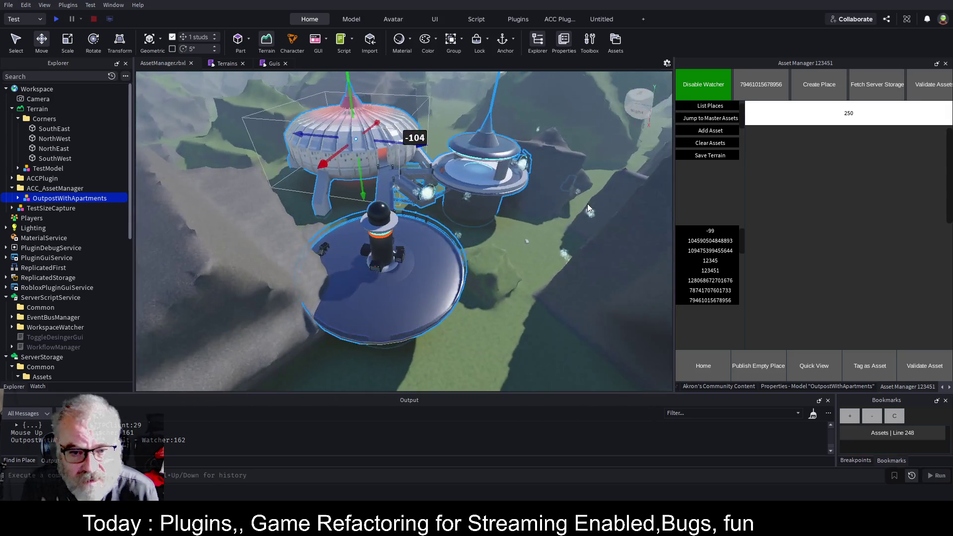
Step: Rotate the outpost about 10 degrees with the Rotate tool
{"action": "key", "text": "d"}
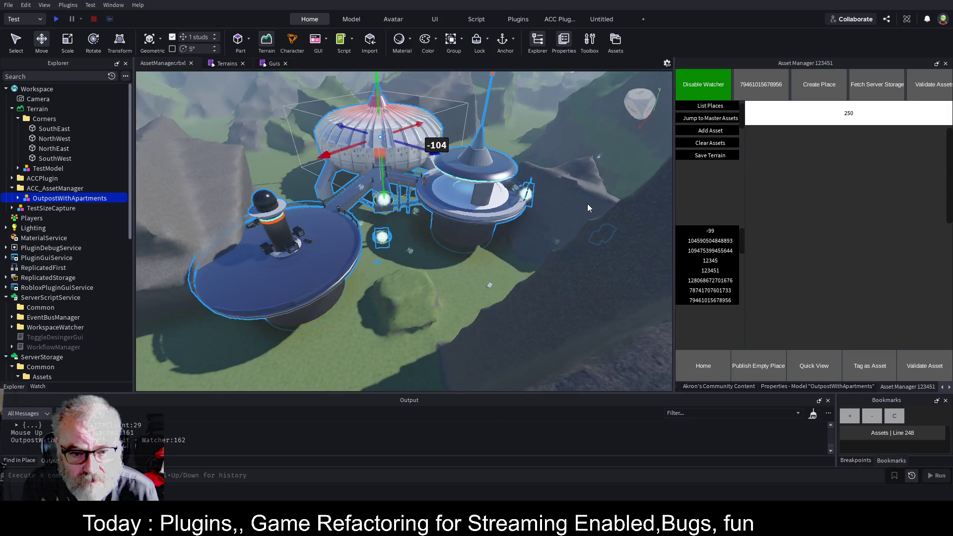
{"action": "key", "text": "a"}
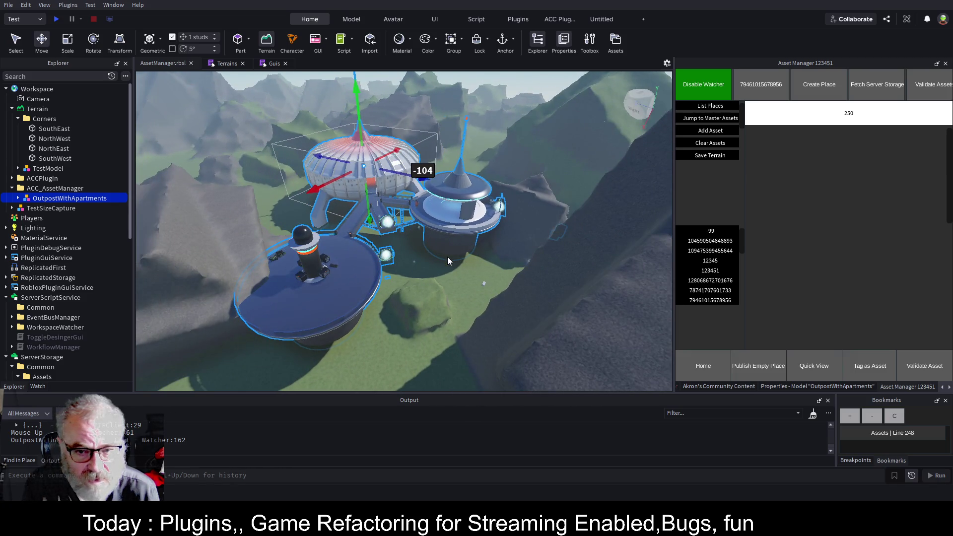
{"action": "key", "text": "w"}
{"action": "key", "text": "a"}
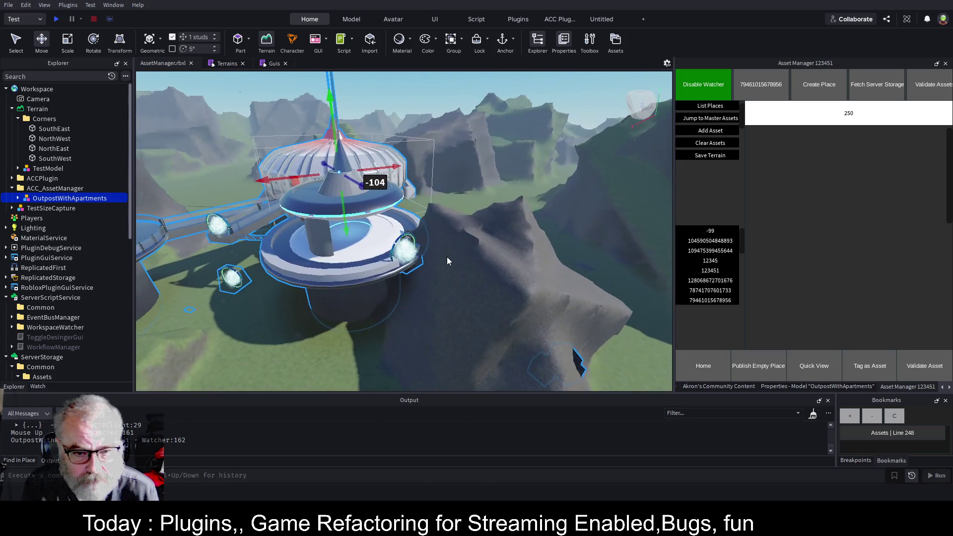
{"action": "key", "text": "s"}
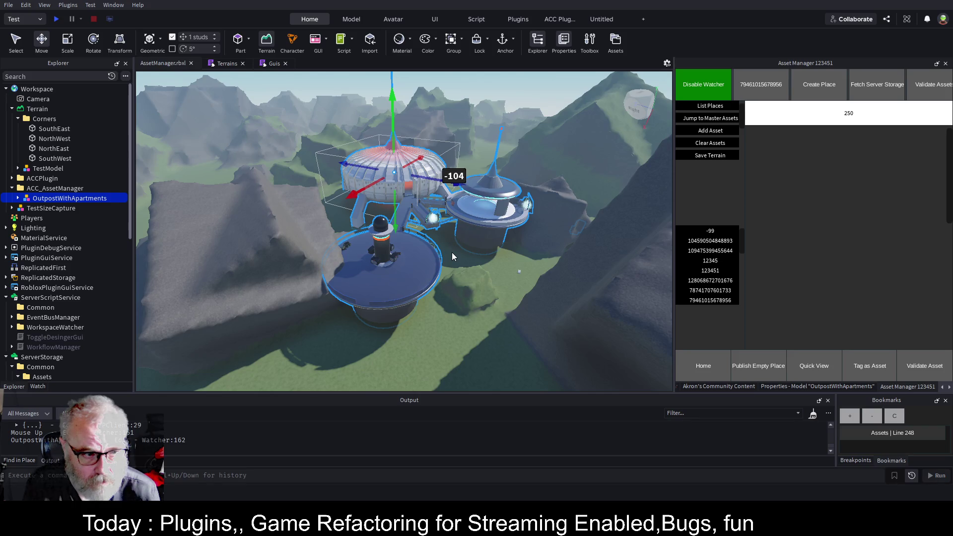
{"action": "key", "text": "ctrl+3"}
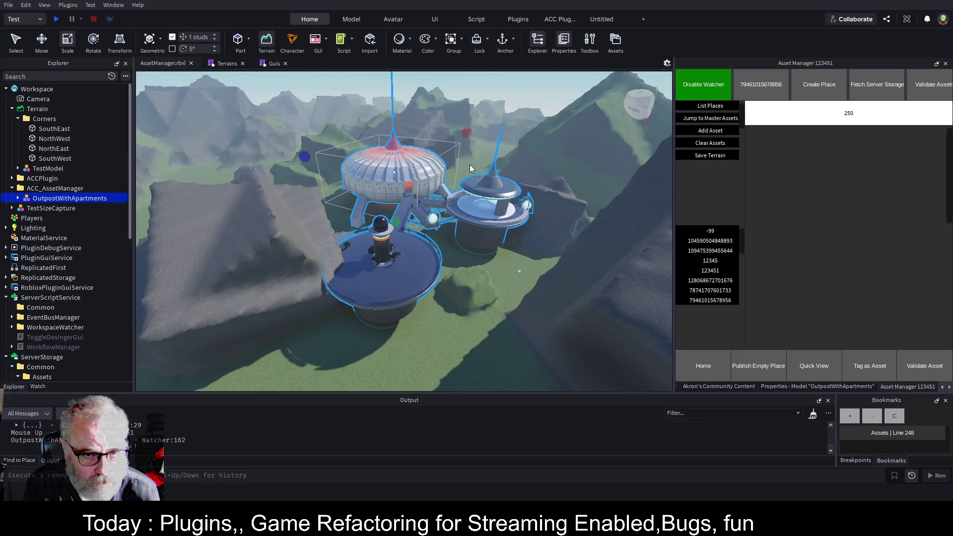
{"action": "key", "text": "ctrl+4"}
{"action": "mouse_move", "coordinate": [421, 187]}
{"action": "left_mouse_down"}
{"action": "mouse_move", "coordinate": [461, 178]}
{"action": "mouse_move", "coordinate": [430, 178]}
{"action": "left_mouse_up"}
Step: Shift the outpost along the blue axis to -46 and save the place as AssetManager.rbxl
{"action": "key", "text": "ctrl+2"}
{"action": "scroll", "coordinate": [538, 139], "scroll_direction": "up", "scroll_amount": 5}
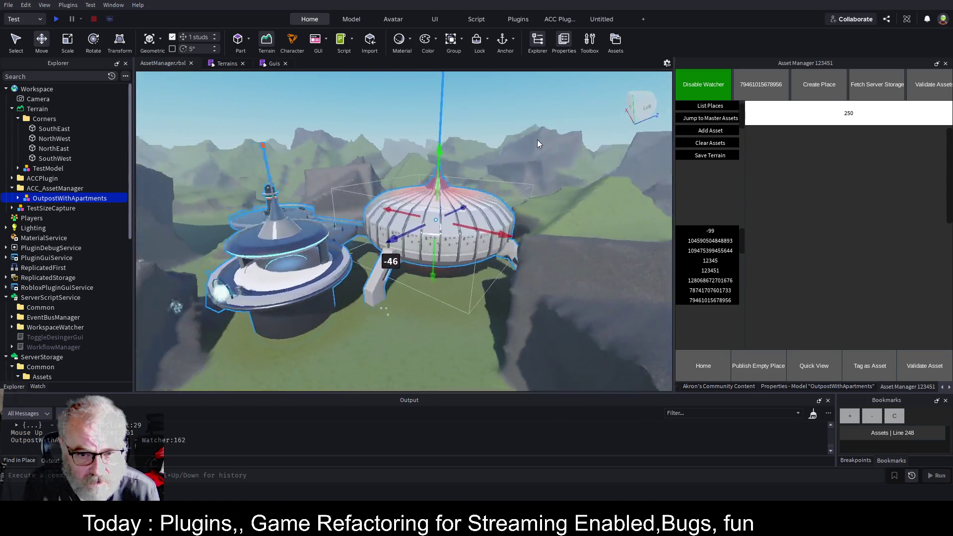
{"action": "scroll", "coordinate": [537, 139], "scroll_direction": "up", "scroll_amount": 10}
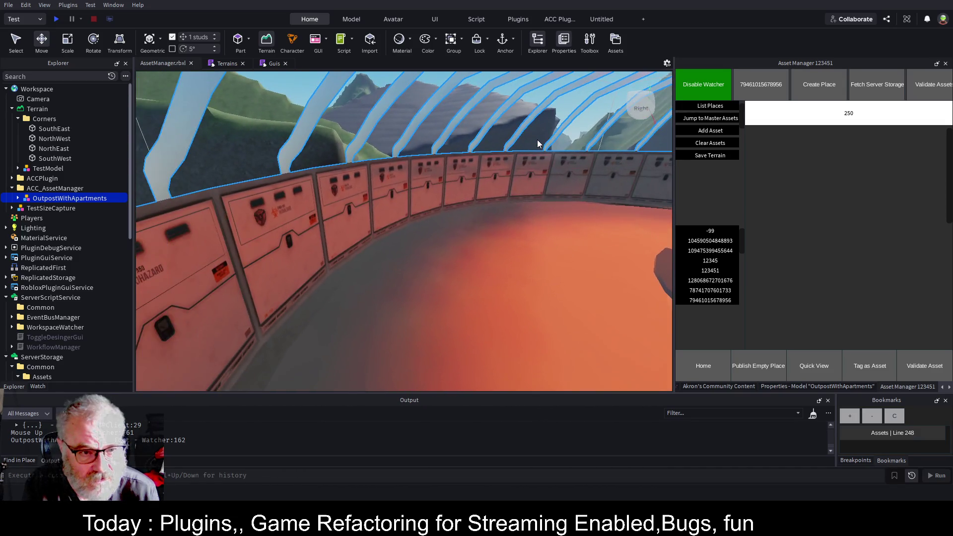
{"action": "scroll", "coordinate": [537, 139], "scroll_direction": "down", "scroll_amount": 10}
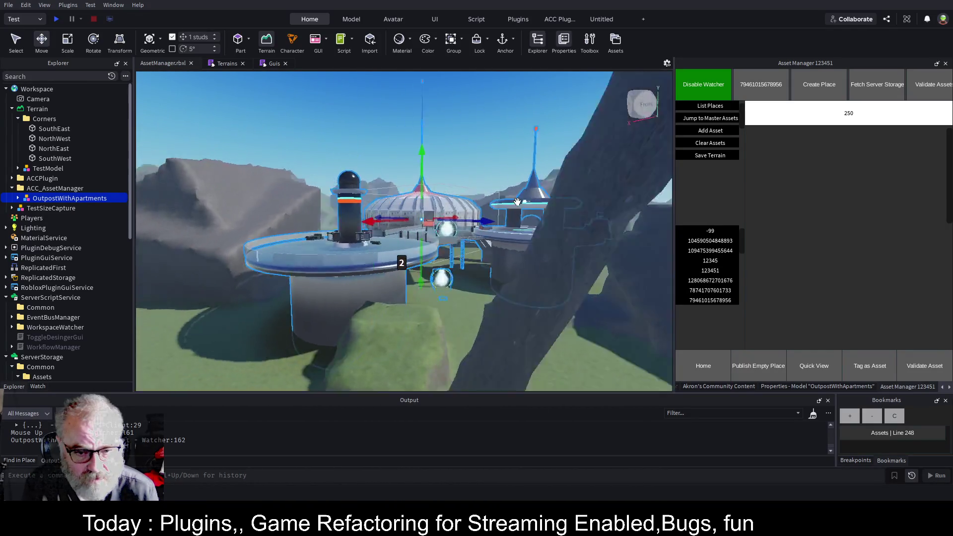
{"action": "key", "text": "ctrl+s"}
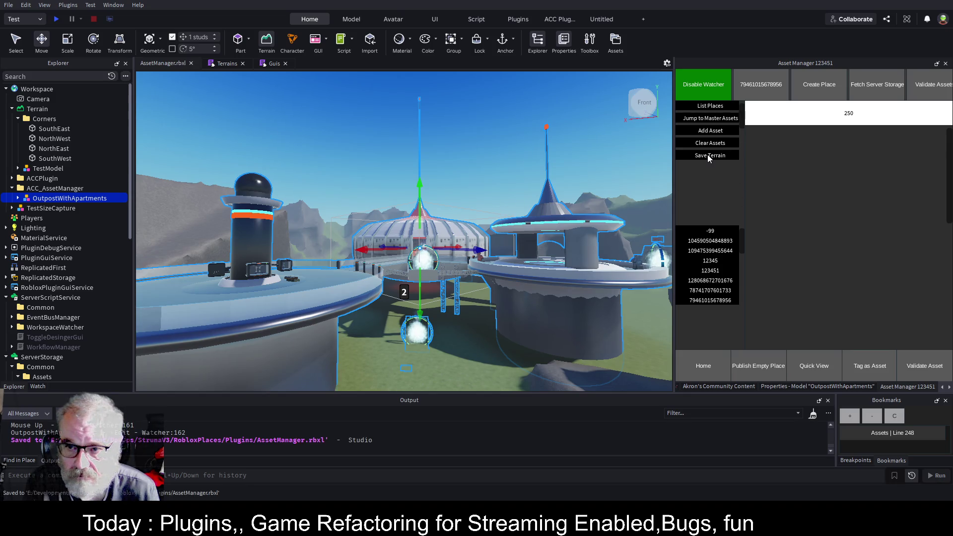
{"action": "left_click", "coordinate": [706, 87]}
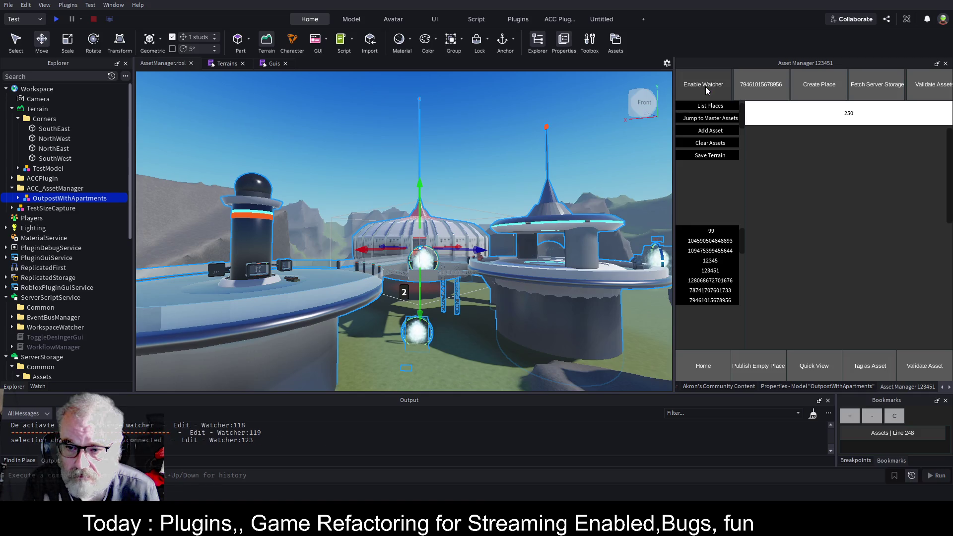
{"action": "left_click", "coordinate": [711, 143]}
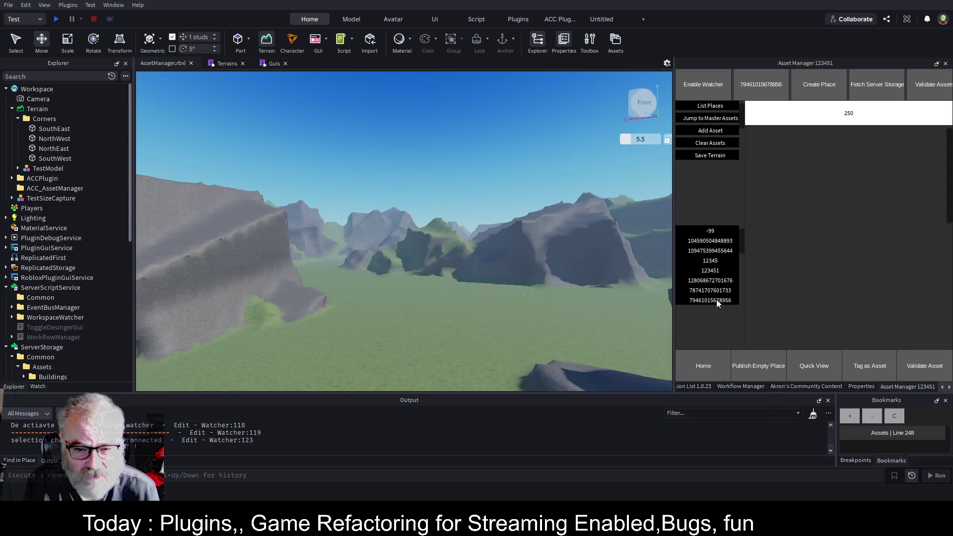
{"action": "left_click", "coordinate": [717, 300]}
{"action": "scroll", "coordinate": [509, 277], "scroll_direction": "down", "scroll_amount": 10}
{"action": "scroll", "coordinate": [509, 277], "scroll_direction": "up", "scroll_amount": 10}
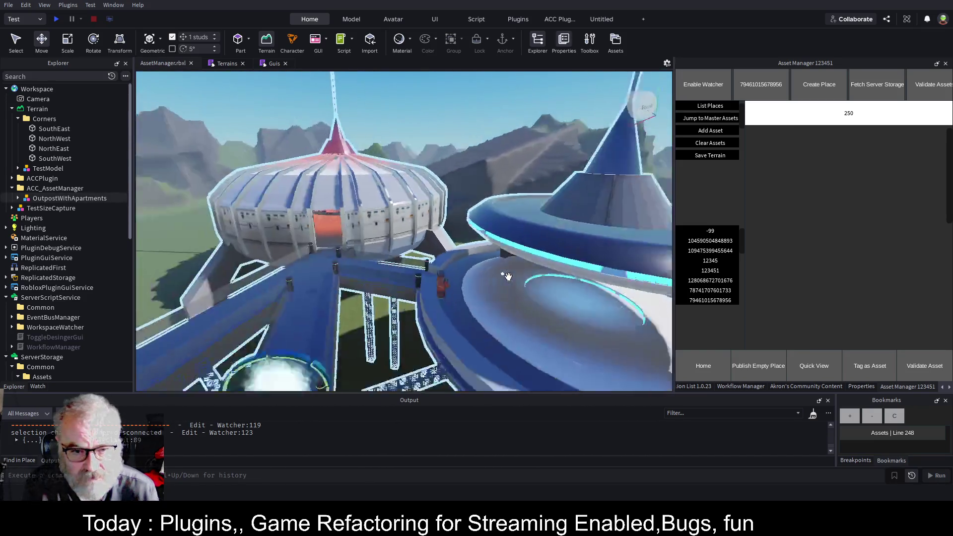
{"action": "scroll", "coordinate": [509, 277], "scroll_direction": "down", "scroll_amount": 10}
{"action": "scroll", "coordinate": [509, 278], "scroll_direction": "up", "scroll_amount": 15}
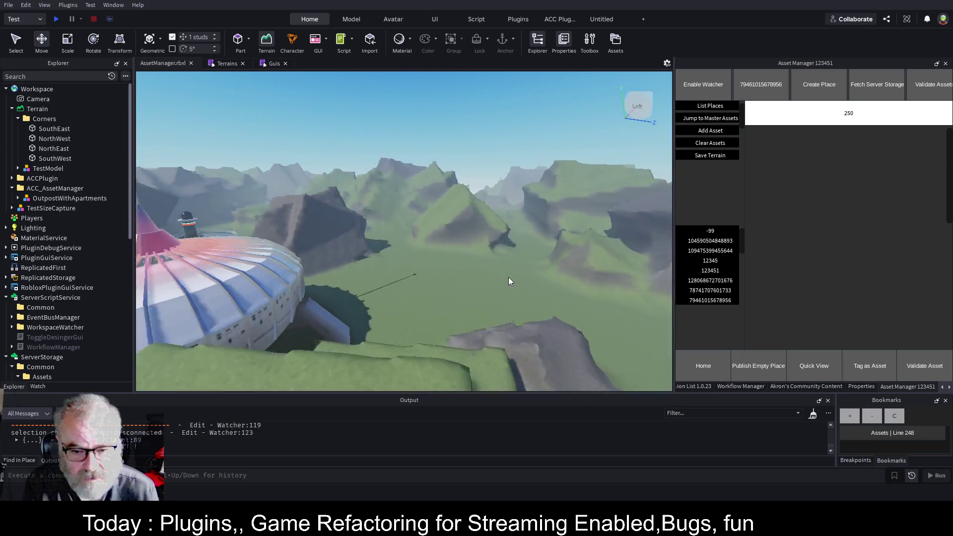
{"action": "scroll", "coordinate": [508, 278], "scroll_direction": "down", "scroll_amount": 10}
{"action": "left_click", "coordinate": [56, 19]}
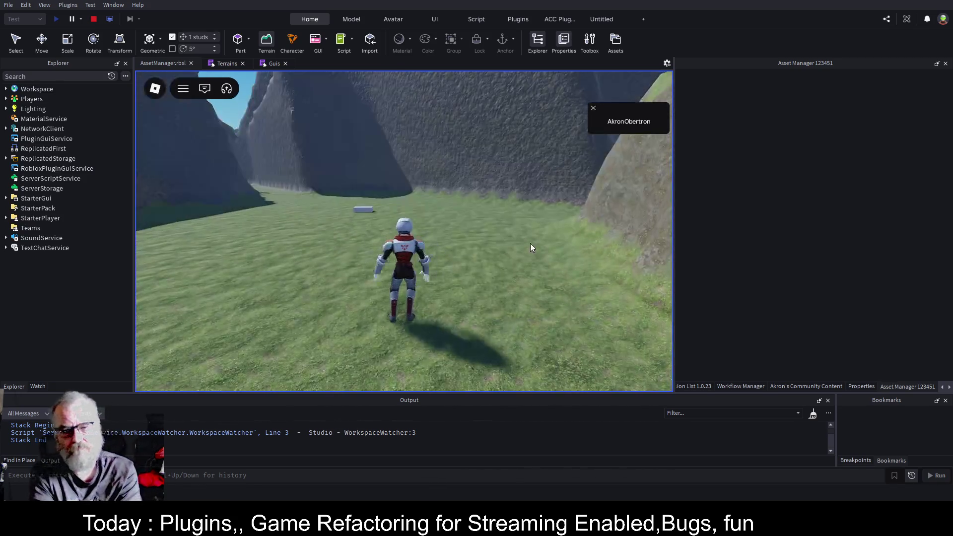
Step: Run the character through the portal ring, past the Market Board, and along the walkway to the tower
{"action": "key", "text": "w"}
{"action": "key", "text": "w"}
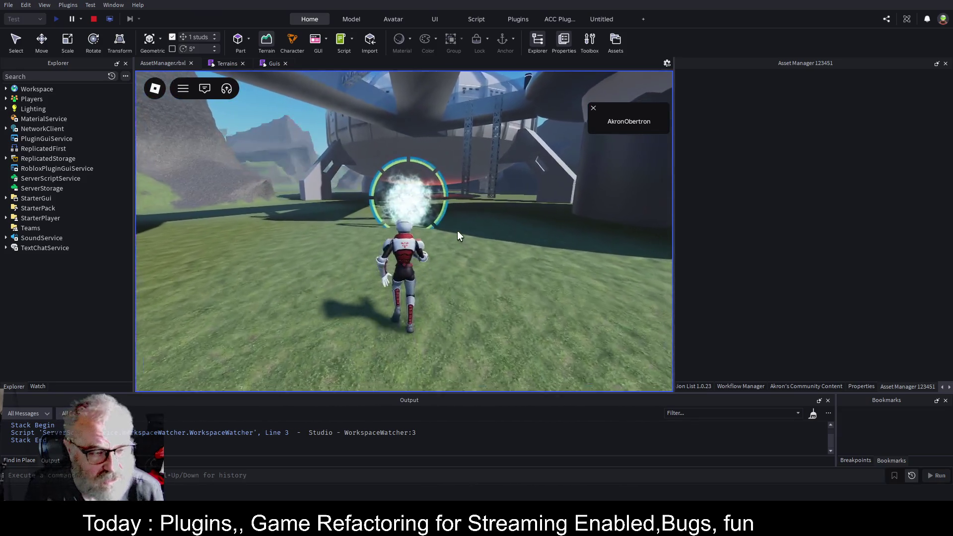
{"action": "key", "text": "w"}
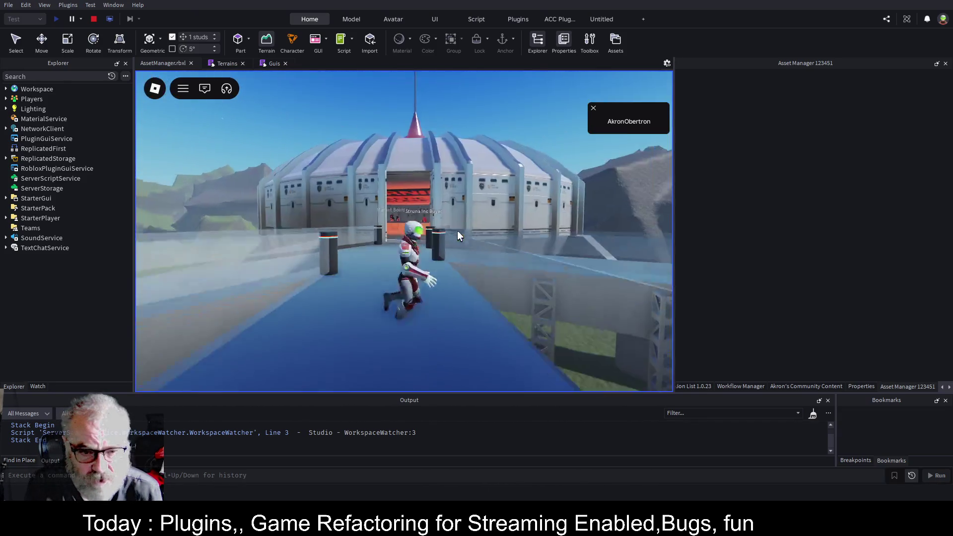
{"action": "key", "text": "w"}
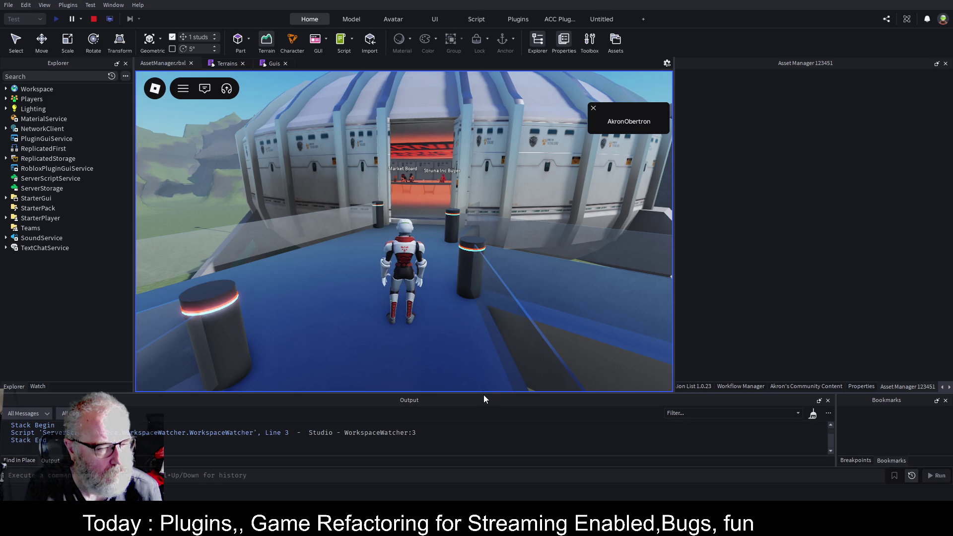
{"action": "key", "text": "s"}
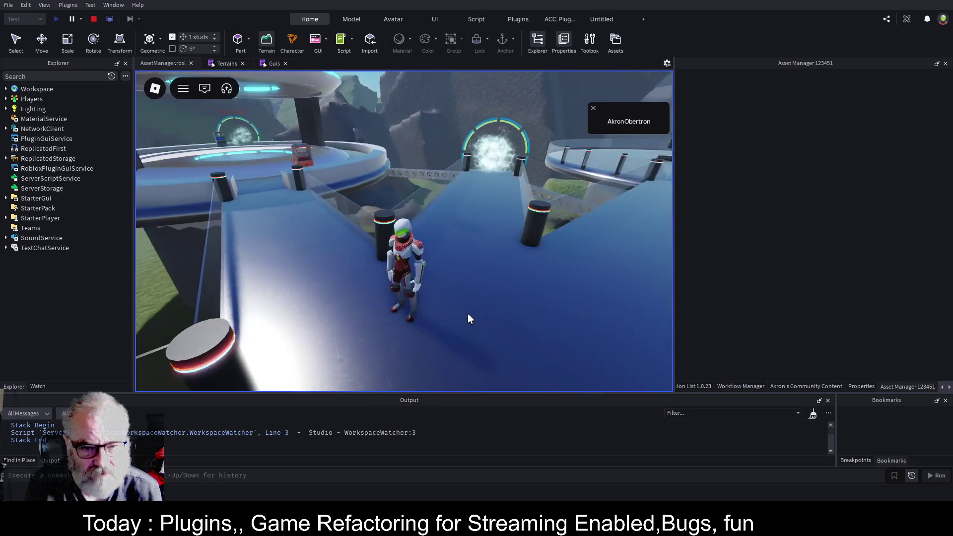
{"action": "key", "text": "w"}
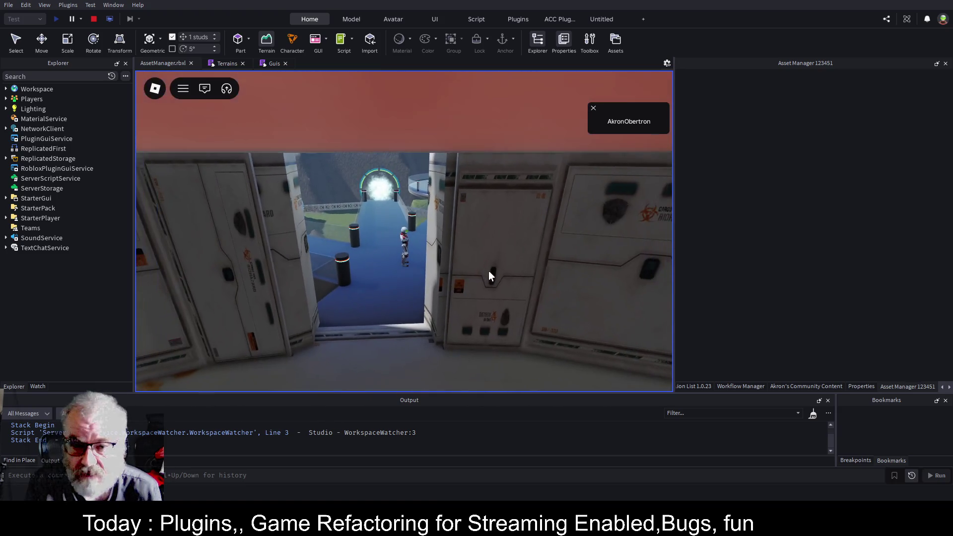
{"action": "key", "text": "w"}
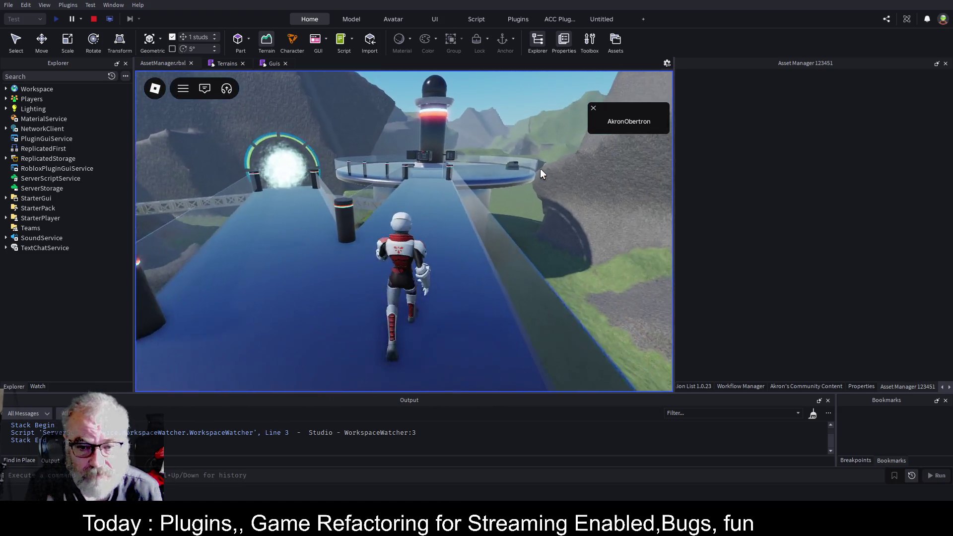
{"action": "key", "text": "w"}
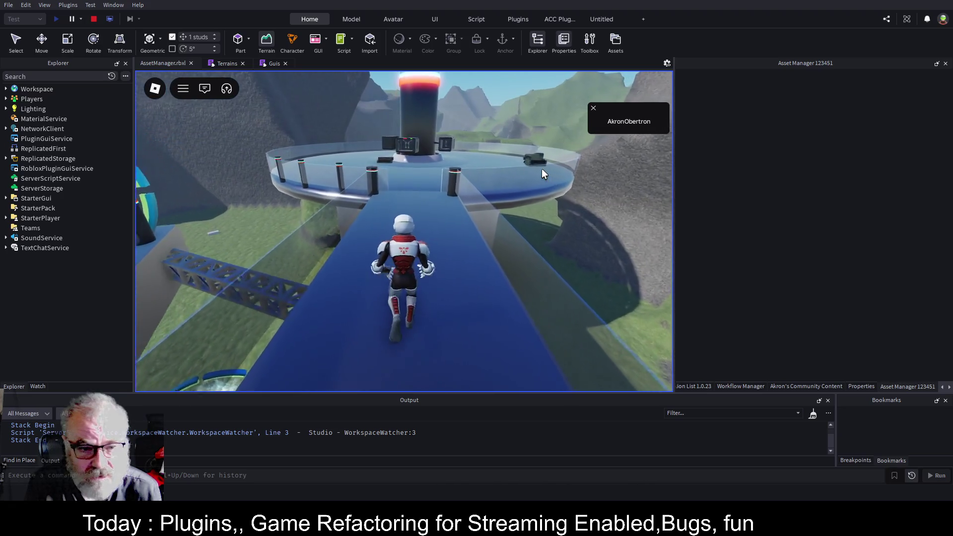
Step: Run off the circular platform across the grassy valley, then stop the playtest
{"action": "key", "text": "w"}
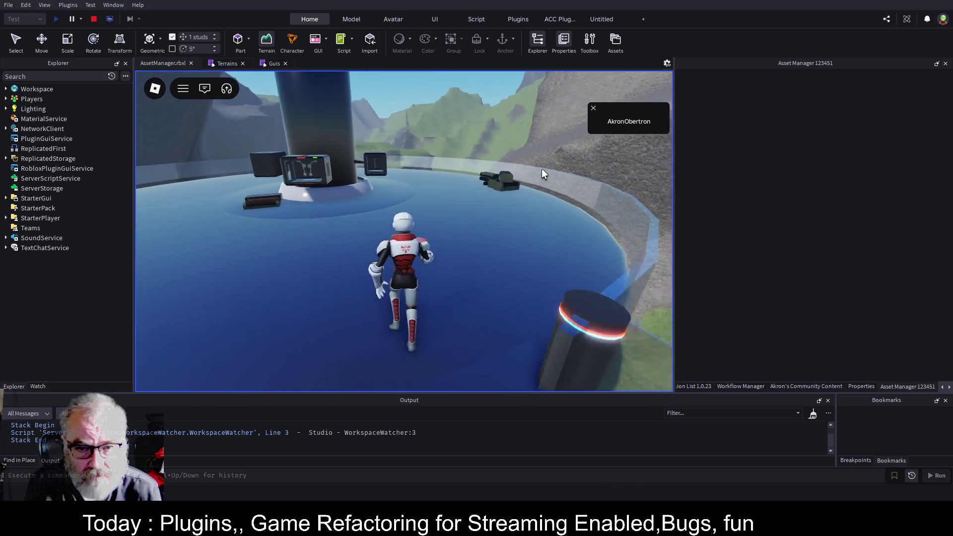
{"action": "key", "text": "w"}
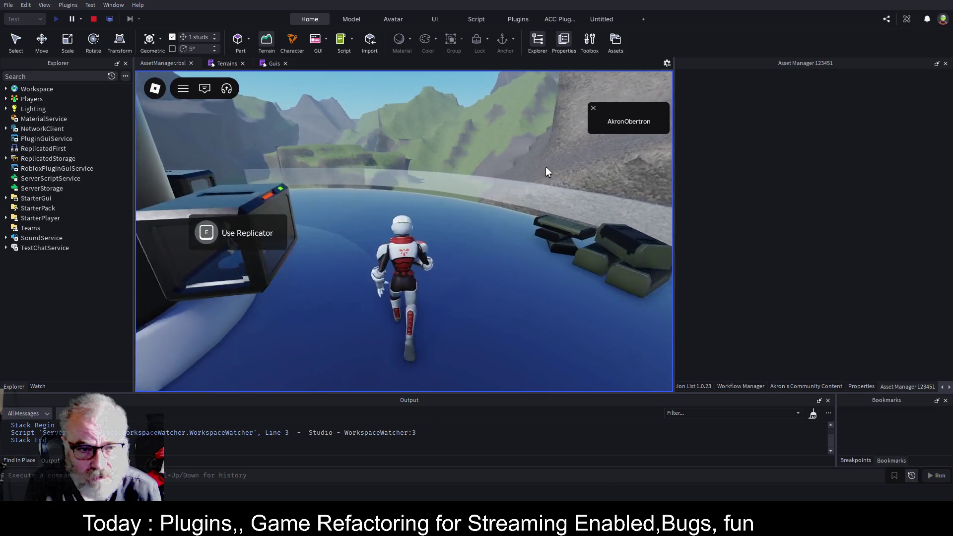
{"action": "key", "text": "w"}
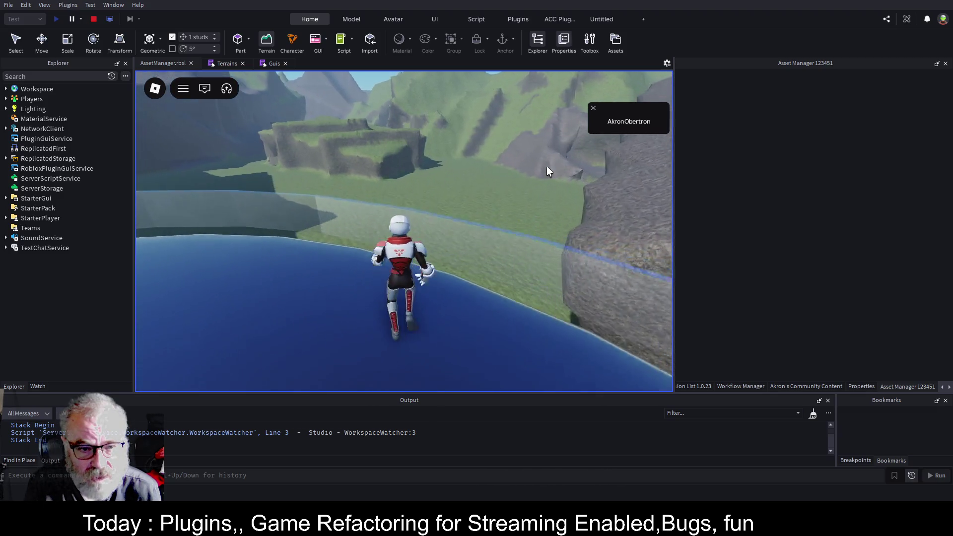
{"action": "key", "text": "w"}
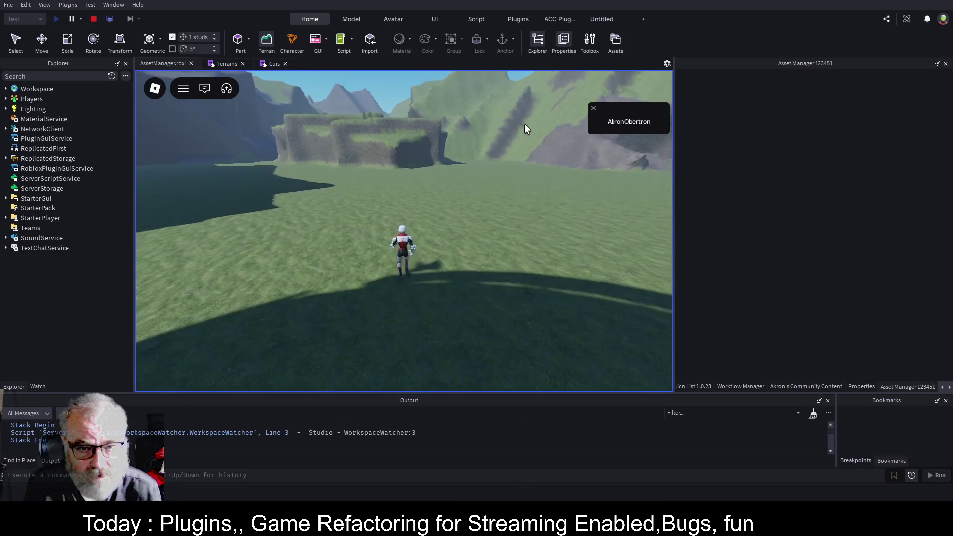
{"action": "key", "text": "w"}
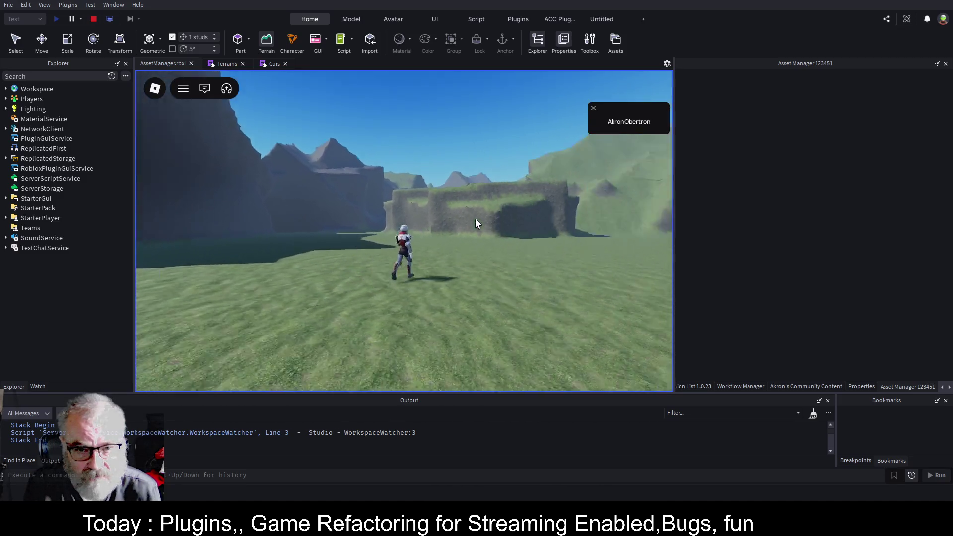
{"action": "key", "text": "s"}
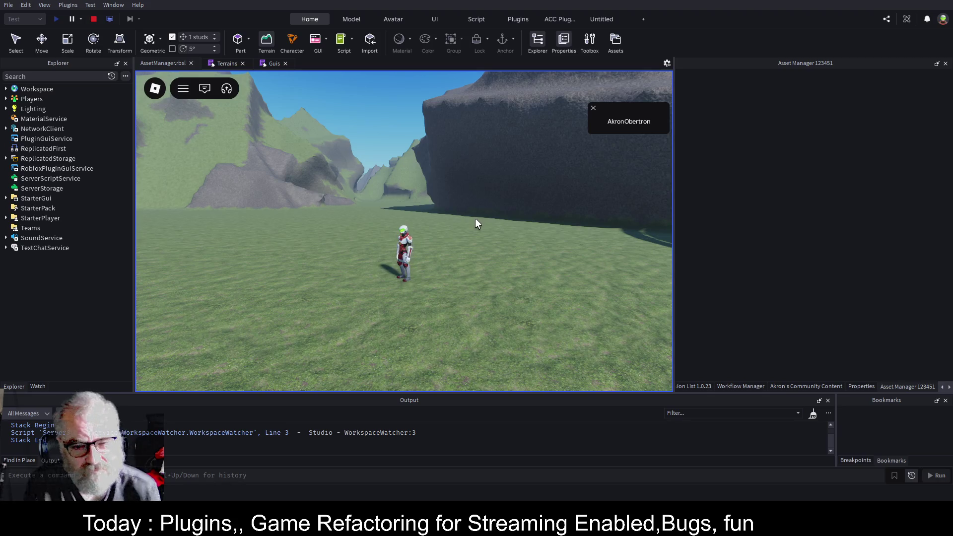
{"action": "key", "text": "w"}
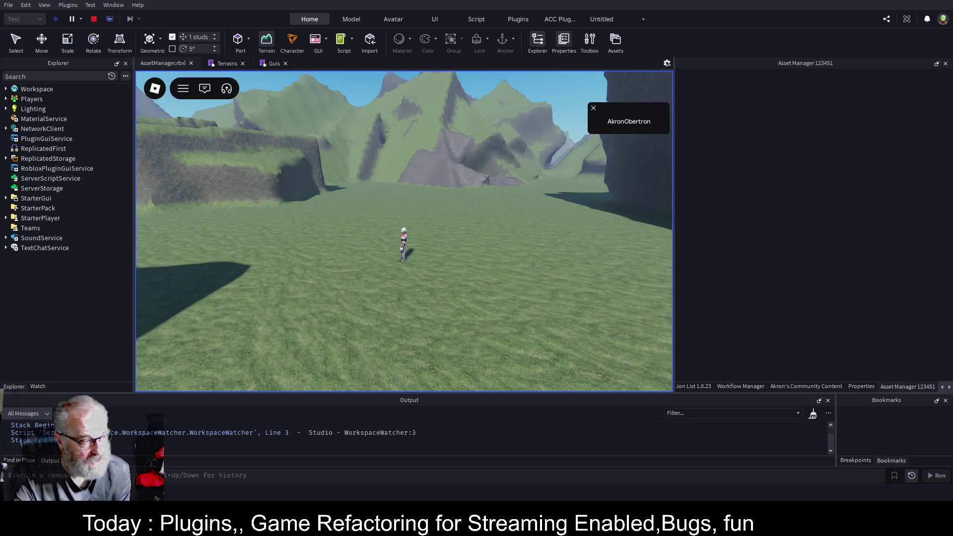
{"action": "scroll", "coordinate": [526, 261], "scroll_direction": "down", "scroll_amount": 3}
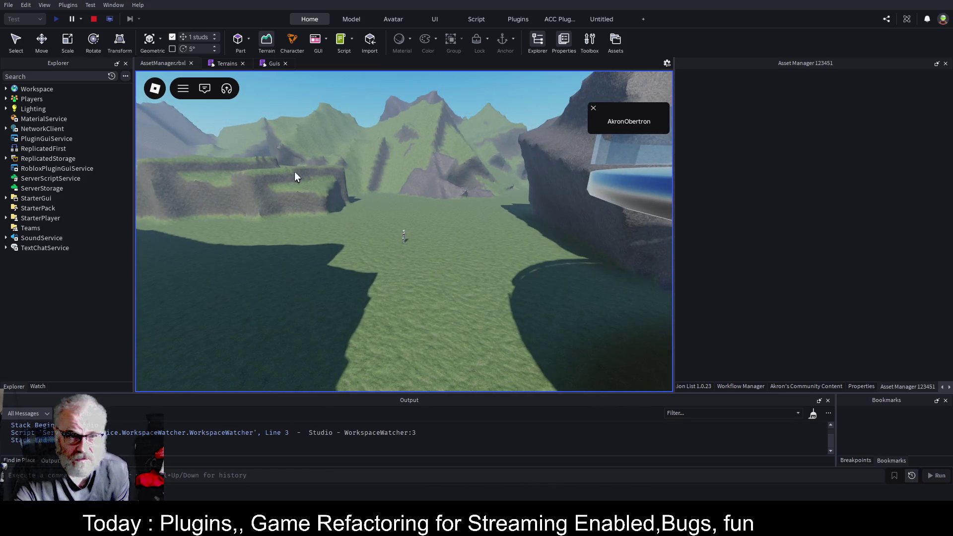
{"action": "left_click", "coordinate": [94, 19]}
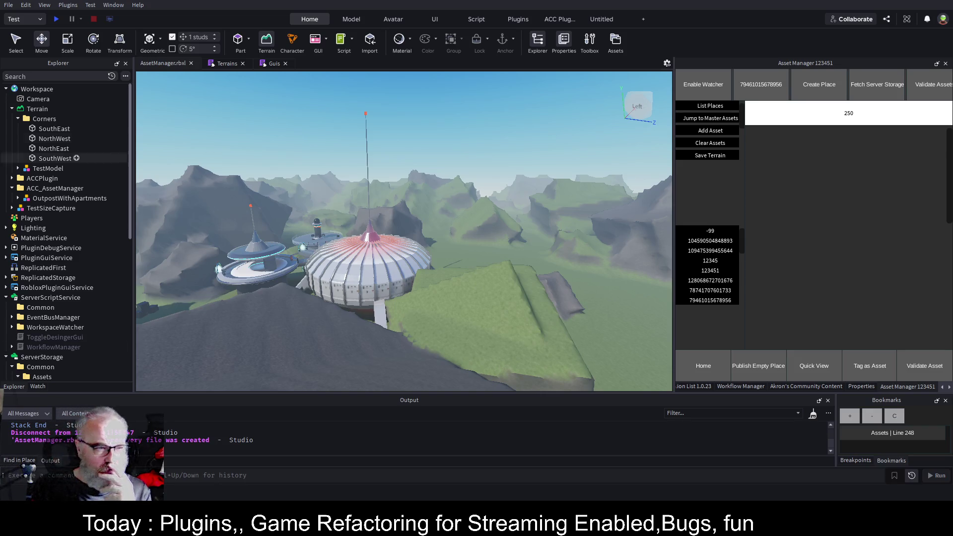
Step: Select the Faros model under ServerStorage > Common > Assets > Terrains in Explorer
{"action": "scroll", "coordinate": [73, 269], "scroll_direction": "down", "scroll_amount": 5}
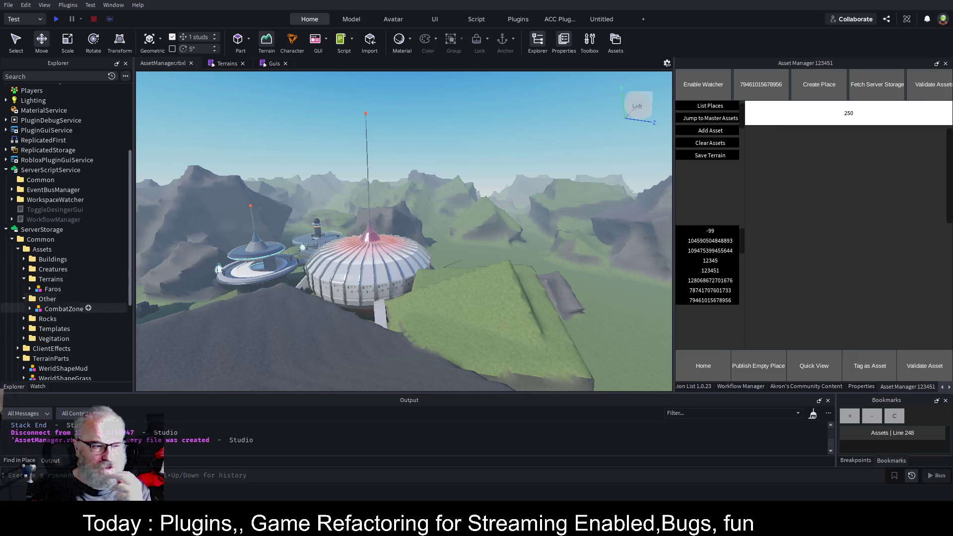
{"action": "scroll", "coordinate": [70, 248], "scroll_direction": "down", "scroll_amount": 2}
{"action": "left_click", "coordinate": [53, 246]}
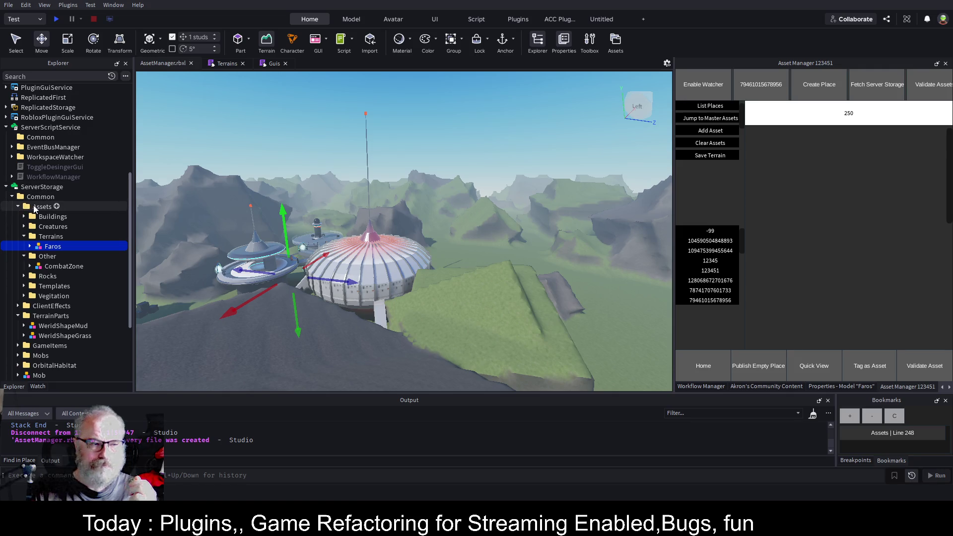
{"action": "left_click", "coordinate": [36, 198]}
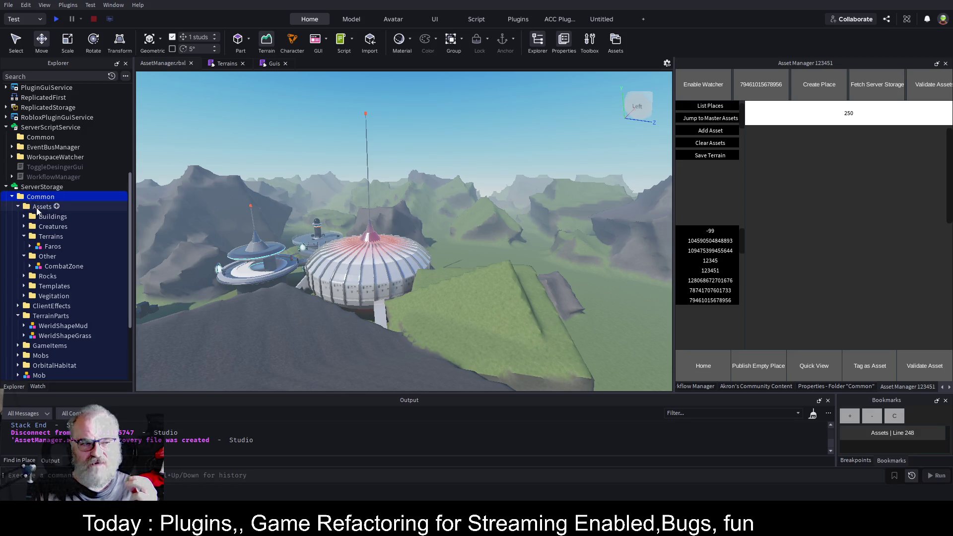
{"action": "left_click", "coordinate": [42, 207]}
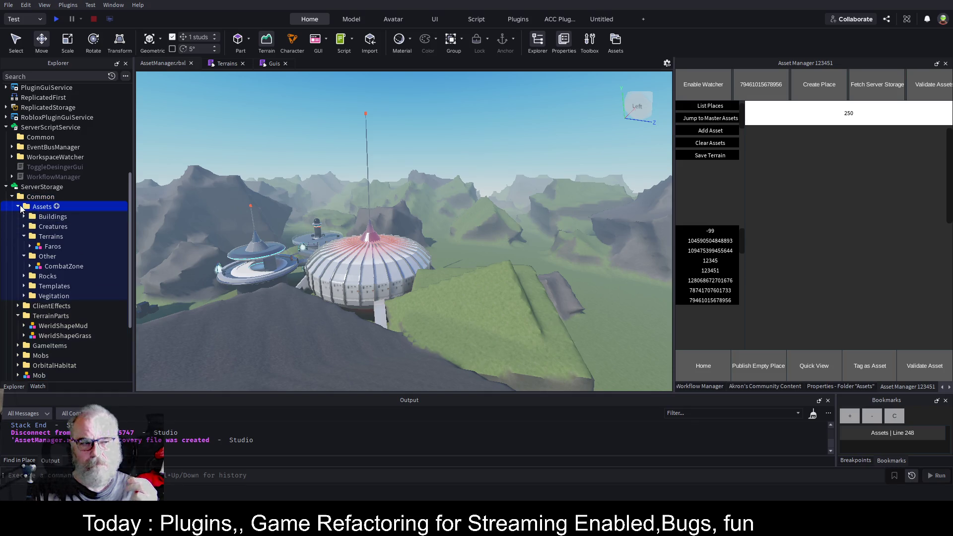
{"action": "left_click", "coordinate": [18, 207]}
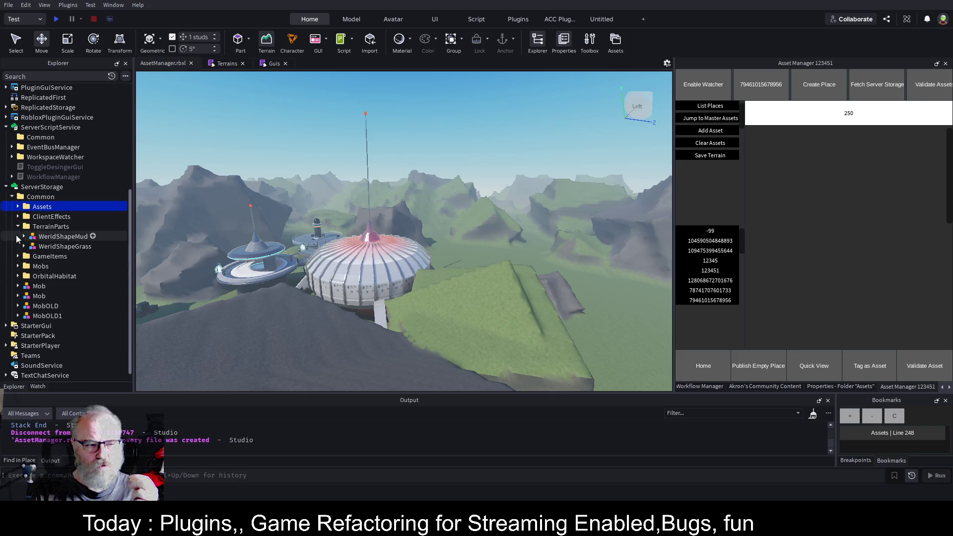
{"action": "left_click", "coordinate": [18, 206]}
{"action": "left_click", "coordinate": [52, 247]}
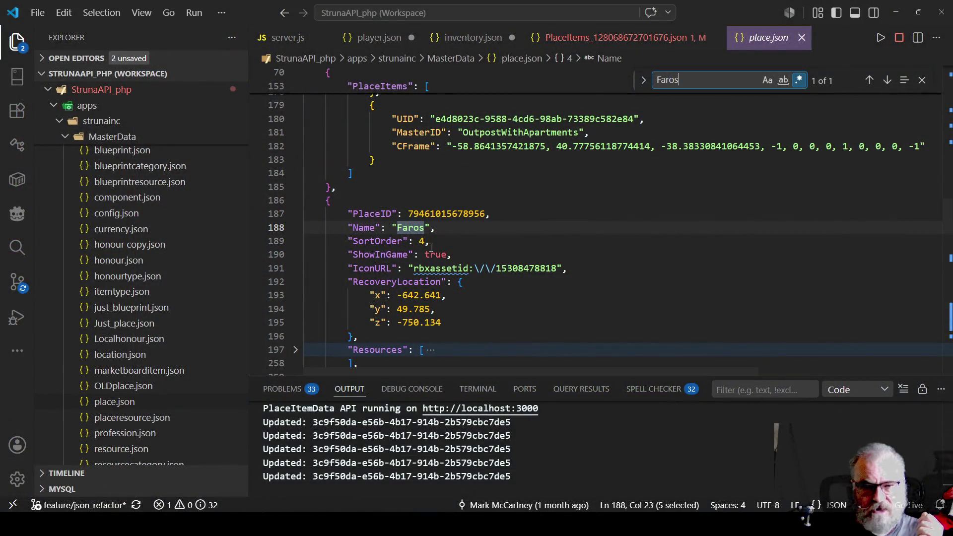
Step: Fold the Faros entry's RecoveryLocation and RenderTags blocks in place.json
{"action": "double_click", "coordinate": [437, 213]}
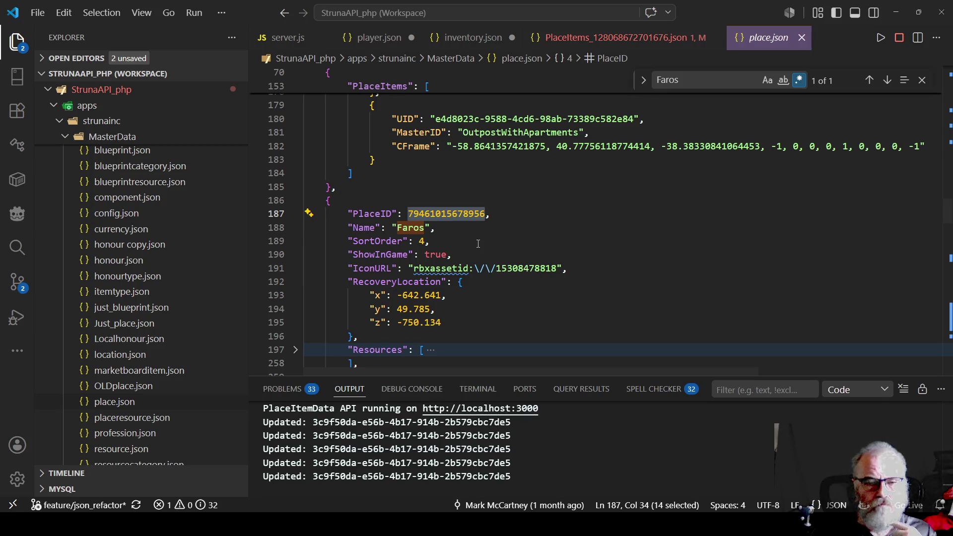
{"action": "left_click", "coordinate": [296, 282]}
{"action": "scroll", "coordinate": [366, 284], "scroll_direction": "down", "scroll_amount": 1}
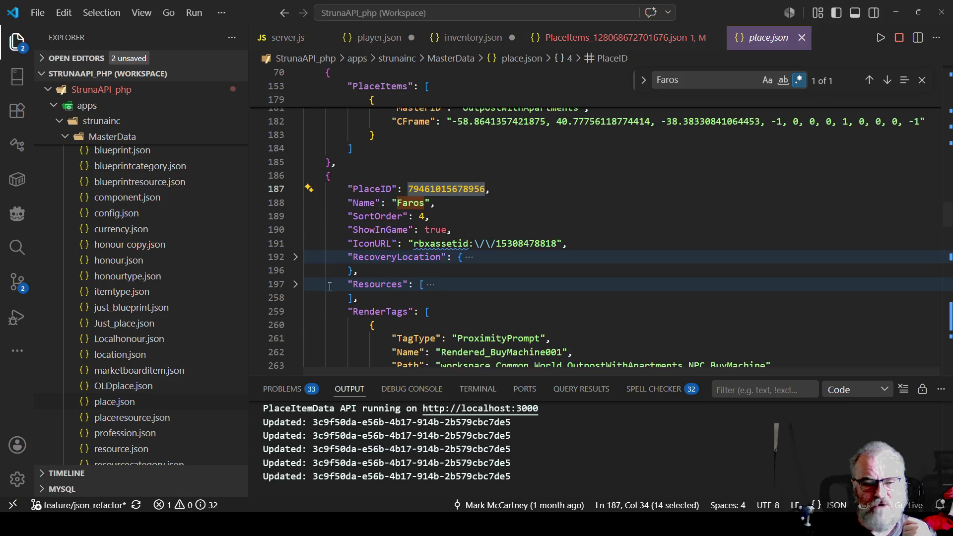
{"action": "left_click", "coordinate": [295, 312]}
{"action": "scroll", "coordinate": [398, 250], "scroll_direction": "down", "scroll_amount": 2}
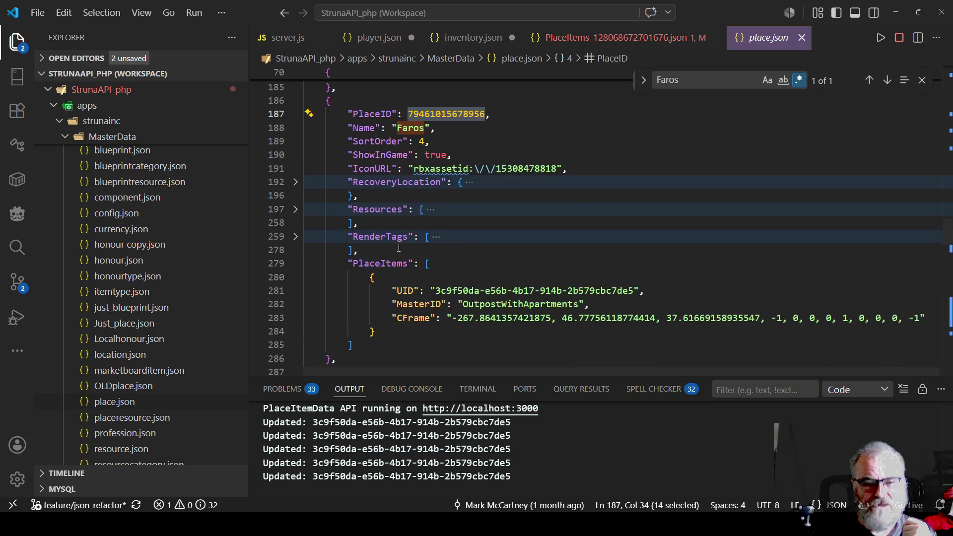
Step: Select the OutpostWithApartments place item's UID, MasterID and CFrame lines
{"action": "left_click_drag", "start_coordinate": [336, 264], "coordinate": [376, 331]}
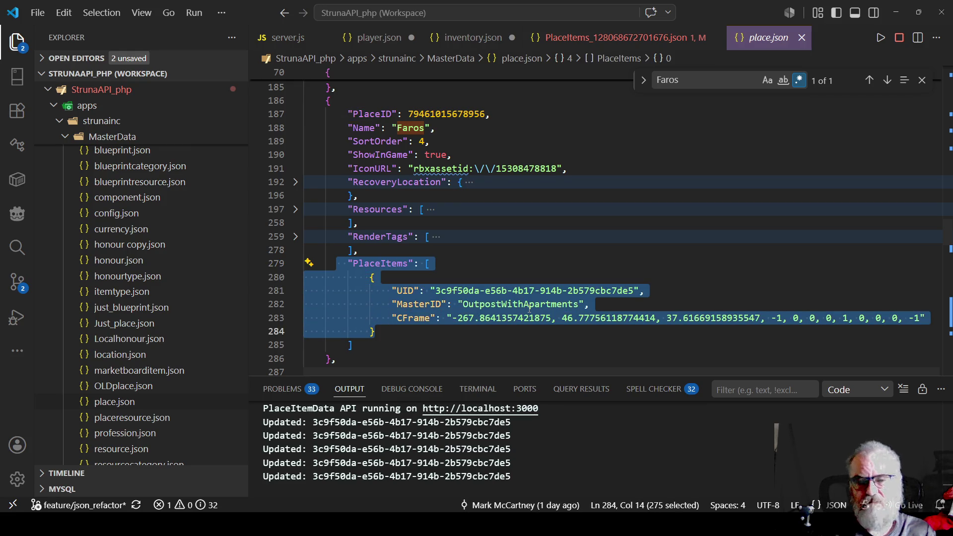
{"action": "double_click", "coordinate": [515, 303]}
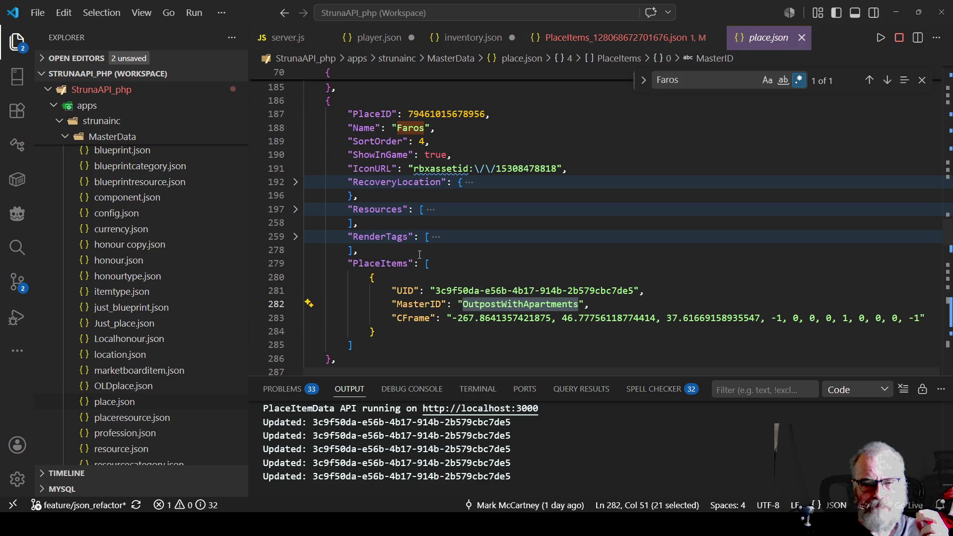
{"action": "left_click_drag", "start_coordinate": [384, 288], "coordinate": [588, 323]}
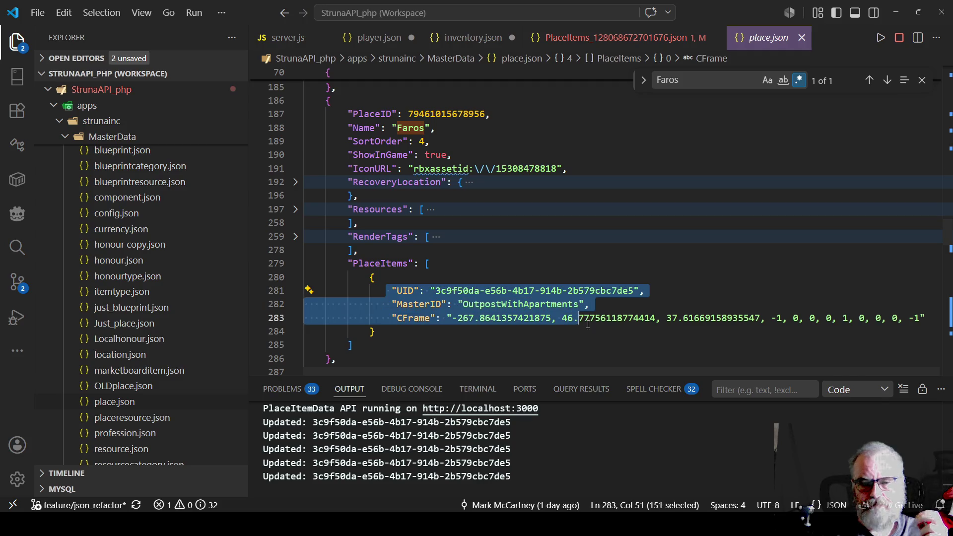
{"action": "double_click", "coordinate": [541, 305]}
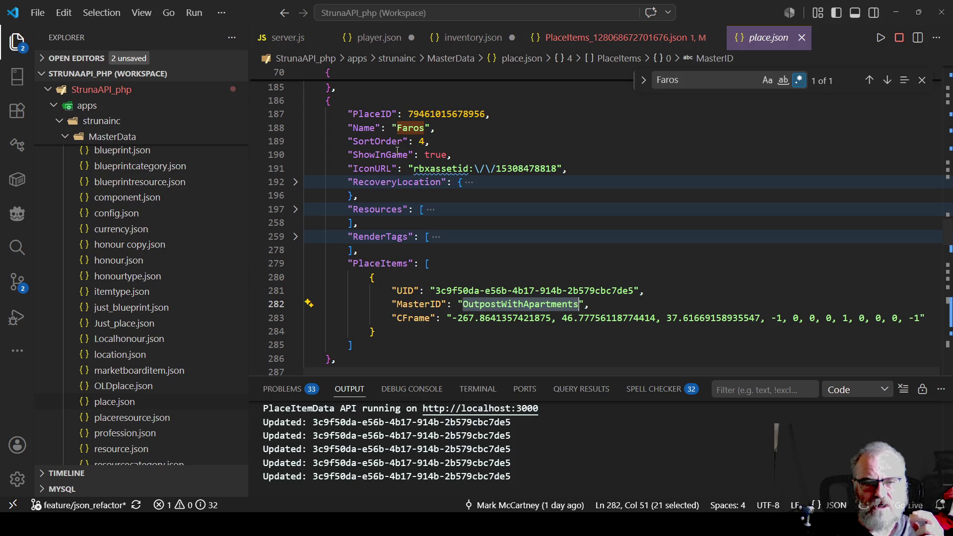
{"action": "left_click", "coordinate": [585, 170]}
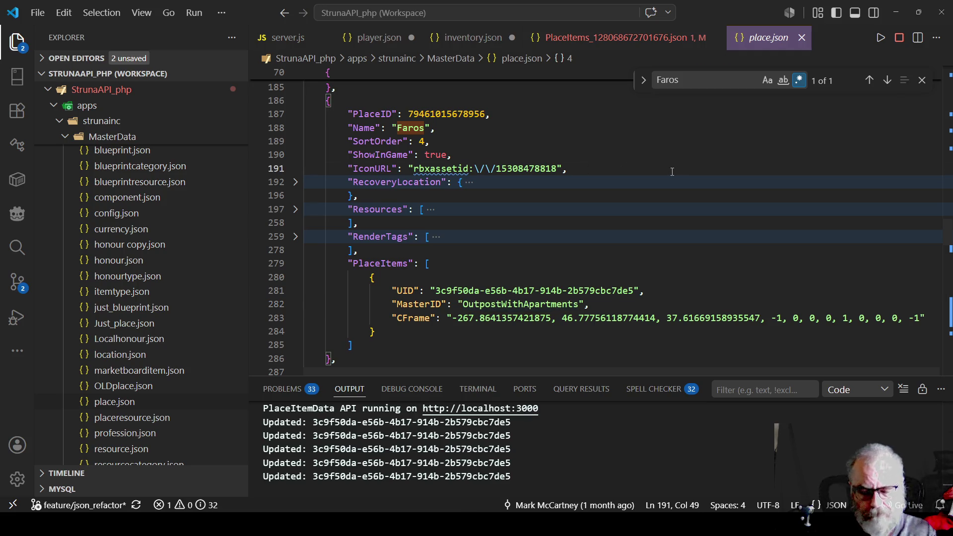
{"action": "key", "text": "Return"}
{"action": "type", "text": "\"TeerainID"}
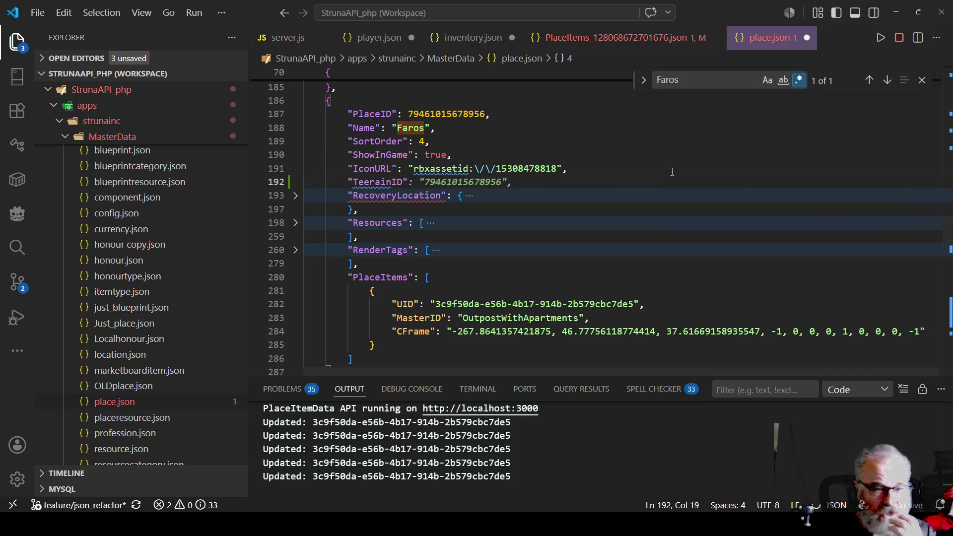
{"action": "key", "text": "Left"}
{"action": "key", "text": "Left"}
{"action": "key", "text": "Left"}
{"action": "key", "text": "BackSpace"}
{"action": "type", "text": "r"}
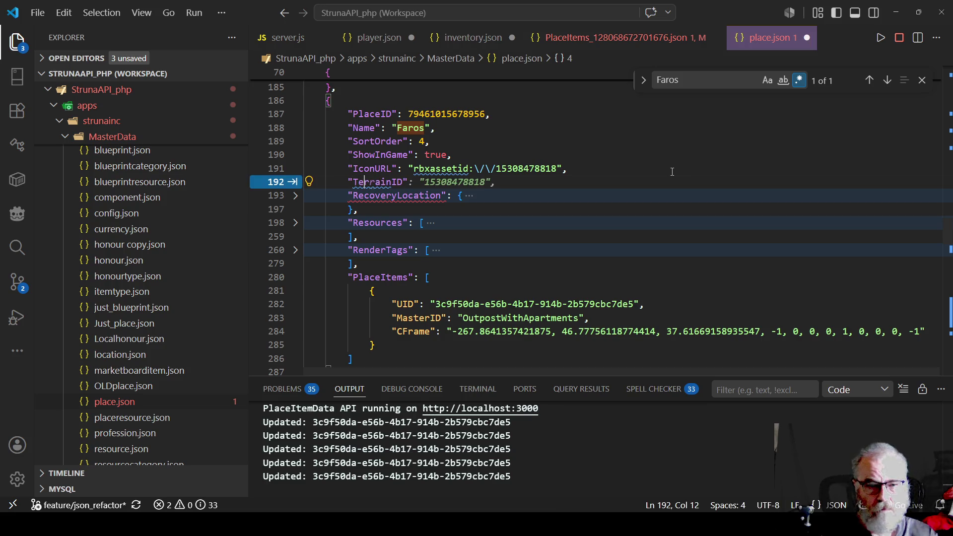
{"action": "key", "text": "Tab"}
{"action": "key", "text": "Up"}
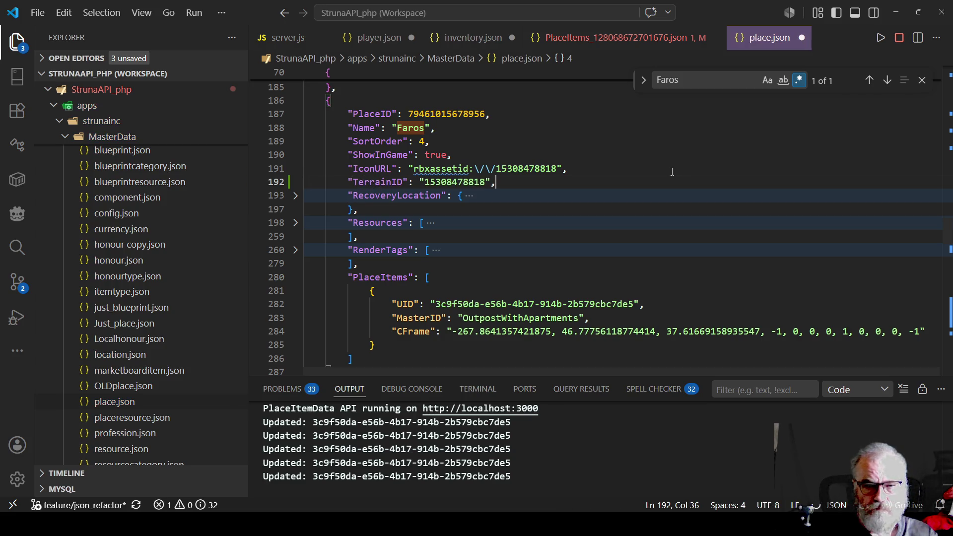
{"action": "key", "text": "ctrl+s"}
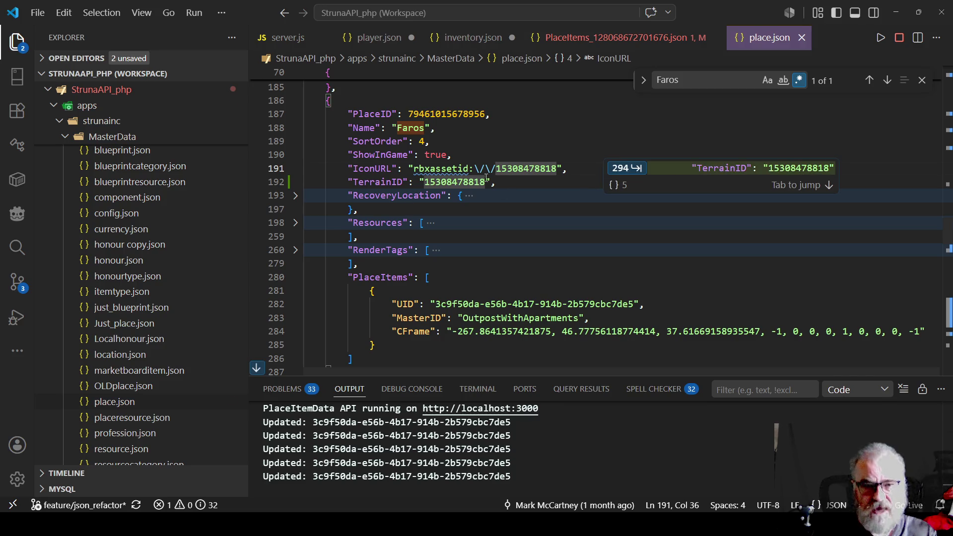
{"action": "left_click", "coordinate": [453, 183]}
{"action": "double_click", "coordinate": [453, 183]}
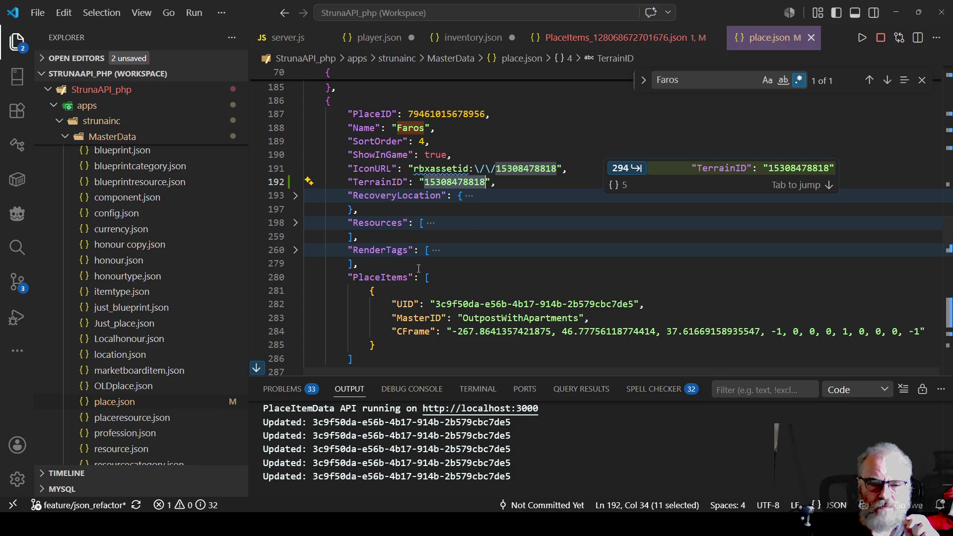
{"action": "mouse_move", "coordinate": [337, 277]}
{"action": "left_mouse_down"}
{"action": "mouse_move", "coordinate": [591, 318]}
{"action": "mouse_move", "coordinate": [376, 345]}
{"action": "left_mouse_up"}
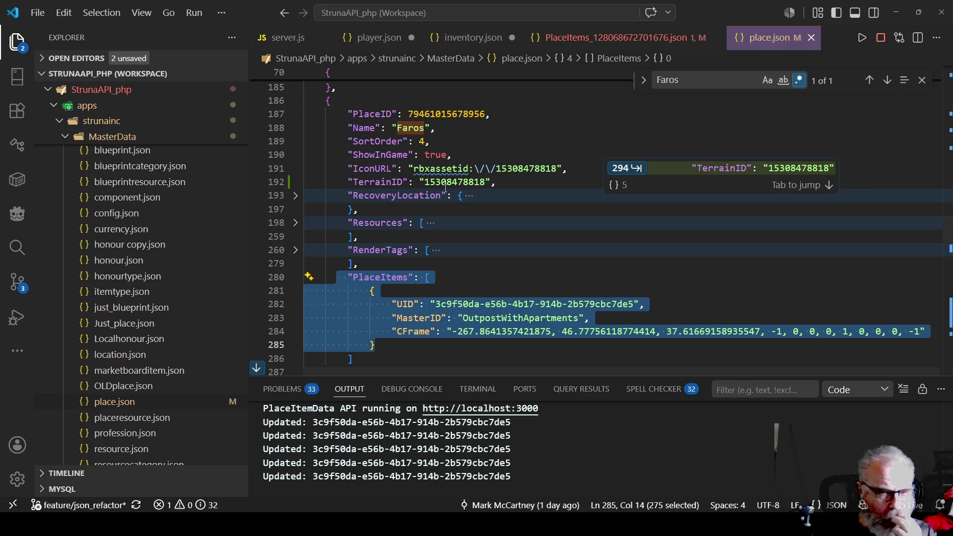
{"action": "double_click", "coordinate": [461, 181]}
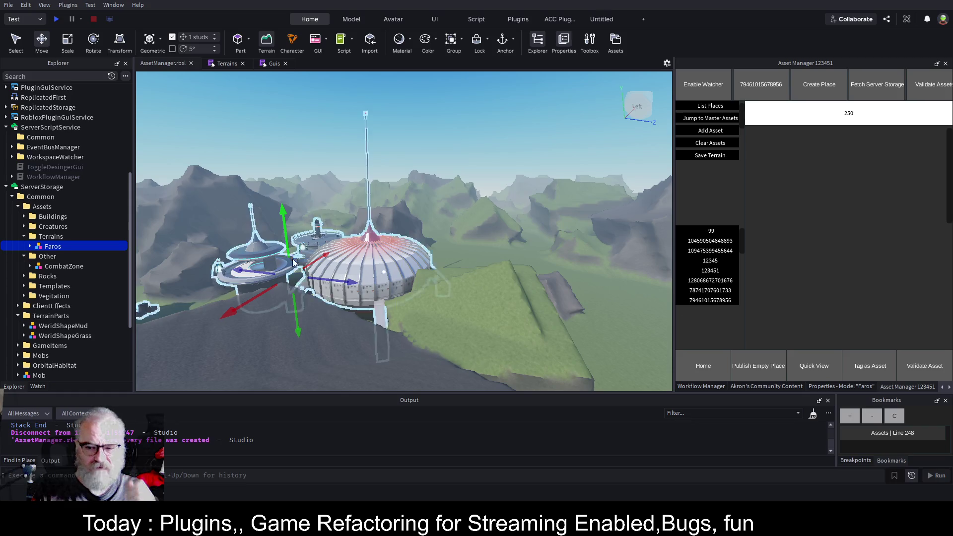
{"action": "key", "text": "F2"}
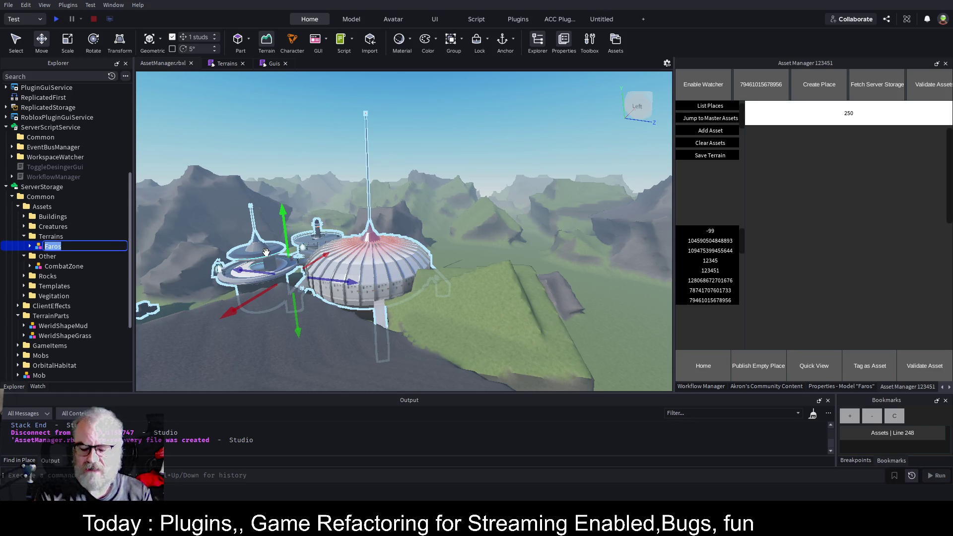
{"action": "type", "text": "794"}
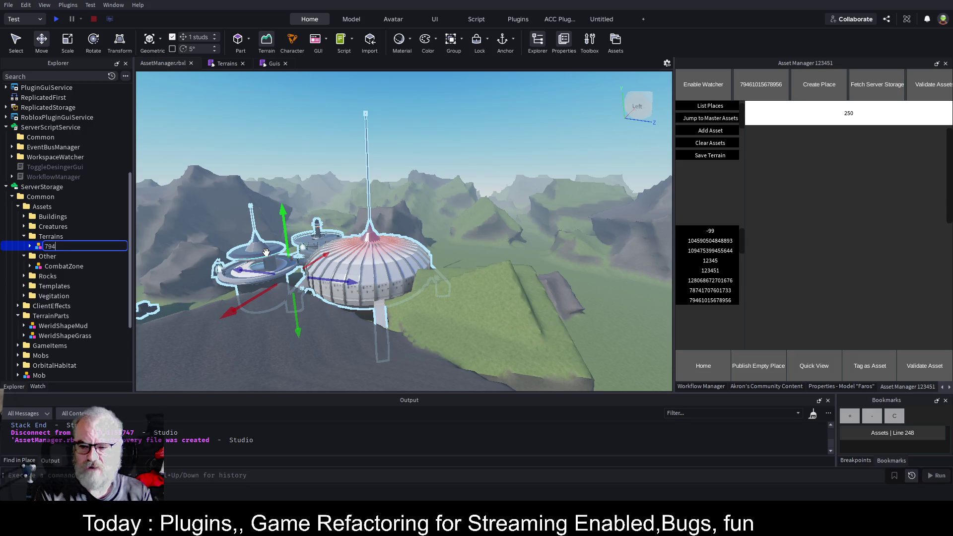
{"action": "type", "text": "61015"}
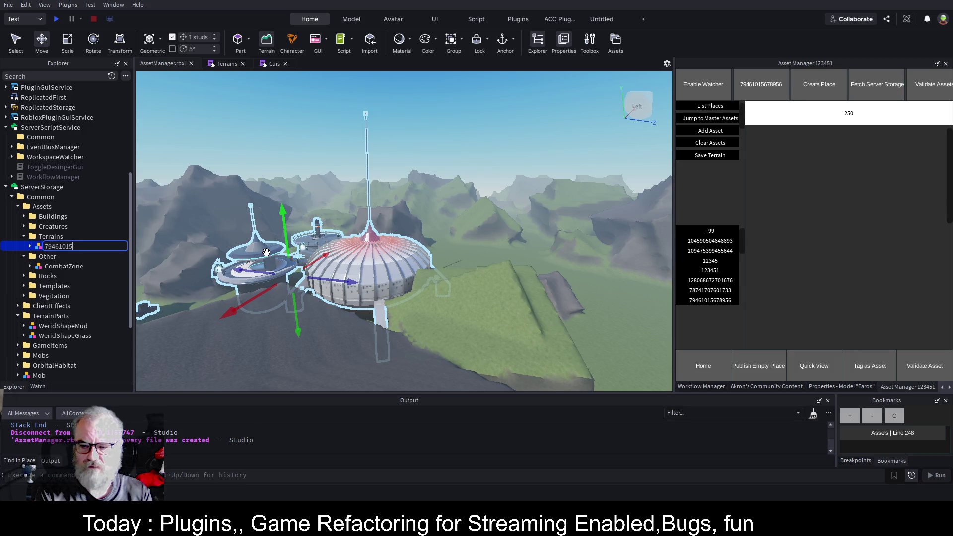
{"action": "type", "text": "678956"}
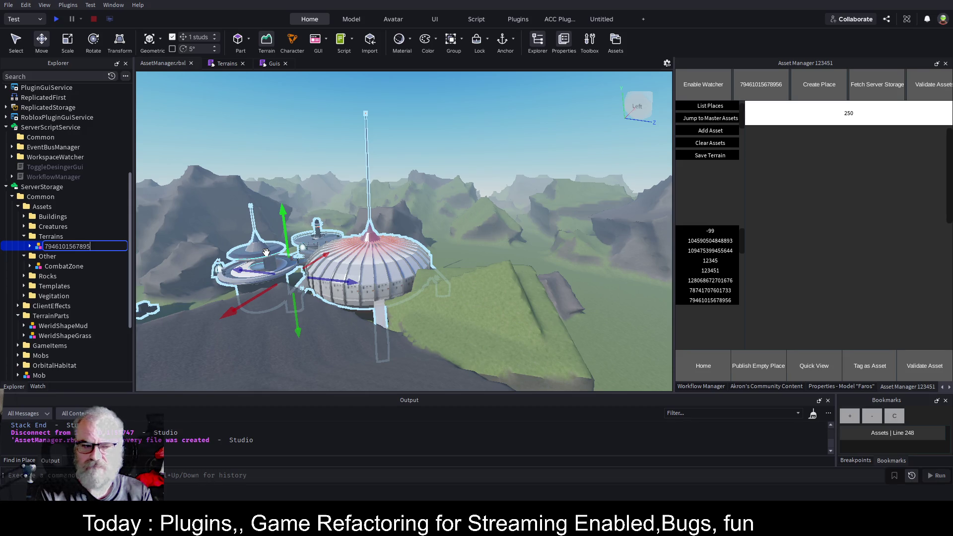
{"action": "key", "text": "Return"}
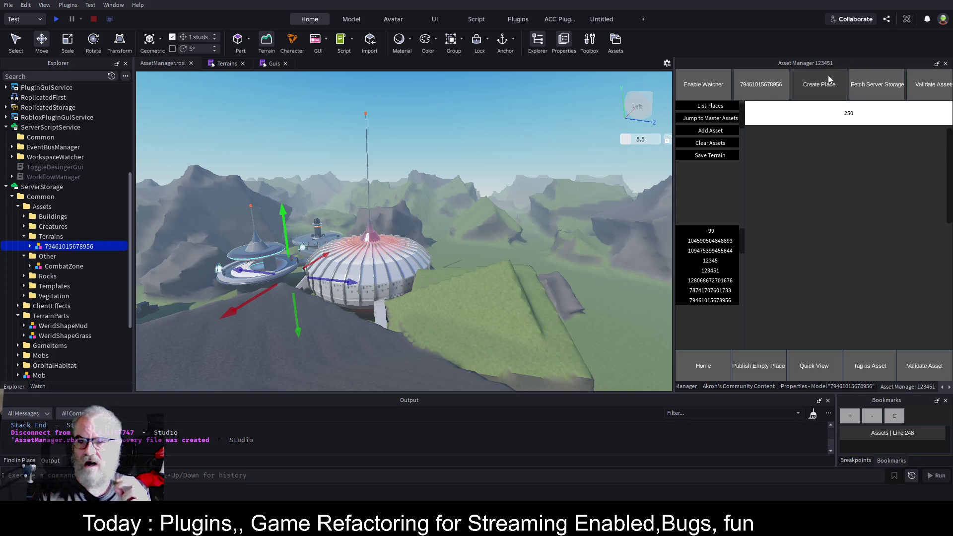
{"action": "double_click", "coordinate": [762, 84]}
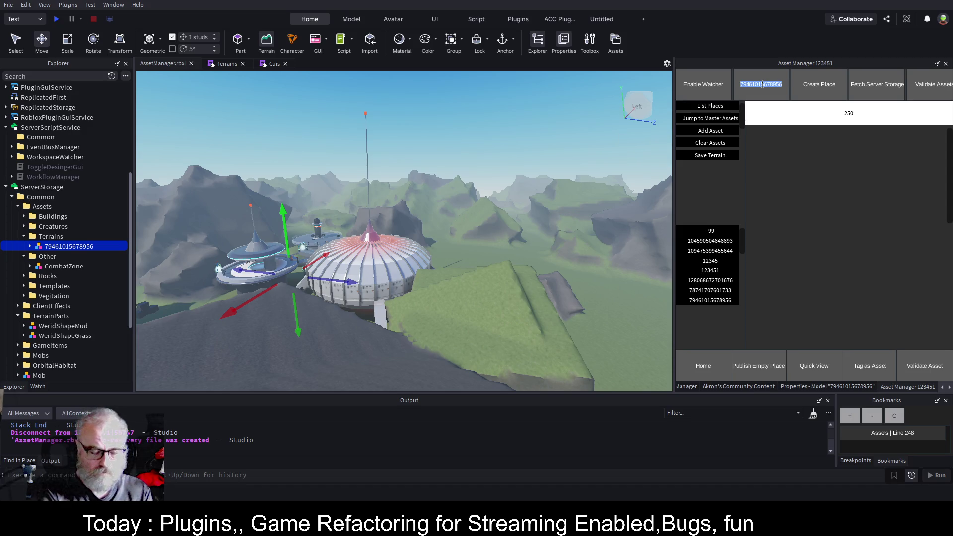
{"action": "left_click", "coordinate": [67, 248]}
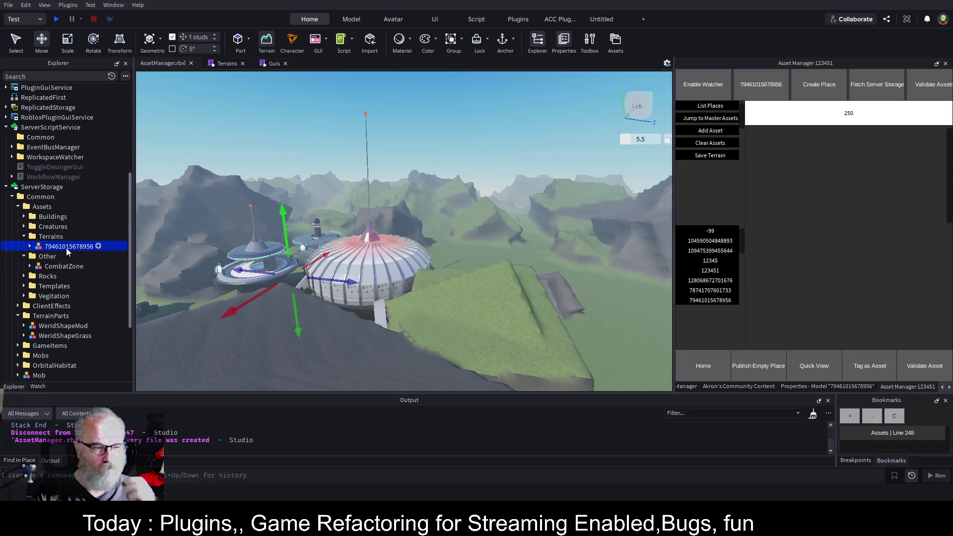
{"action": "left_click", "coordinate": [67, 247]}
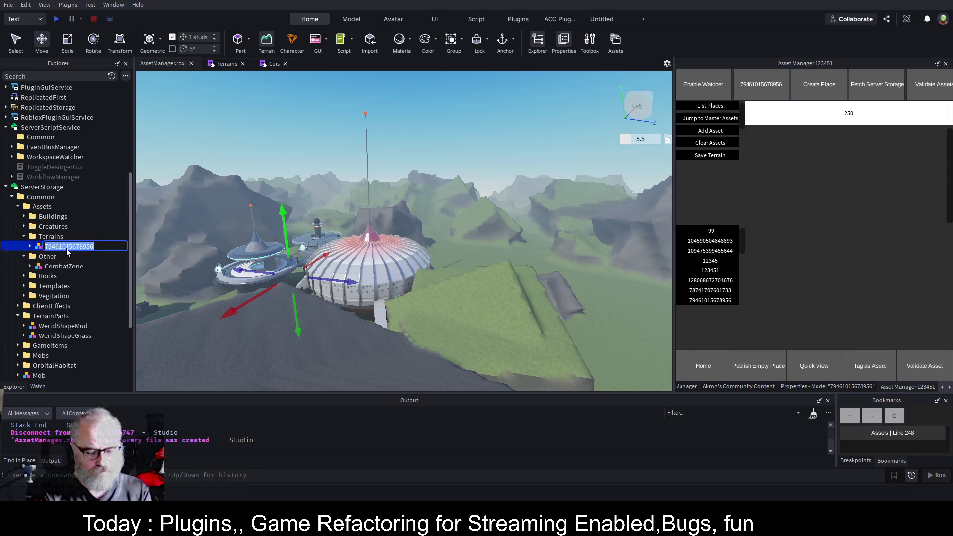
{"action": "key", "text": "Return"}
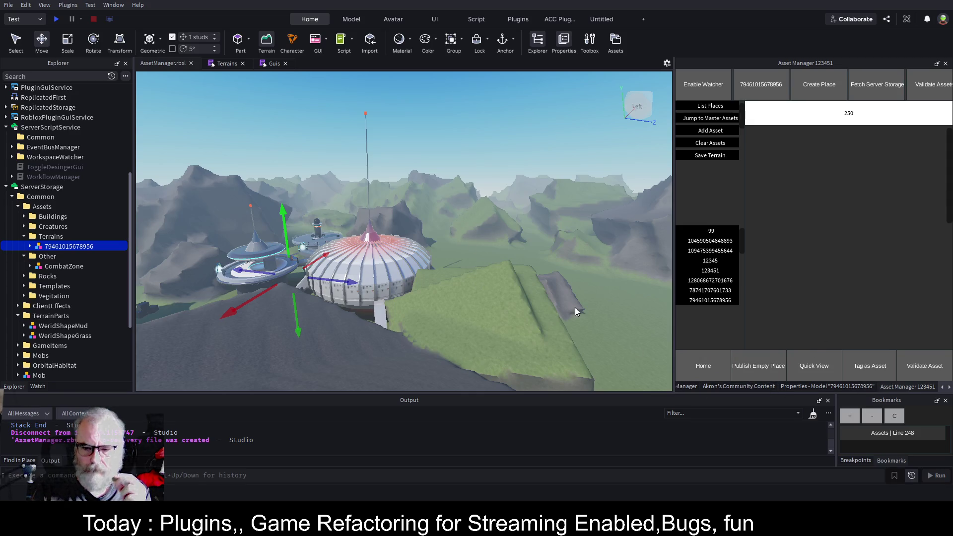
Step: Clear all terrain from the place with the Terrain Editor
{"action": "left_click", "coordinate": [266, 41]}
{"action": "left_click", "coordinate": [825, 151]}
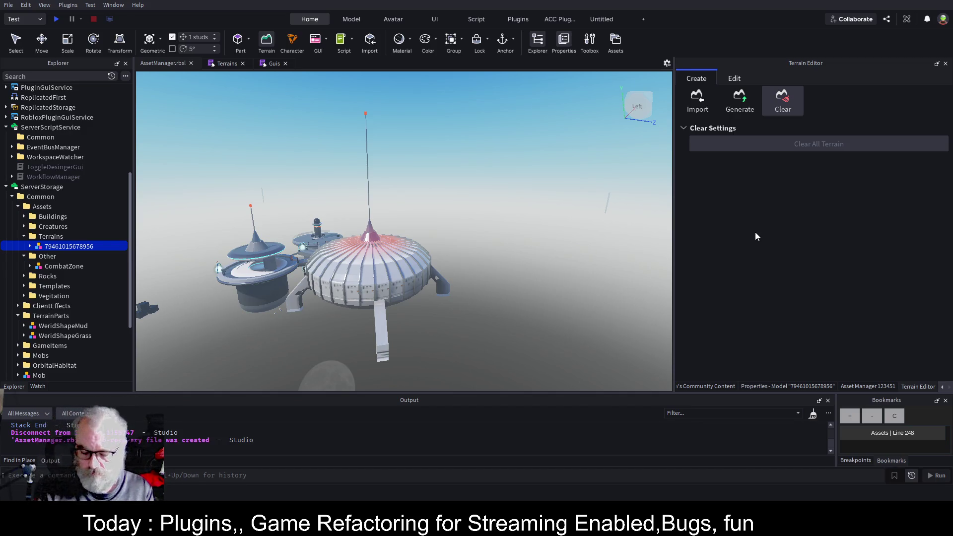
{"action": "scroll", "coordinate": [483, 208], "scroll_direction": "down", "scroll_amount": 2}
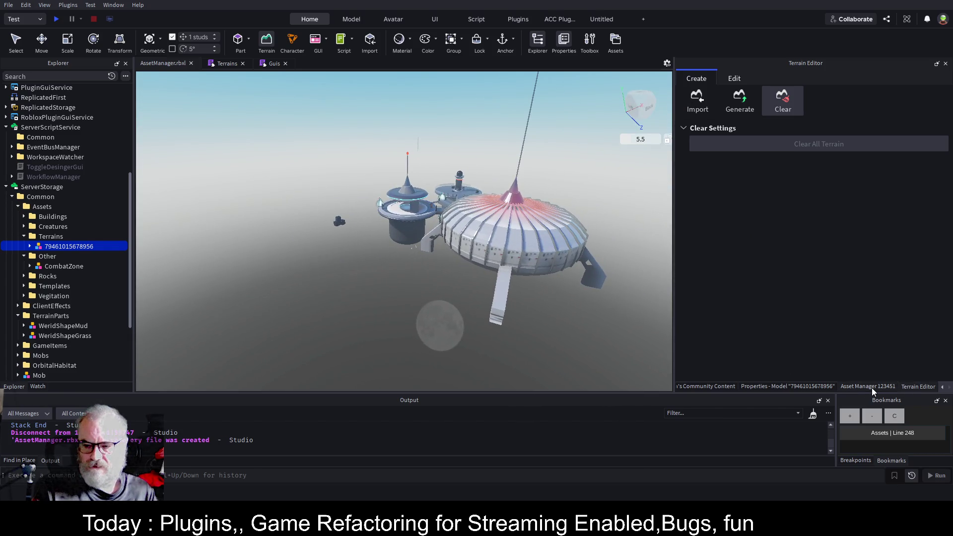
Step: Clear the placed buildings from the Asset Manager and switch to the Terrains script
{"action": "left_click", "coordinate": [869, 387]}
{"action": "left_click", "coordinate": [716, 144]}
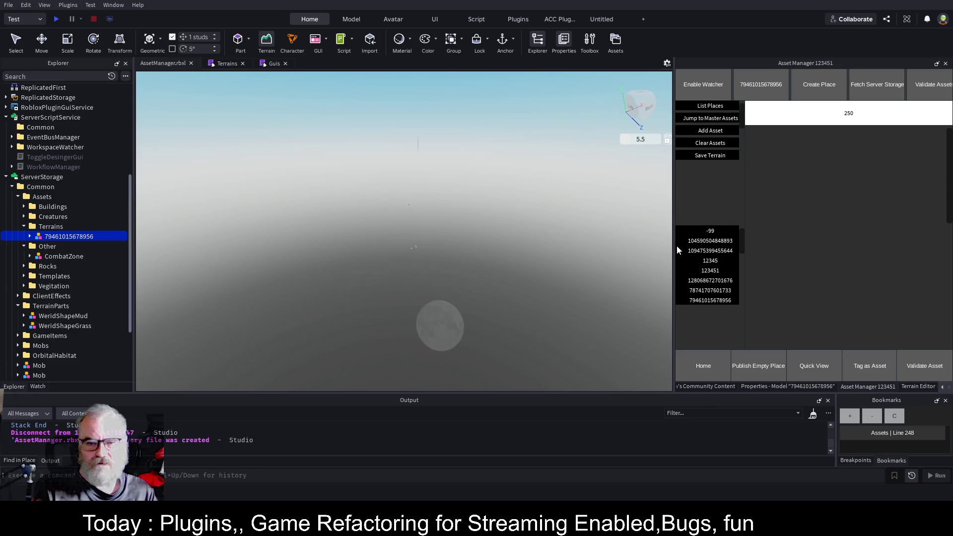
{"action": "left_click", "coordinate": [233, 66]}
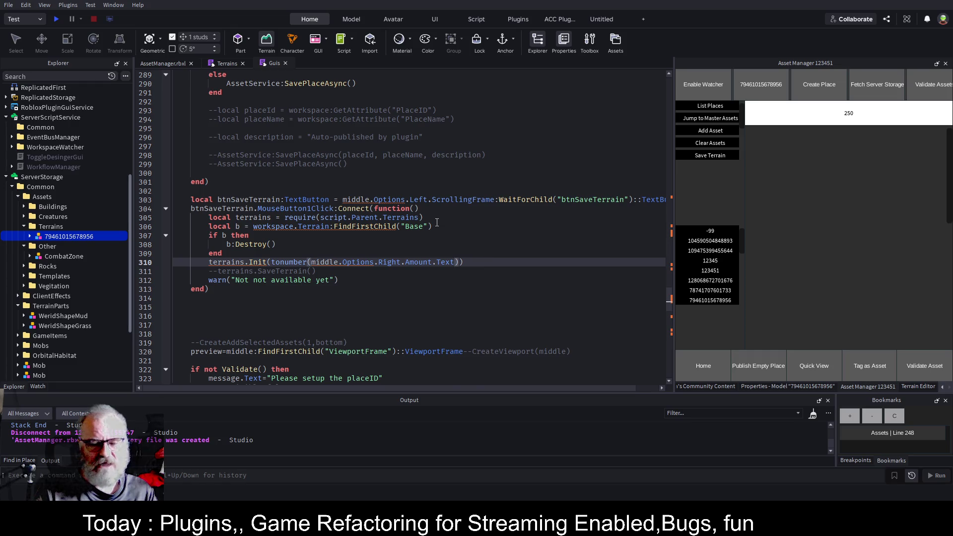
Step: Scroll the Guis script down to the btnHome MouseButton1Click handler near line 348
{"action": "scroll", "coordinate": [436, 224], "scroll_direction": "down", "scroll_amount": 7}
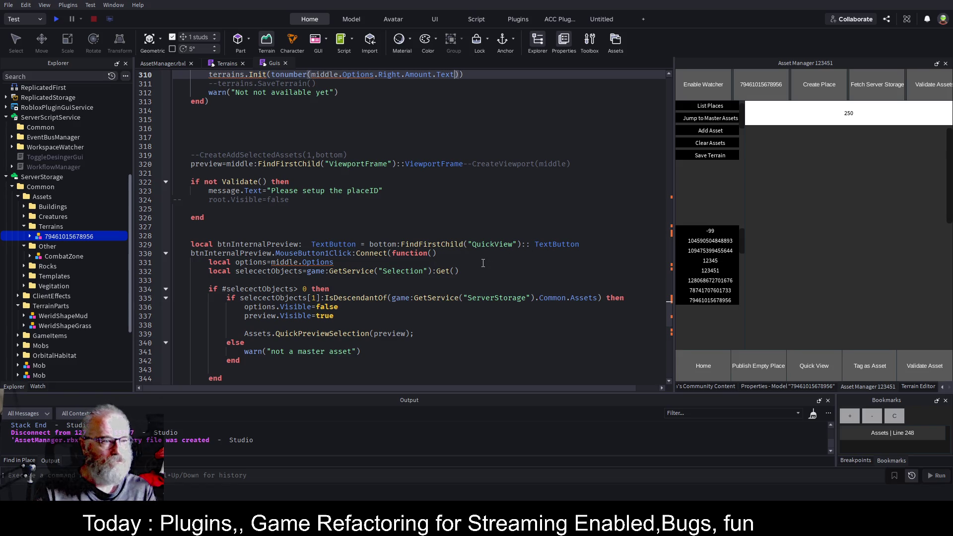
{"action": "scroll", "coordinate": [483, 263], "scroll_direction": "down", "scroll_amount": 6}
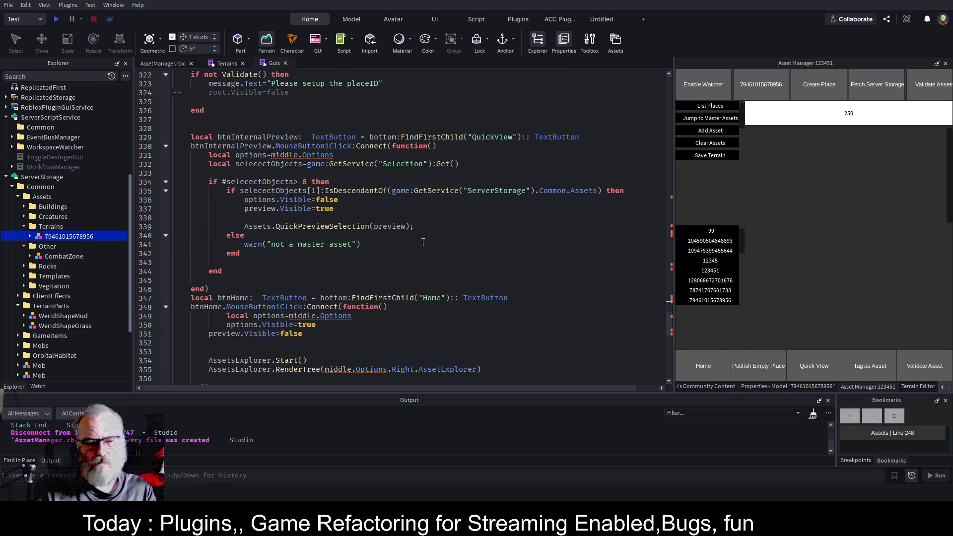
{"action": "scroll", "coordinate": [444, 237], "scroll_direction": "down", "scroll_amount": 1}
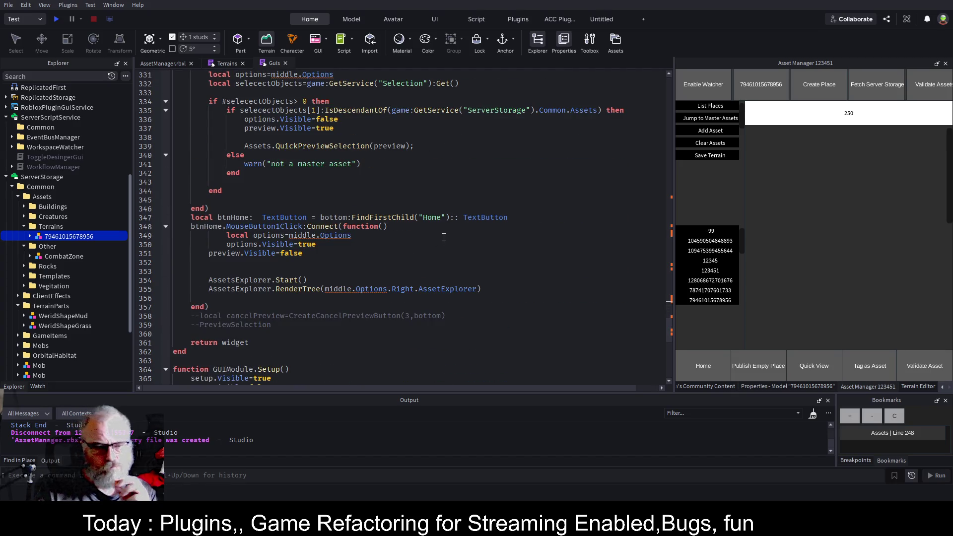
{"action": "scroll", "coordinate": [444, 237], "scroll_direction": "down", "scroll_amount": 4}
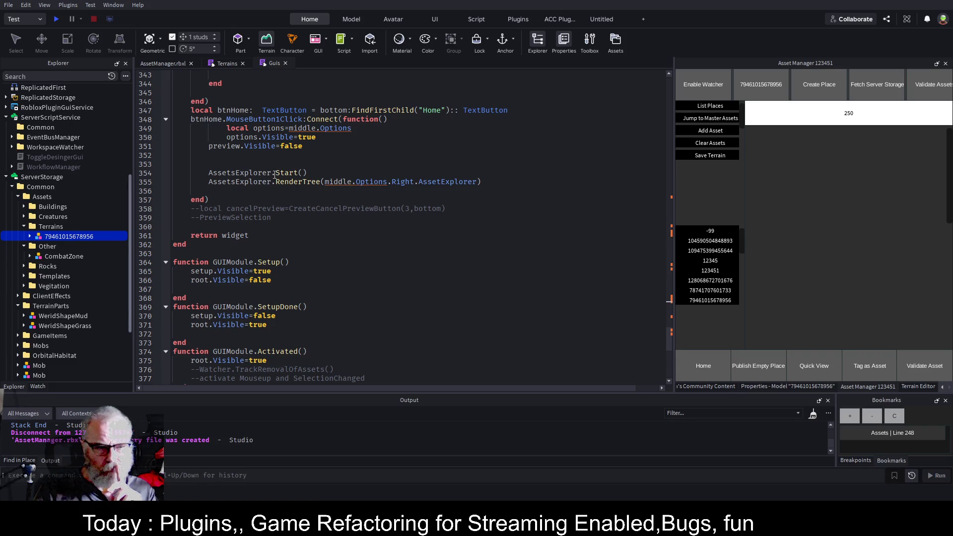
Step: Bring up the asset tree and expand the WorkspaceWatcher folder in the Explorer
{"action": "left_click", "coordinate": [722, 365]}
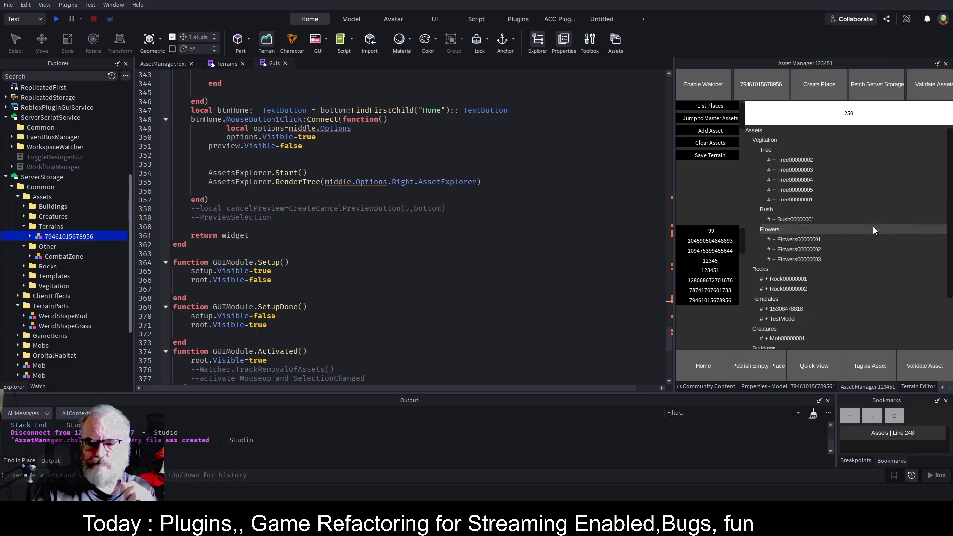
{"action": "scroll", "coordinate": [829, 218], "scroll_direction": "down", "scroll_amount": 3}
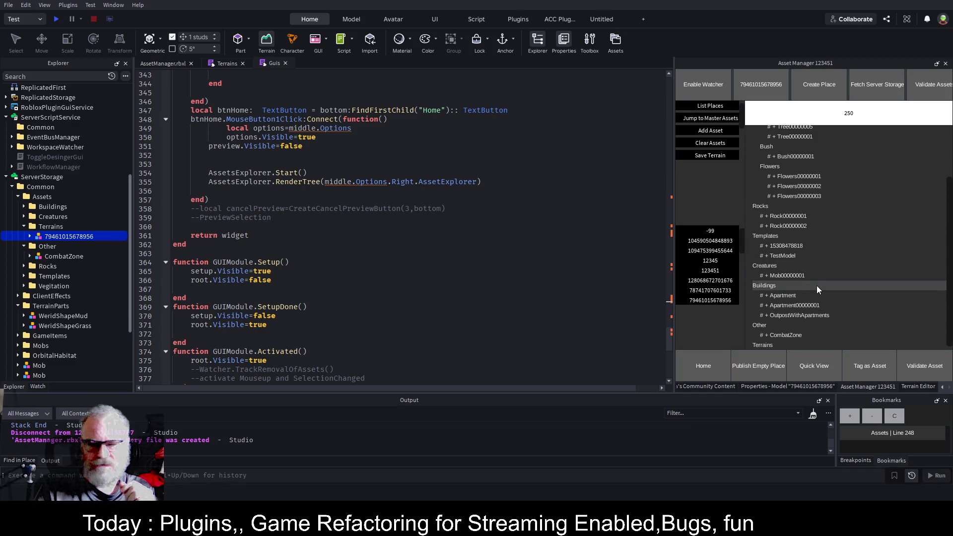
{"action": "scroll", "coordinate": [817, 285], "scroll_direction": "up", "scroll_amount": 3}
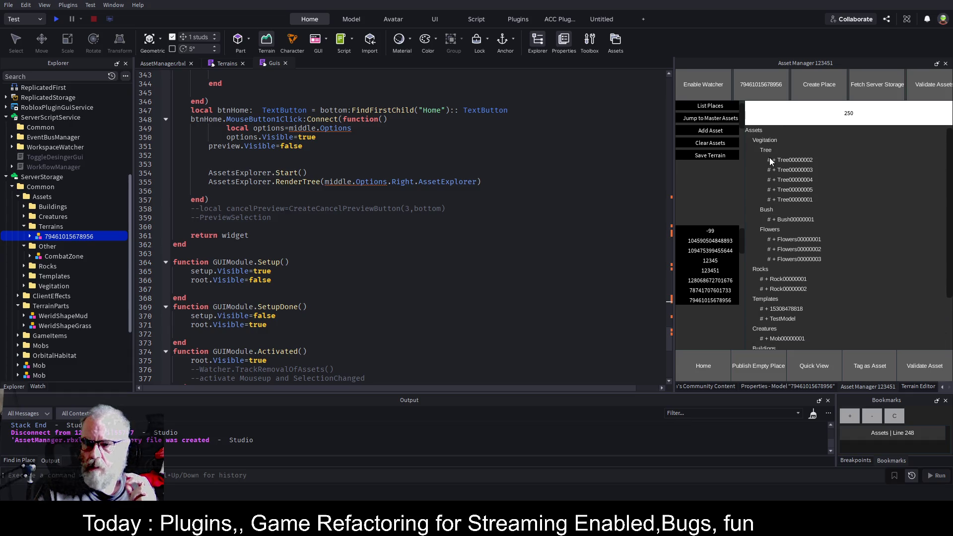
{"action": "scroll", "coordinate": [770, 318], "scroll_direction": "down", "scroll_amount": 3}
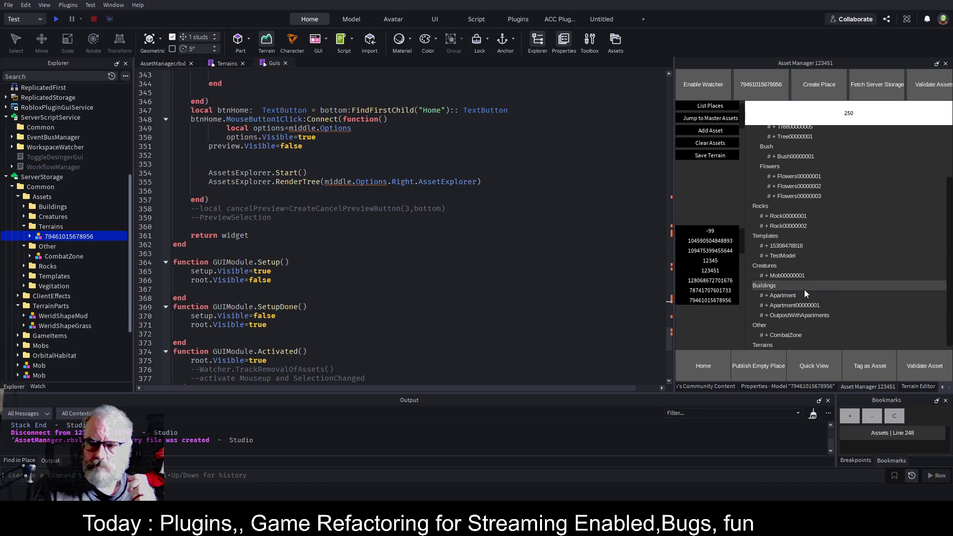
{"action": "scroll", "coordinate": [82, 240], "scroll_direction": "down", "scroll_amount": 3}
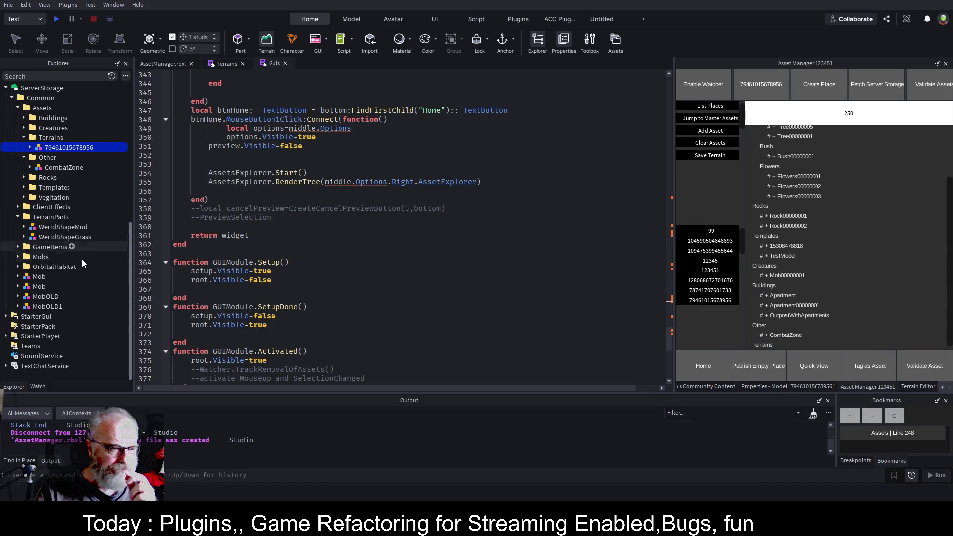
{"action": "scroll", "coordinate": [82, 256], "scroll_direction": "up", "scroll_amount": 6}
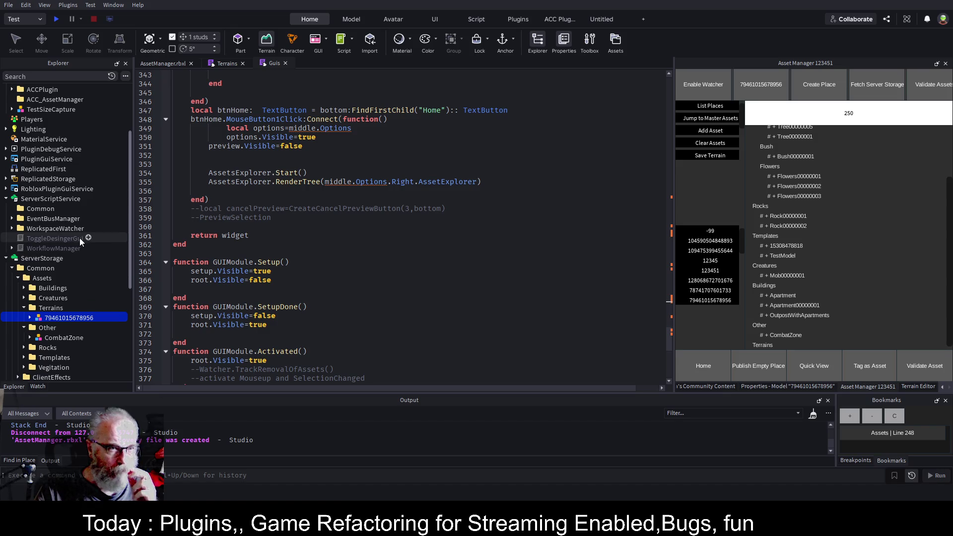
{"action": "left_click", "coordinate": [12, 228]}
{"action": "scroll", "coordinate": [35, 223], "scroll_direction": "down", "scroll_amount": 3}
{"action": "scroll", "coordinate": [35, 228], "scroll_direction": "down", "scroll_amount": 3}
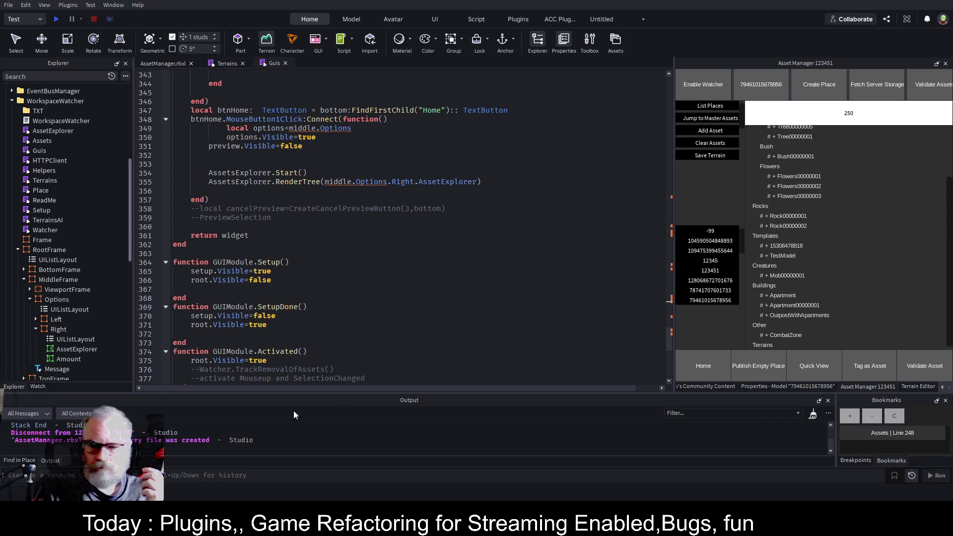
Step: Inspect the AssetExplorer frame's properties, then switch the dock to the Asset Manager 123451 panel
{"action": "left_click", "coordinate": [73, 349]}
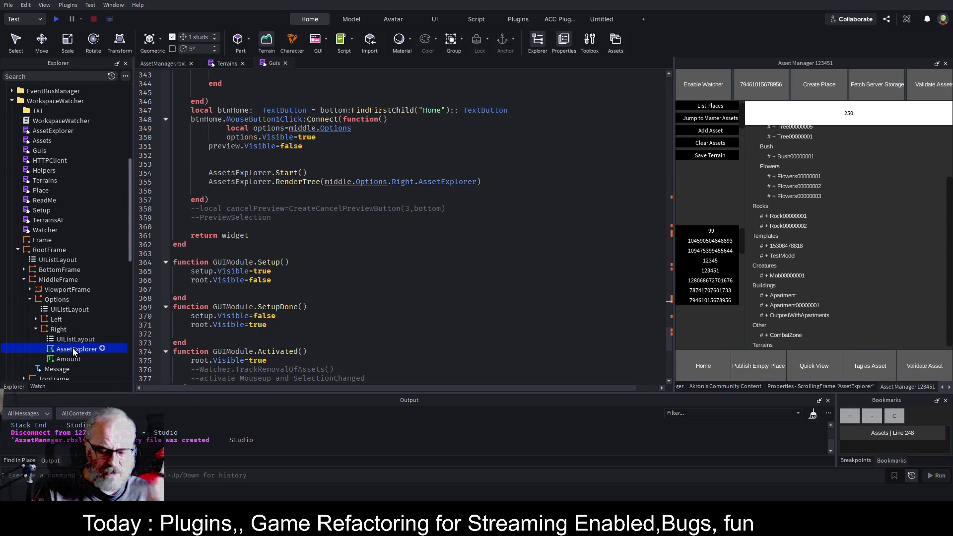
{"action": "left_click", "coordinate": [814, 386]}
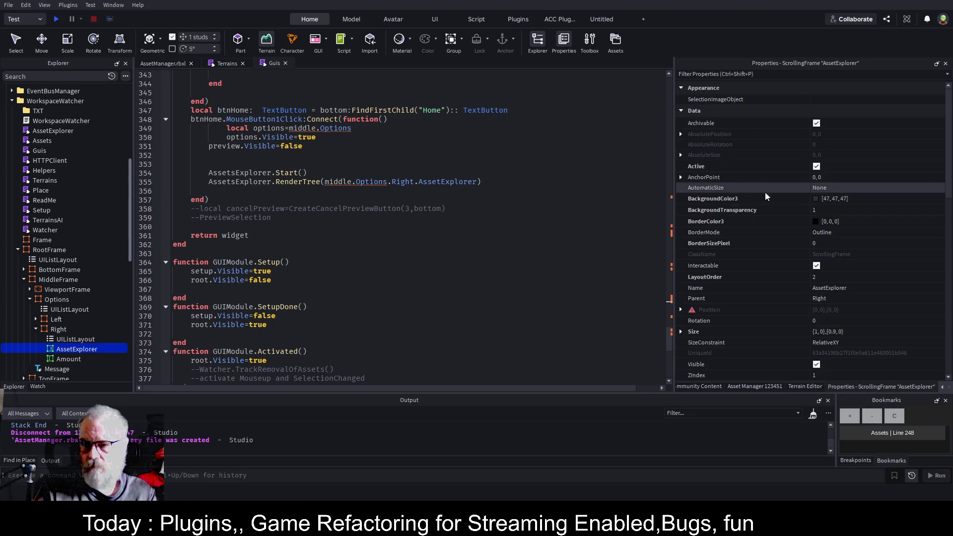
{"action": "scroll", "coordinate": [839, 287], "scroll_direction": "down", "scroll_amount": 10}
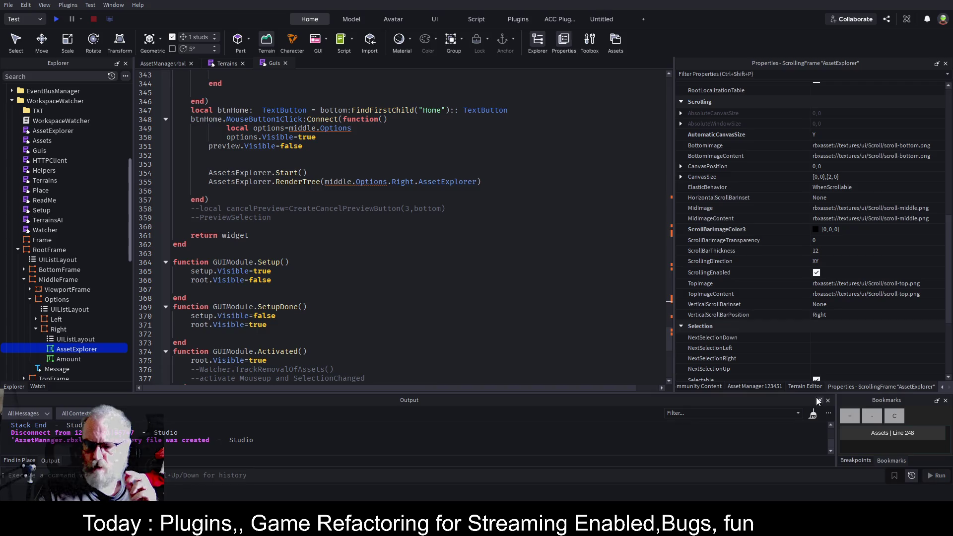
{"action": "left_click", "coordinate": [943, 387]}
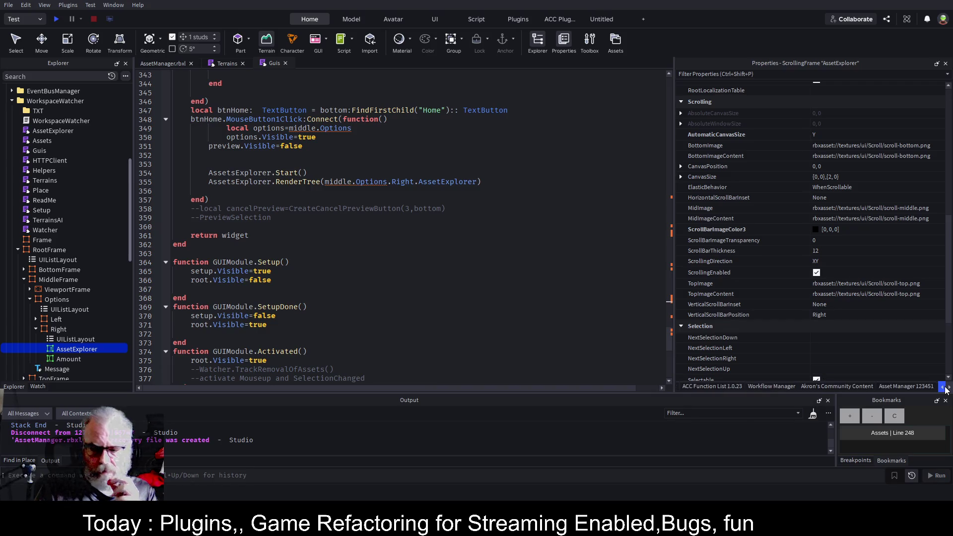
{"action": "left_click", "coordinate": [933, 386]}
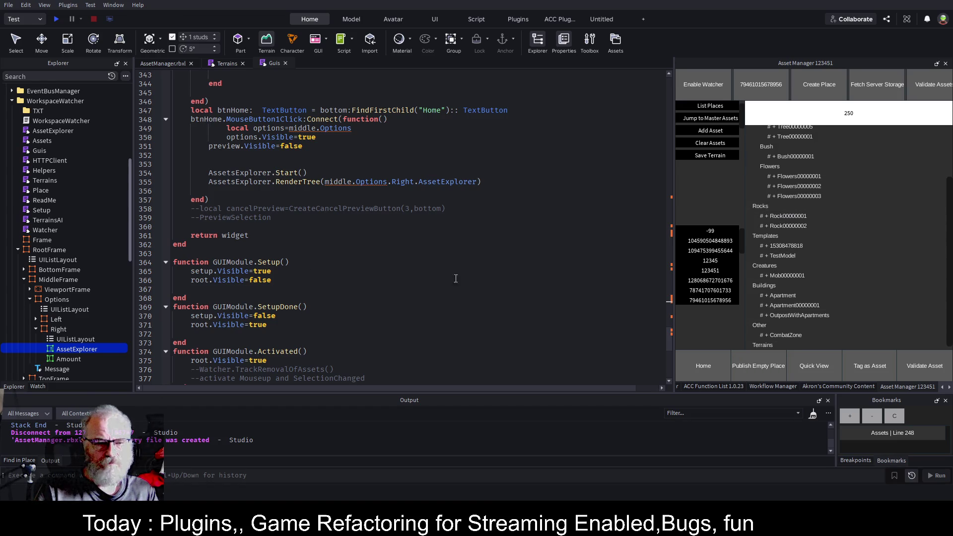
Step: Scroll the Guis script up to the btnSaveTerrain handler and show the ACC Function List panel
{"action": "left_click", "coordinate": [422, 244]}
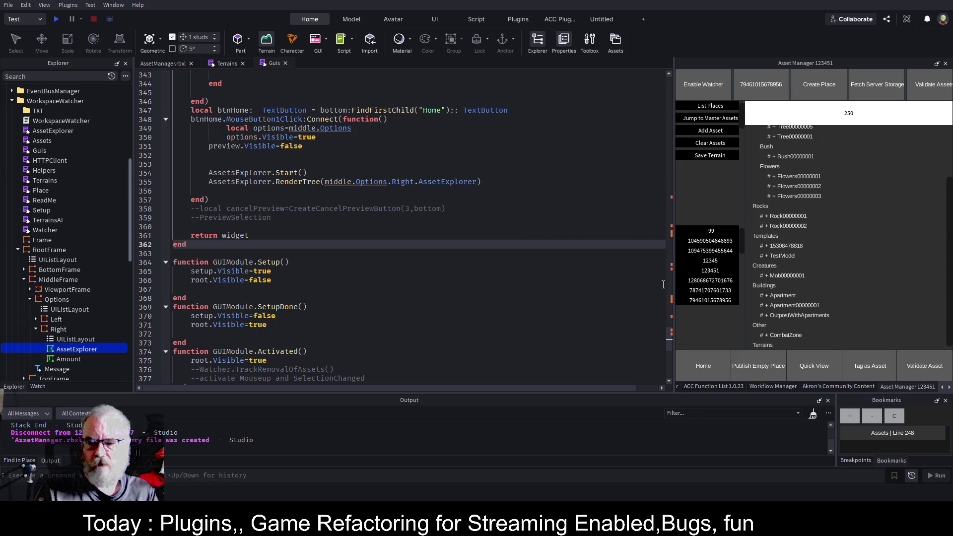
{"action": "left_click", "coordinate": [490, 219]}
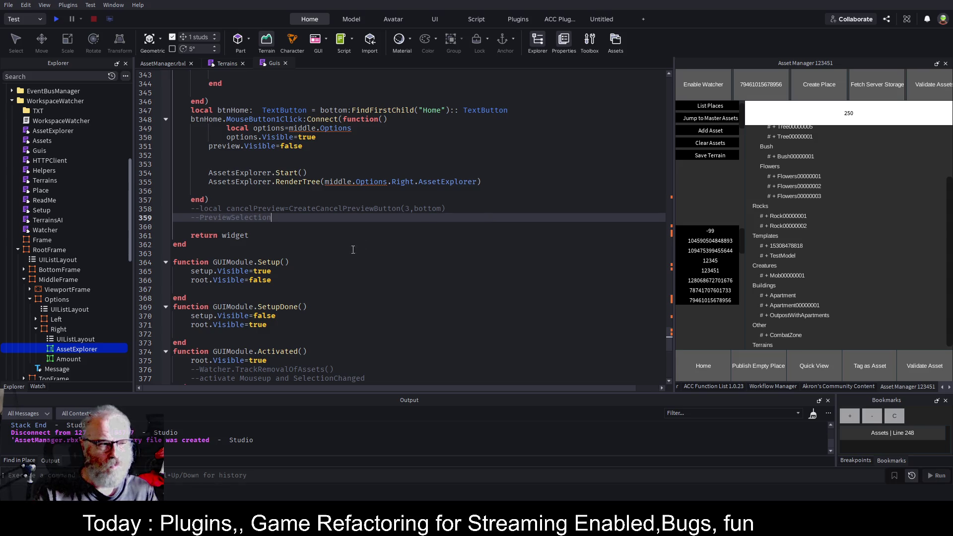
{"action": "scroll", "coordinate": [356, 190], "scroll_direction": "up", "scroll_amount": 7}
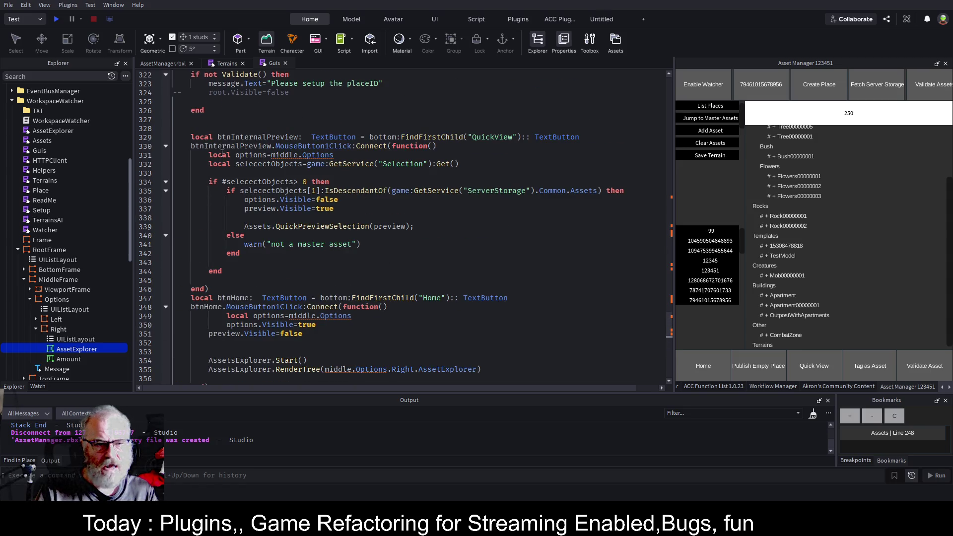
{"action": "scroll", "coordinate": [346, 153], "scroll_direction": "up", "scroll_amount": 10}
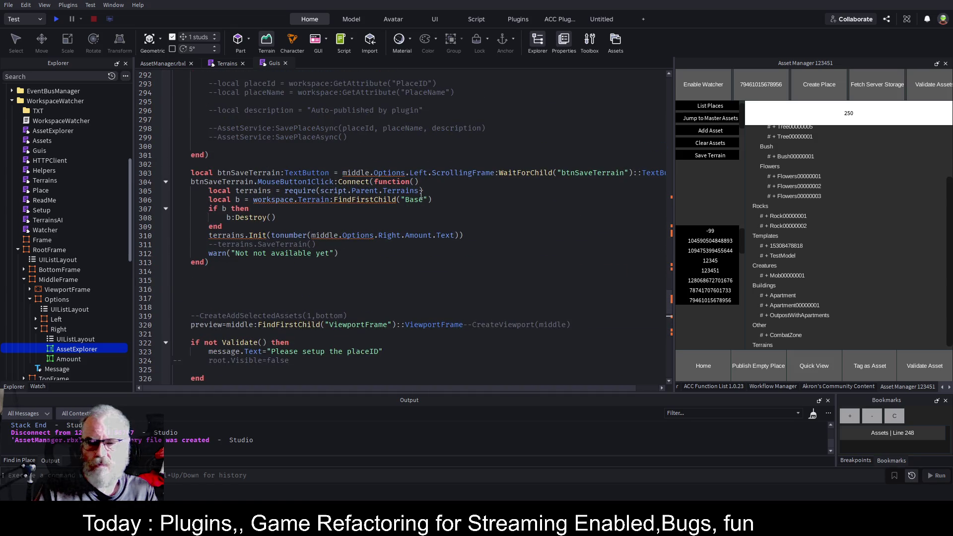
{"action": "left_click", "coordinate": [702, 387]}
{"action": "left_click", "coordinate": [501, 244]}
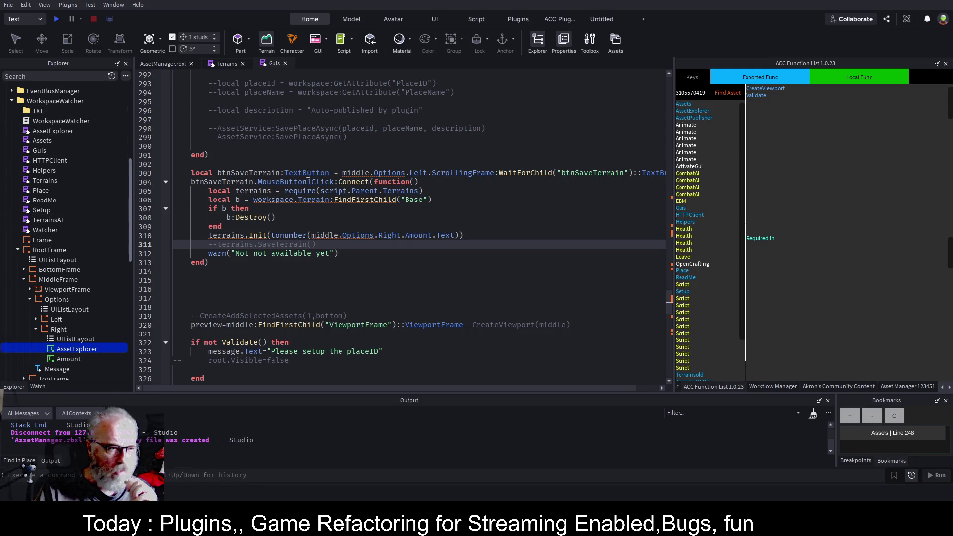
Step: Scroll the Guis script up and select the LoadForPlace call on line 226
{"action": "left_click", "coordinate": [41, 151]}
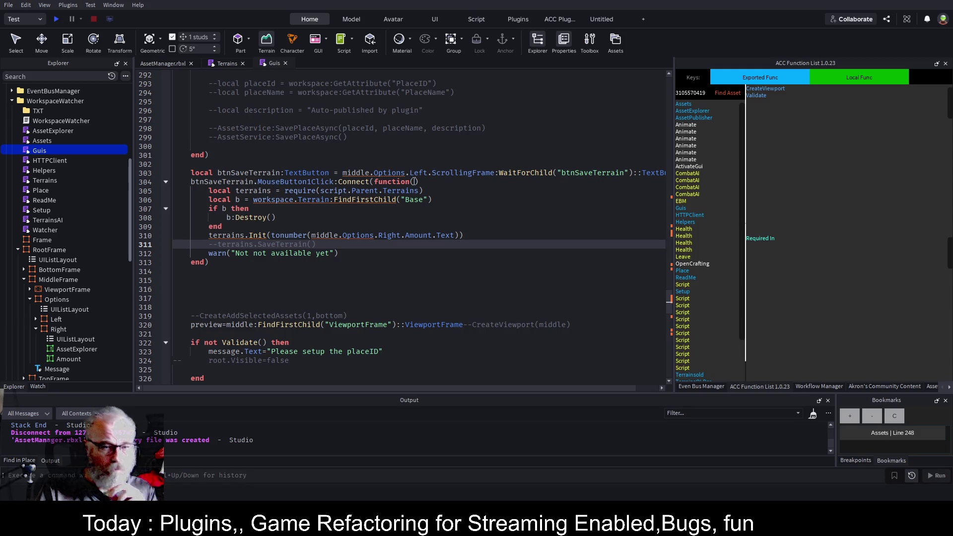
{"action": "scroll", "coordinate": [414, 181], "scroll_direction": "up", "scroll_amount": 4}
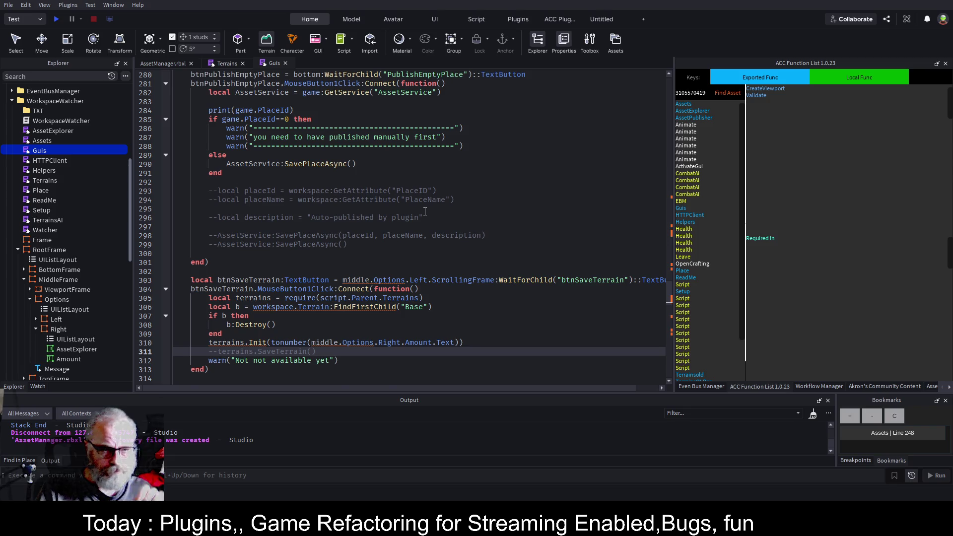
{"action": "scroll", "coordinate": [408, 181], "scroll_direction": "up", "scroll_amount": 8}
{"action": "scroll", "coordinate": [424, 210], "scroll_direction": "up", "scroll_amount": 6}
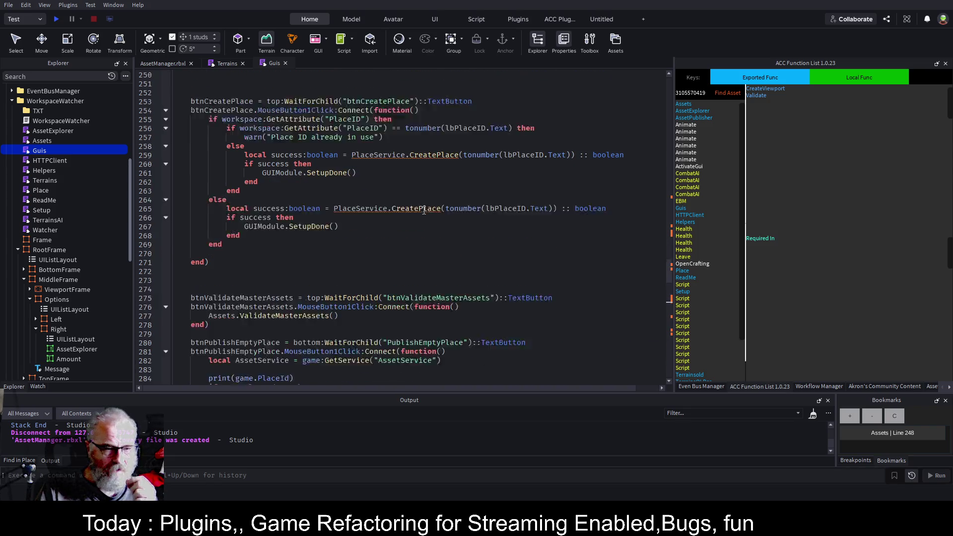
{"action": "scroll", "coordinate": [424, 210], "scroll_direction": "up", "scroll_amount": 5}
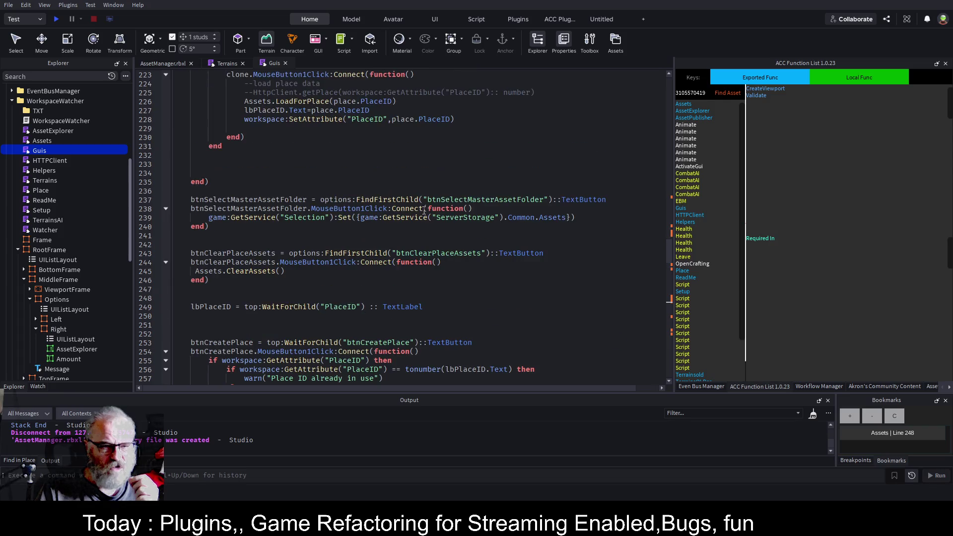
{"action": "scroll", "coordinate": [424, 210], "scroll_direction": "up", "scroll_amount": 5}
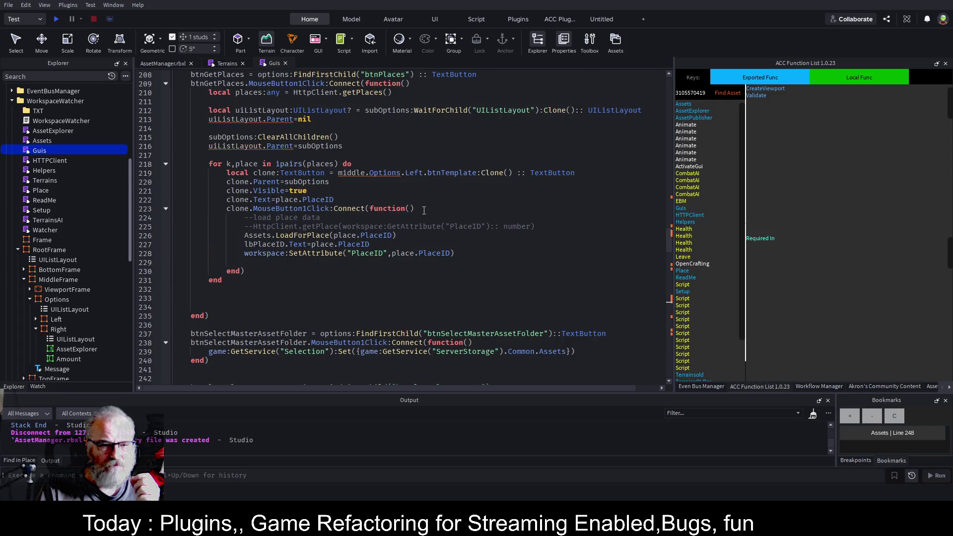
{"action": "scroll", "coordinate": [424, 210], "scroll_direction": "up", "scroll_amount": 4}
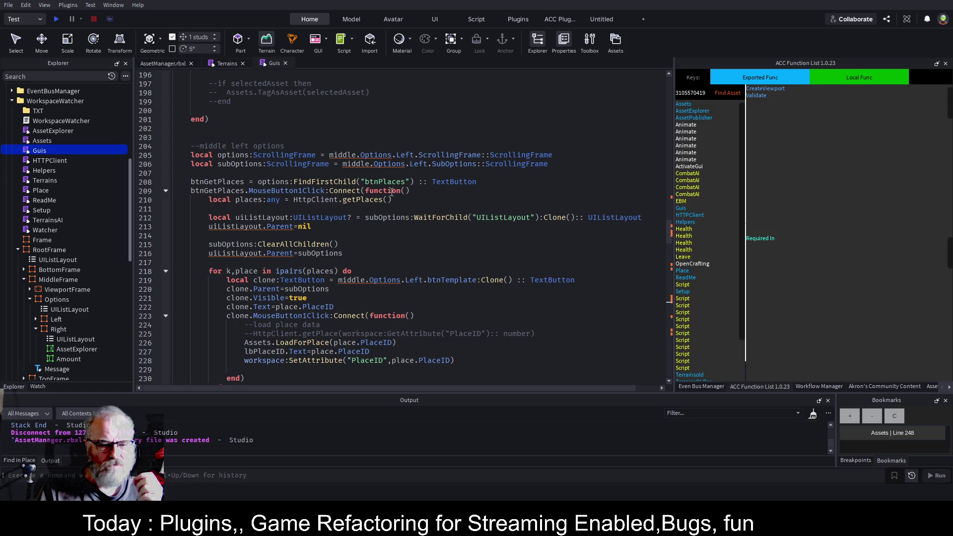
{"action": "double_click", "coordinate": [303, 343]}
{"action": "scroll", "coordinate": [302, 343], "scroll_direction": "down", "scroll_amount": 5}
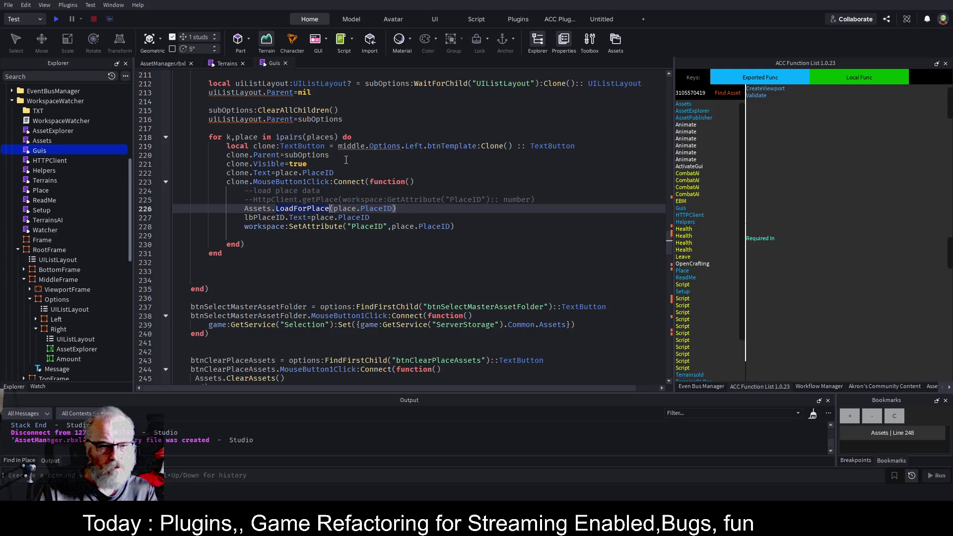
{"action": "scroll", "coordinate": [342, 159], "scroll_direction": "up", "scroll_amount": 4}
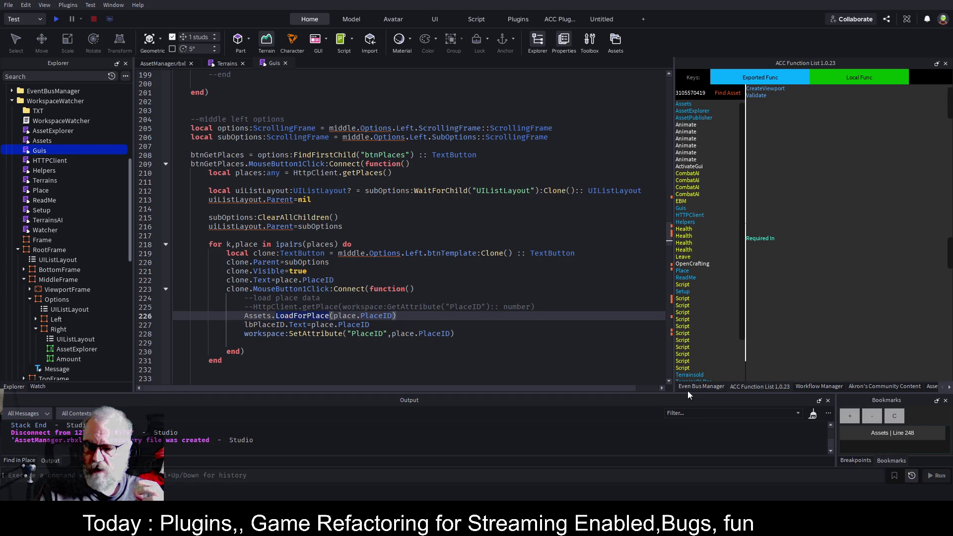
Step: Replace the old Assets line 248 bookmark with Guis line 226, then jump to LoadForPlace's definition
{"action": "left_click", "coordinate": [950, 388]}
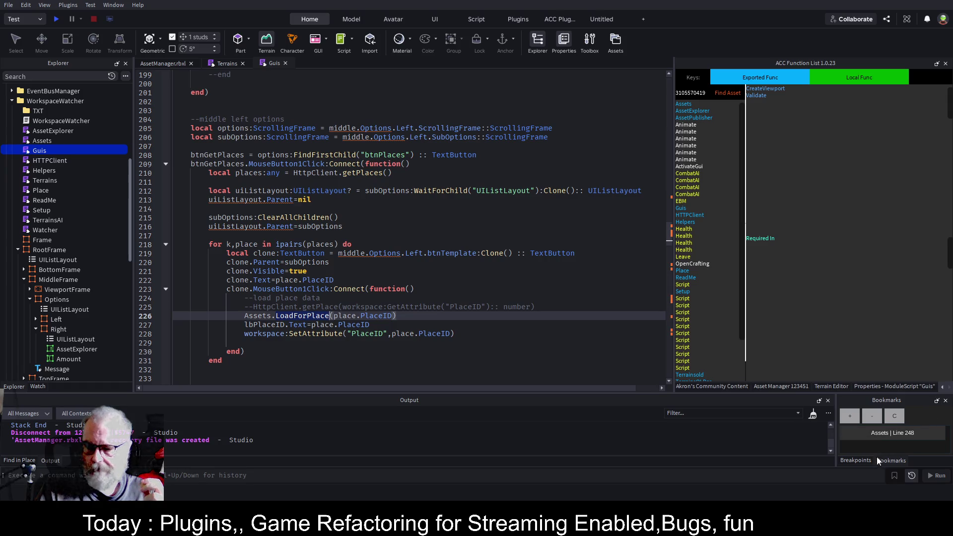
{"action": "left_click", "coordinate": [896, 416]}
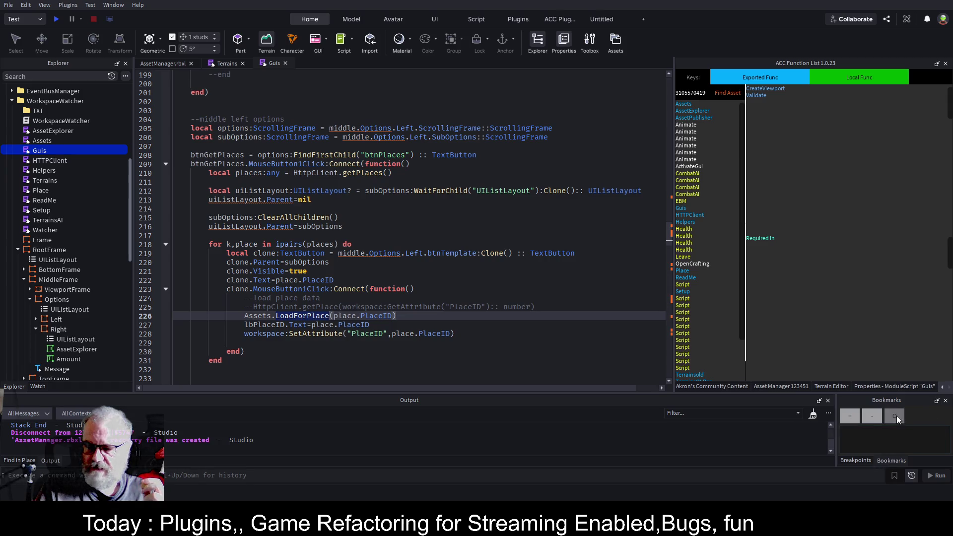
{"action": "left_click", "coordinate": [851, 418]}
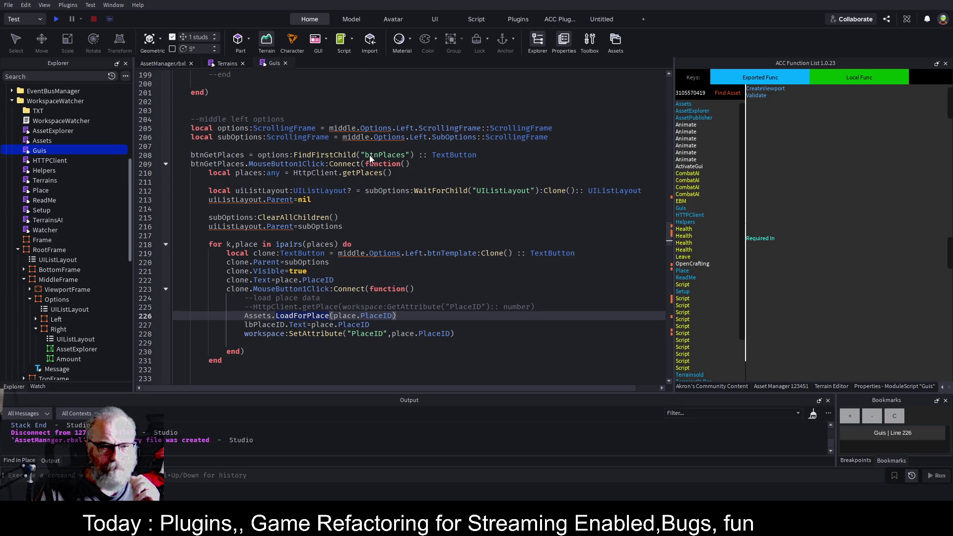
{"action": "key", "text": "F12"}
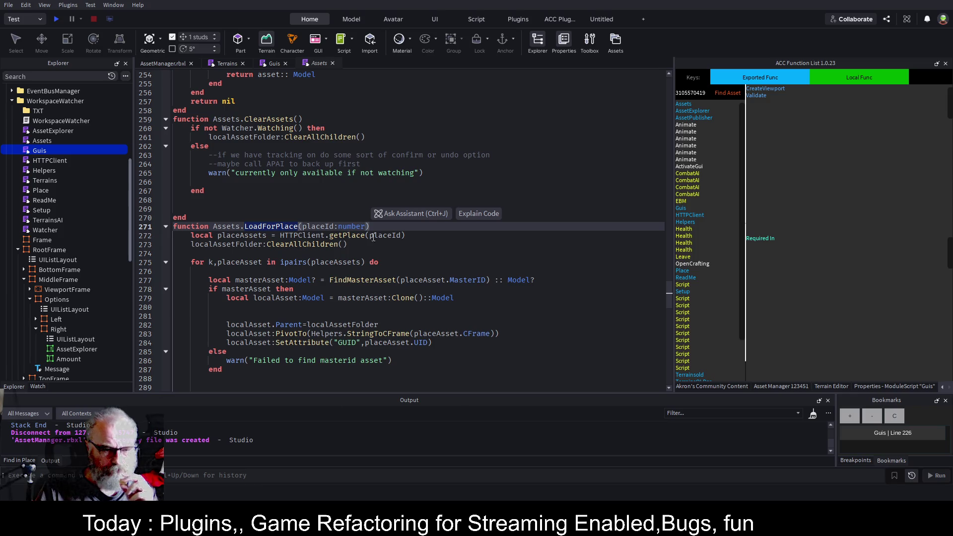
Step: Fold the line 275 loop and type 'serve' on a new line 293 below it
{"action": "left_click", "coordinate": [167, 263]}
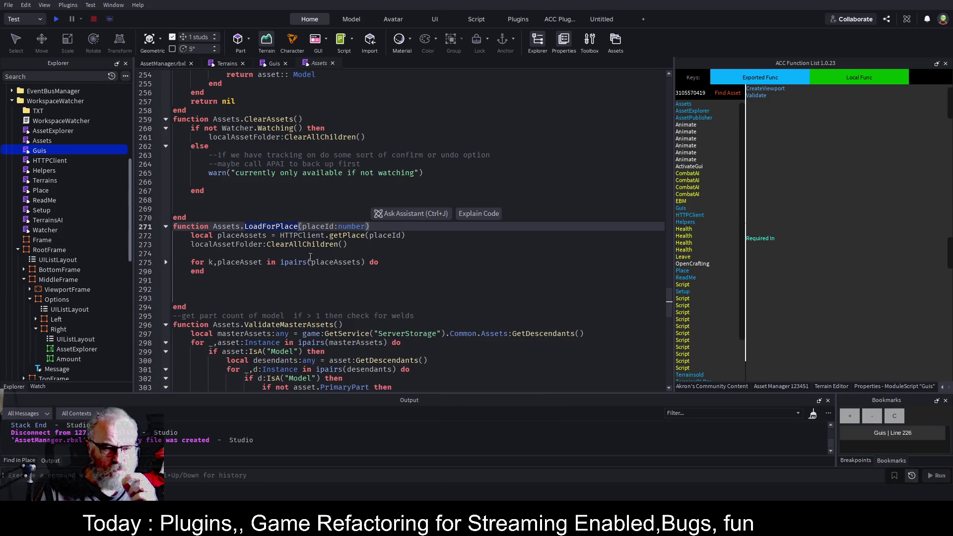
{"action": "left_click", "coordinate": [260, 287]}
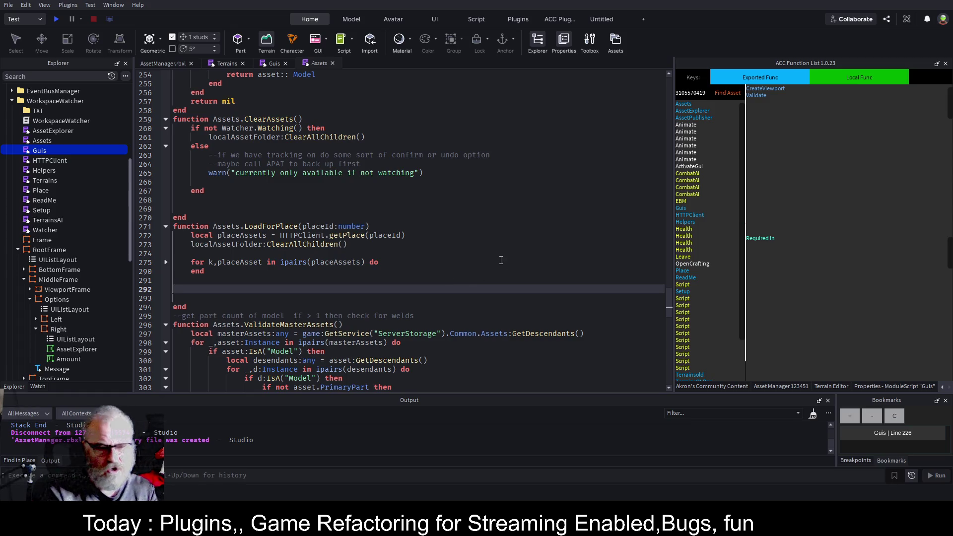
{"action": "key", "text": "Return"}
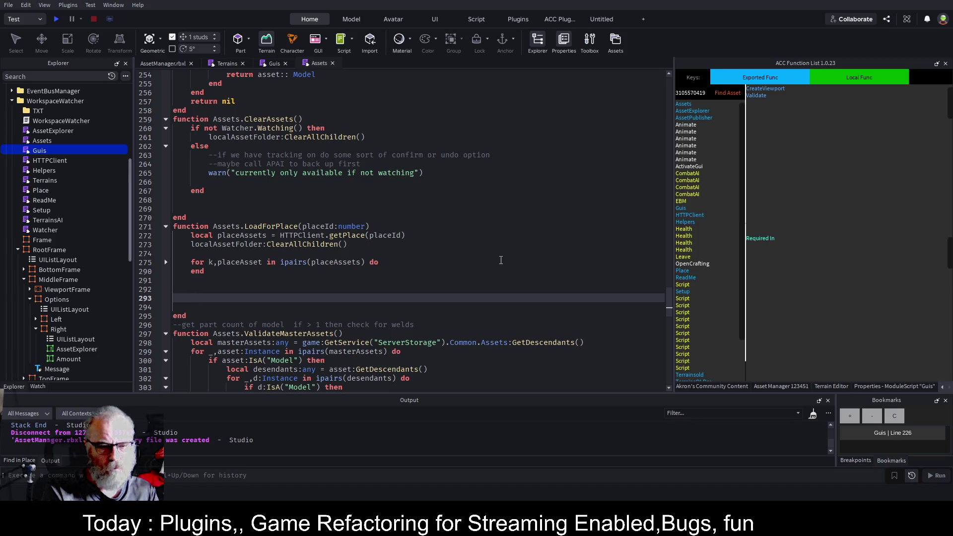
{"action": "type", "text": "ser"}
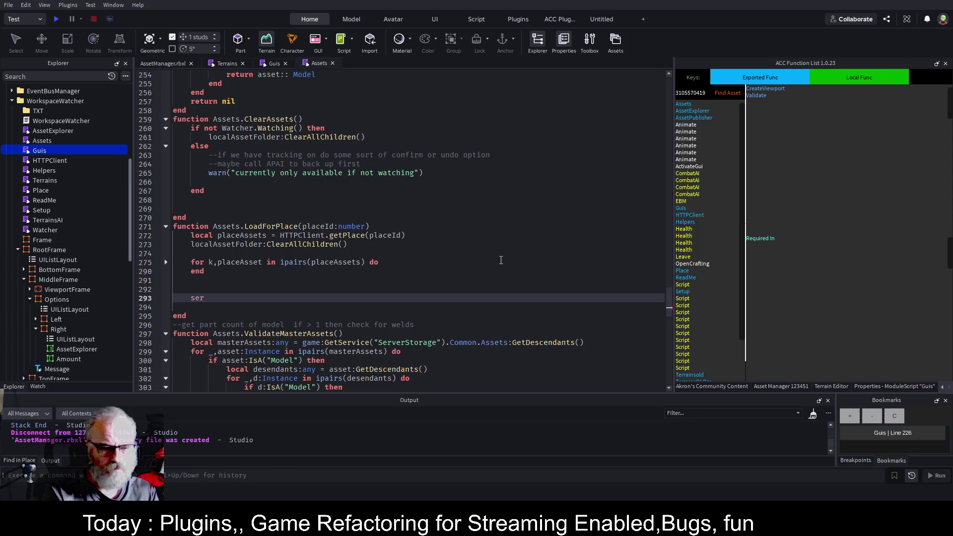
{"action": "key", "text": "BackSpace"}
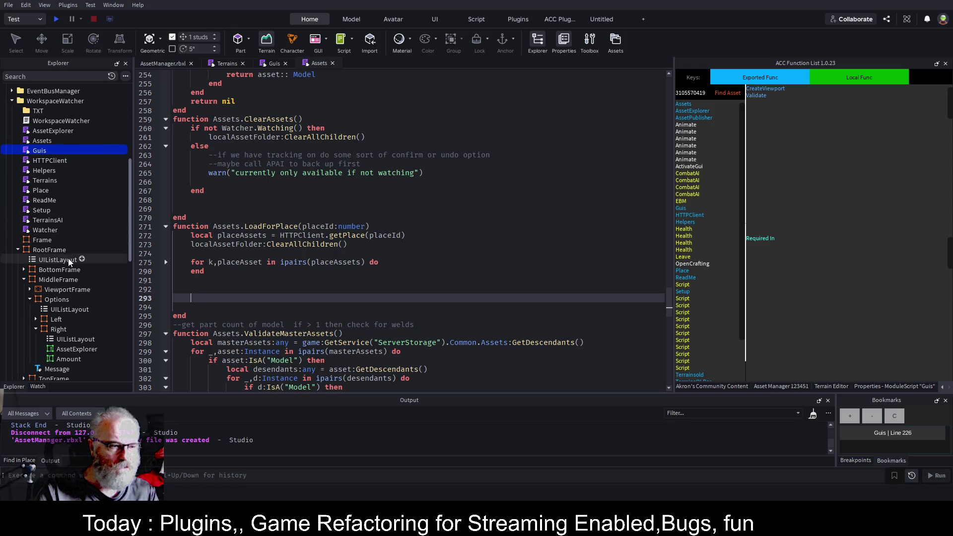
{"action": "left_click", "coordinate": [18, 250]}
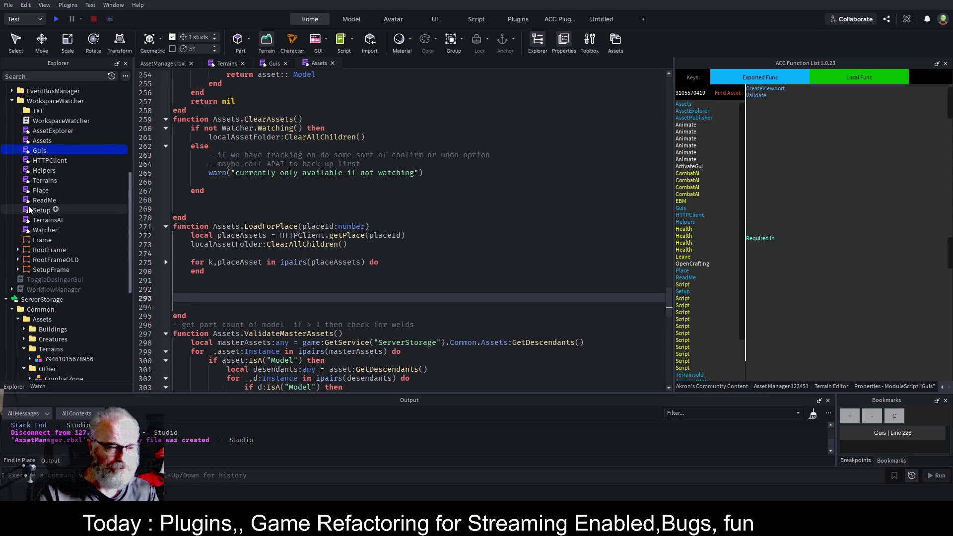
{"action": "scroll", "coordinate": [28, 205], "scroll_direction": "down", "scroll_amount": 3}
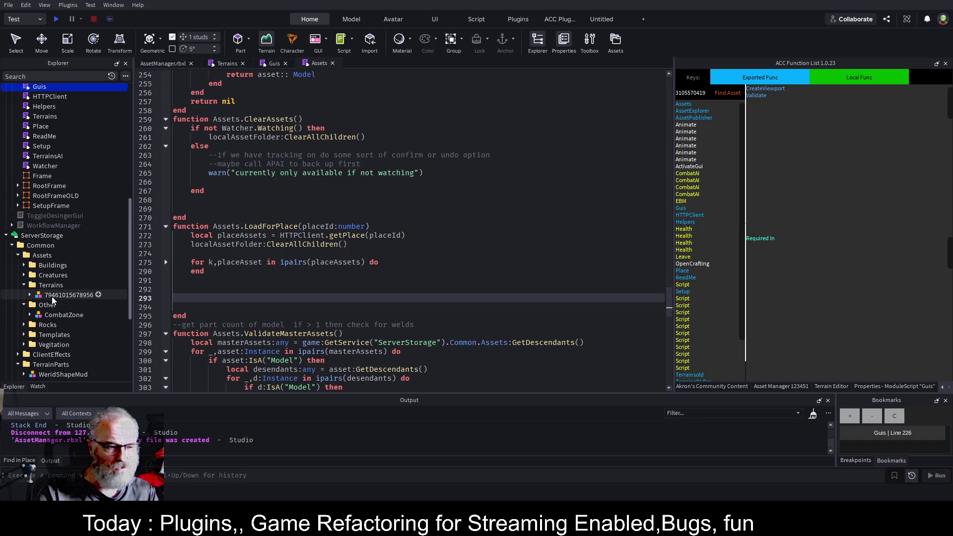
{"action": "left_click", "coordinate": [316, 298]}
{"action": "type", "text": "workspace"}
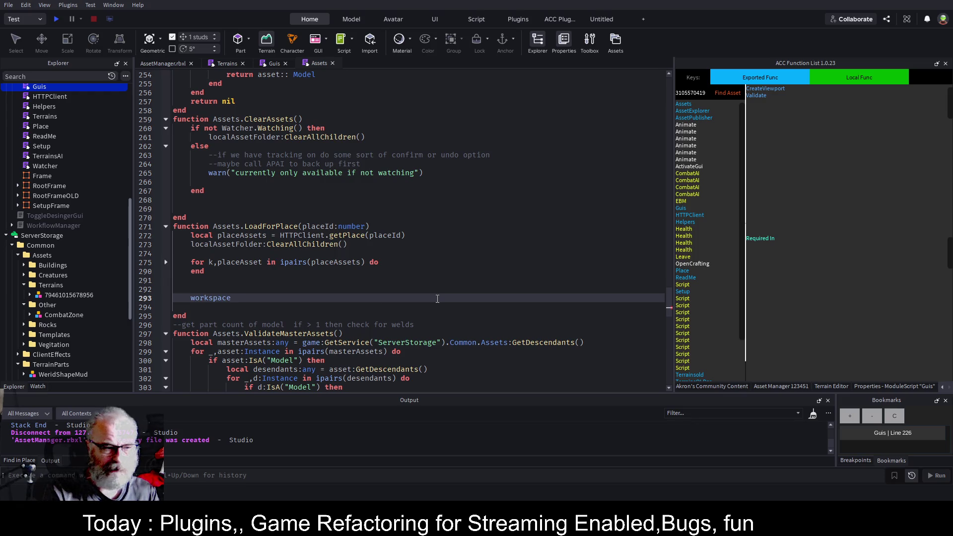
{"action": "key", "text": "BackSpace"}
{"action": "key", "text": "BackSpace"}
{"action": "key", "text": "BackSpace"}
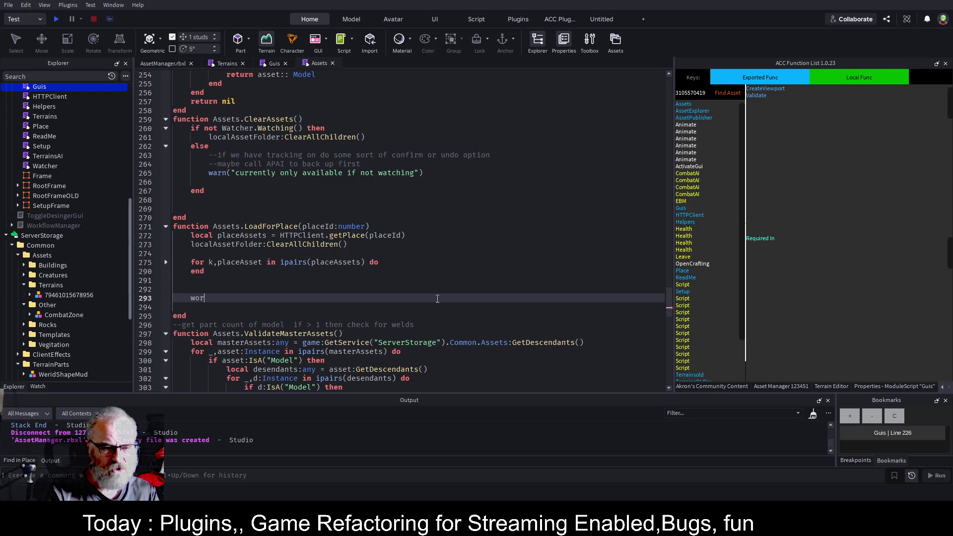
{"action": "type", "text": "ser"}
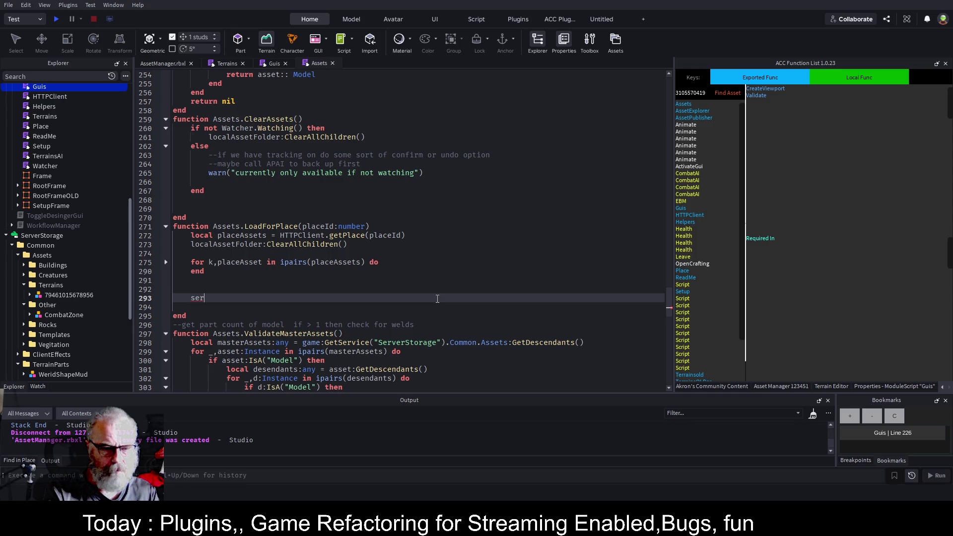
{"action": "type", "text": "ver"}
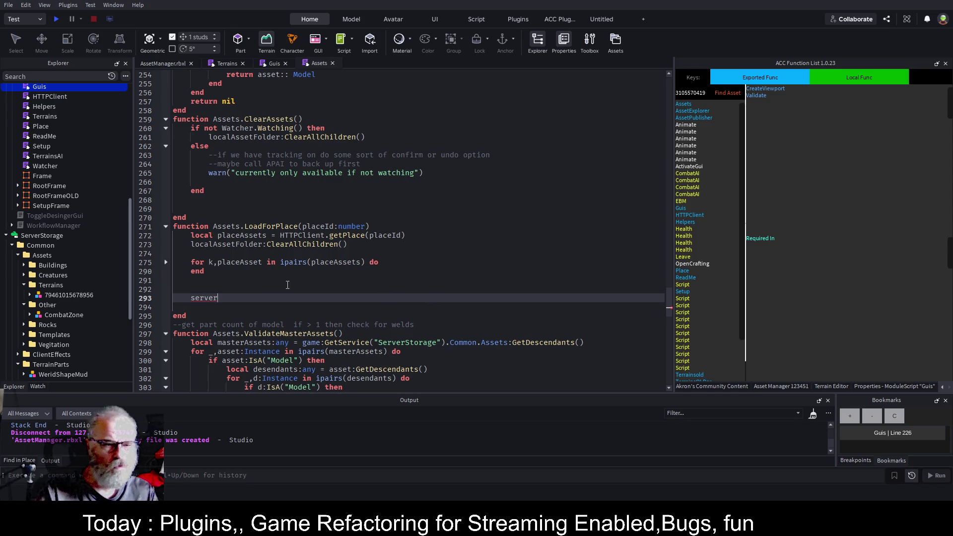
Step: Expand the place-assets loop to review it, then fold it back up
{"action": "left_click", "coordinate": [166, 262]}
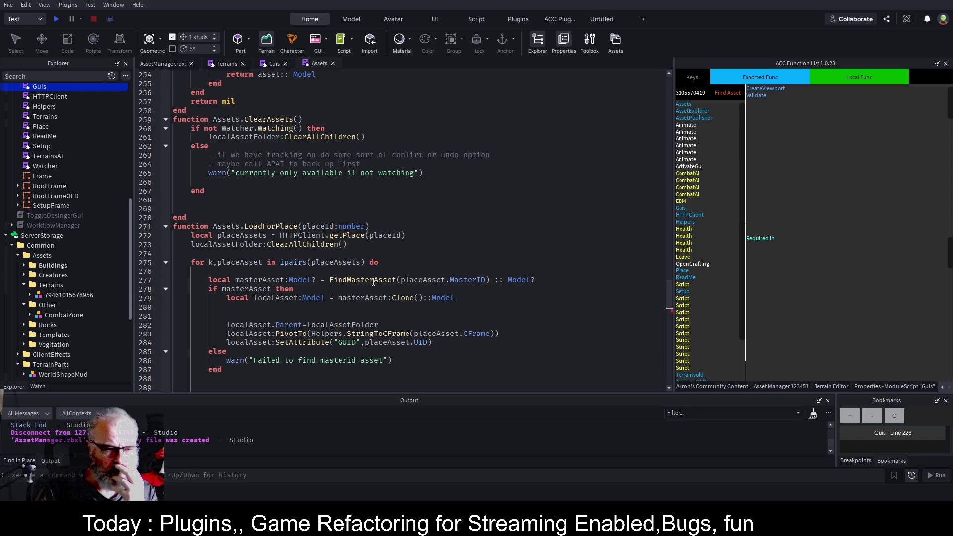
{"action": "scroll", "coordinate": [374, 282], "scroll_direction": "down", "scroll_amount": 2}
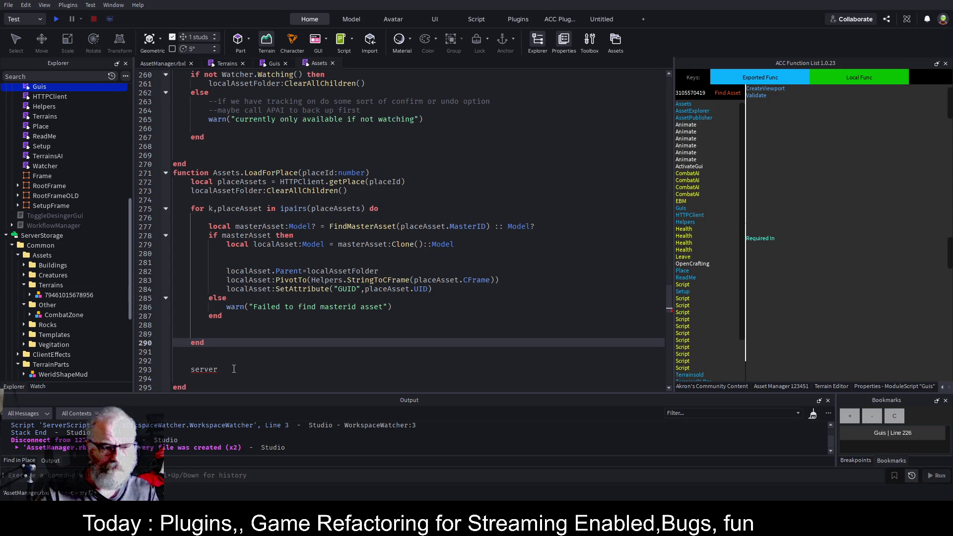
{"action": "left_click", "coordinate": [165, 209]}
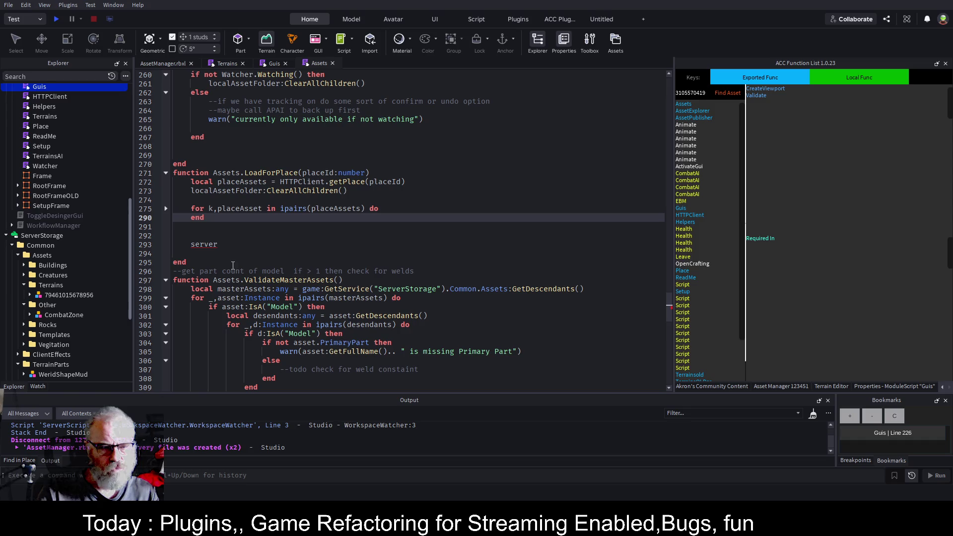
Step: Replace 'server' with local serverStorage = game:GetService("ServerStorage")
{"action": "double_click", "coordinate": [201, 244]}
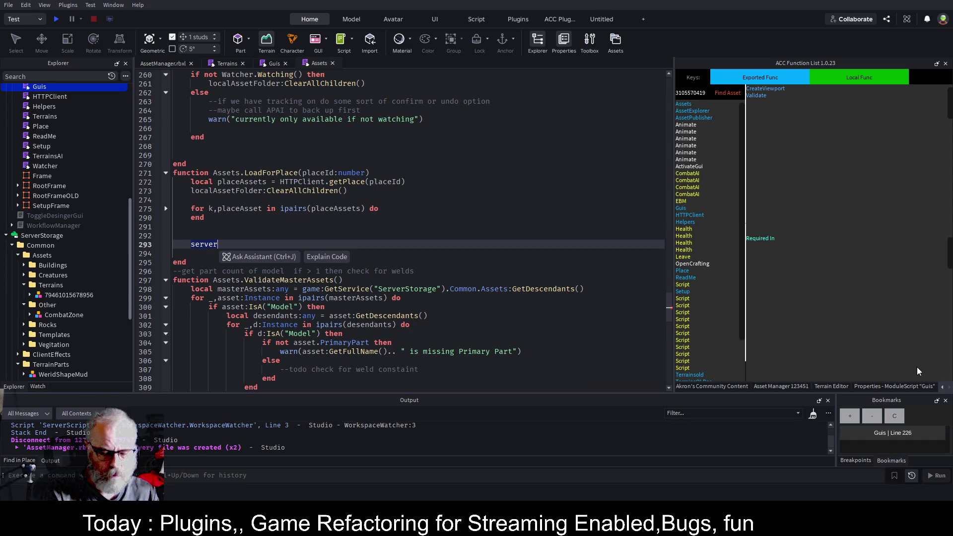
{"action": "type", "text": "local se"}
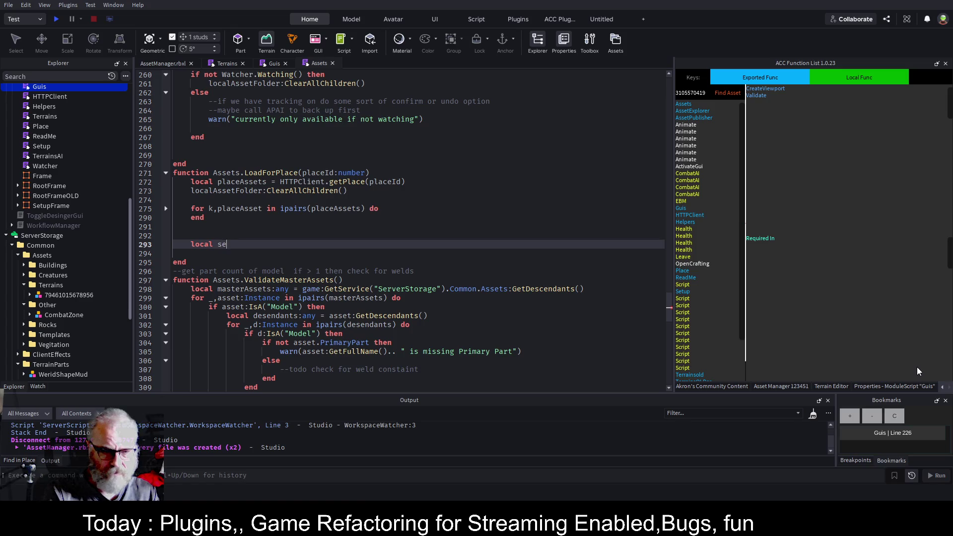
{"action": "type", "text": "rverStroag"}
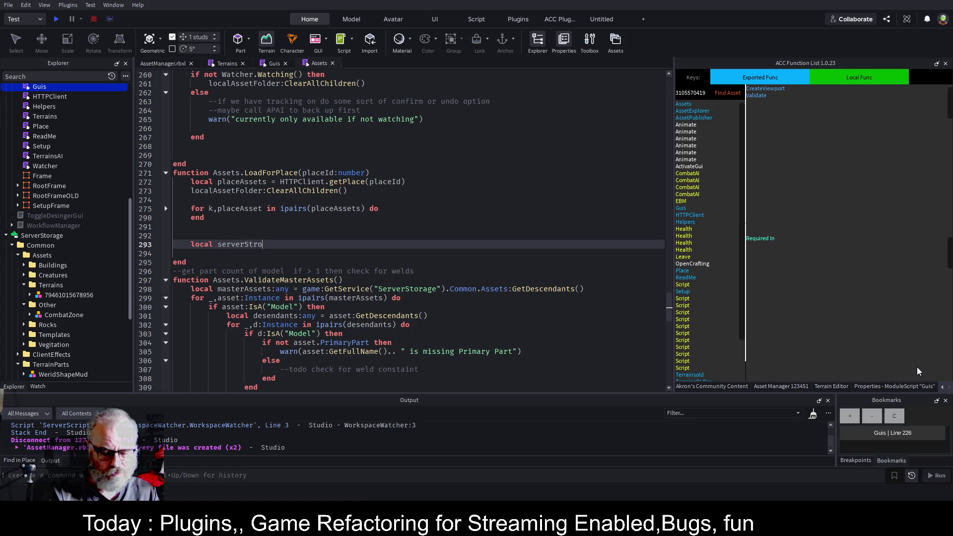
{"action": "key", "text": "BackSpace"}
{"action": "key", "text": "BackSpace"}
{"action": "key", "text": "BackSpace"}
{"action": "type", "text": "orage = game:GetService(\"Ser"}
{"action": "key", "text": "Tab"}
{"action": "key", "text": "Return"}
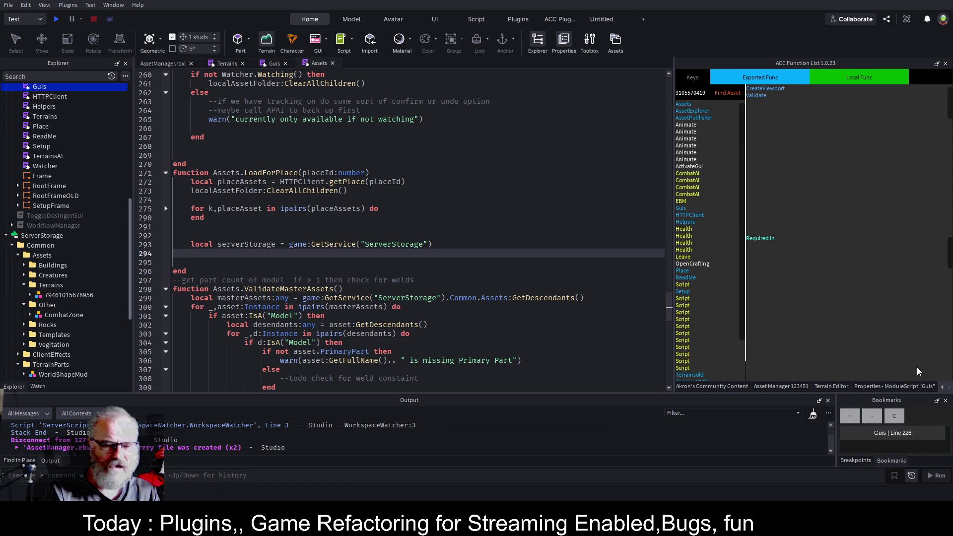
Step: Add the lookup serverStorage.Common.Assets.Terrains:FindFirstChild(tostring(placeId)) and save
{"action": "type", "text": "serverStorage.Common"}
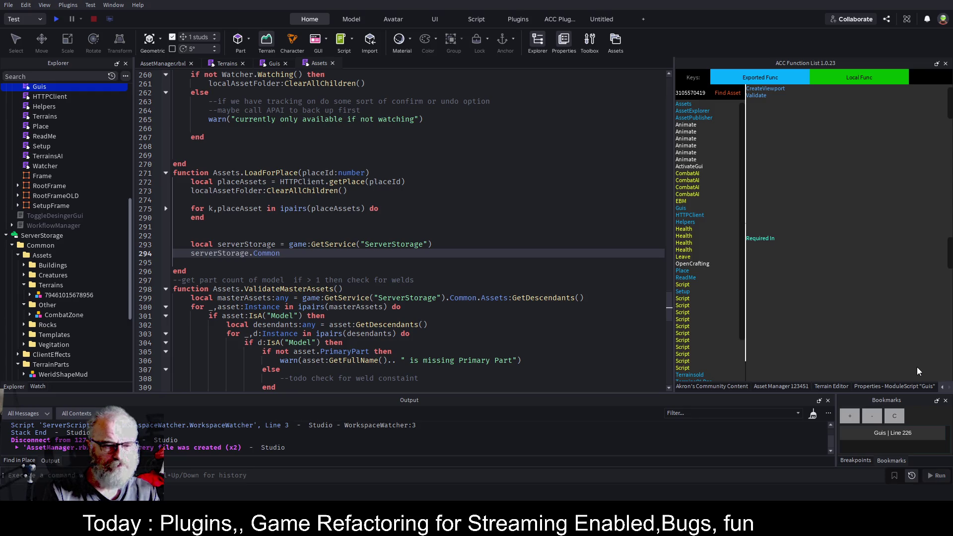
{"action": "type", "text": ".t"}
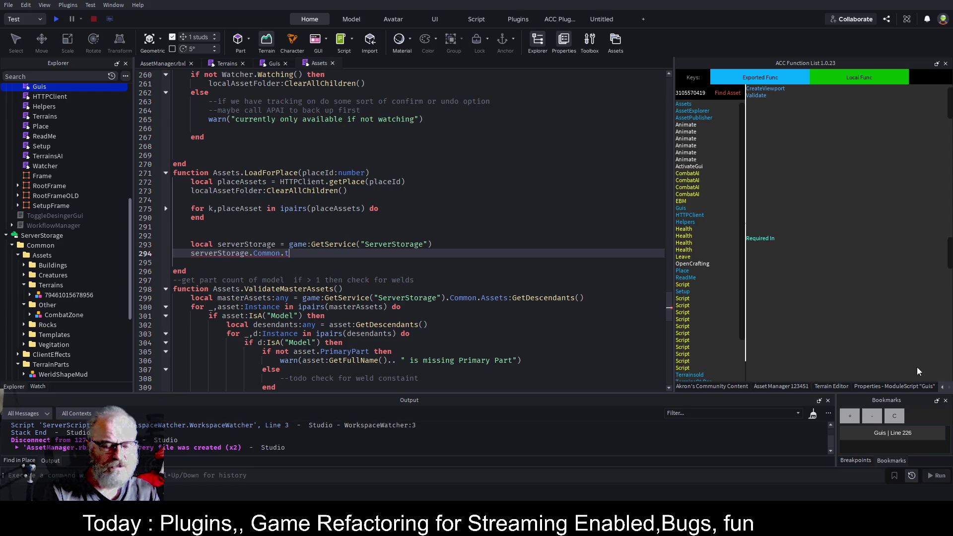
{"action": "key", "text": "BackSpace"}
{"action": "type", "text": "Assets.Terrains:FindFirstChild()"}
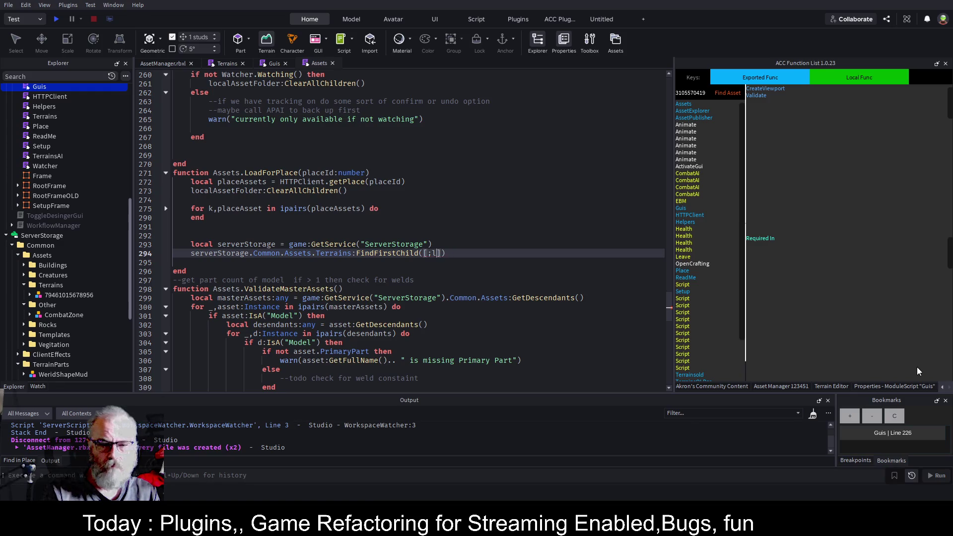
{"action": "type", "text": "placeId"}
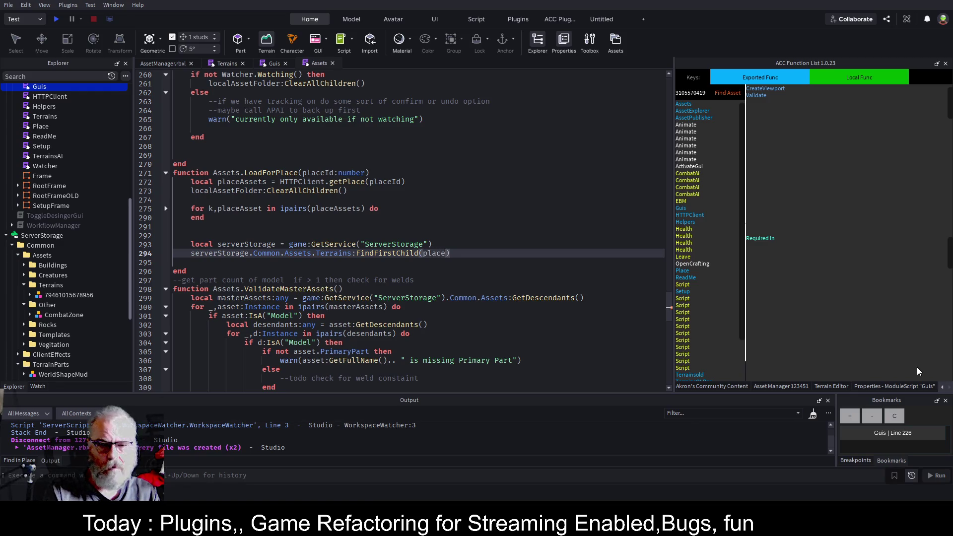
{"action": "left_click", "coordinate": [435, 265]}
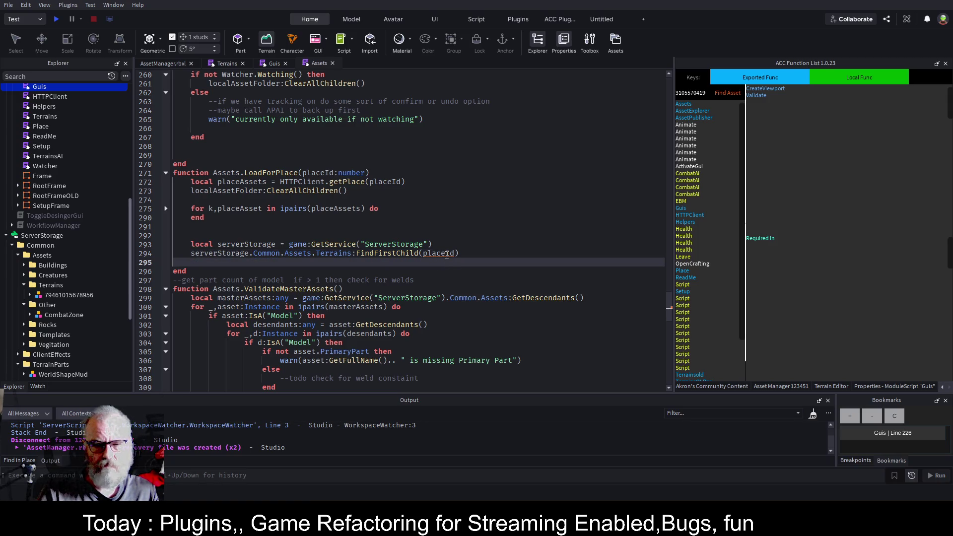
{"action": "left_click", "coordinate": [447, 256]}
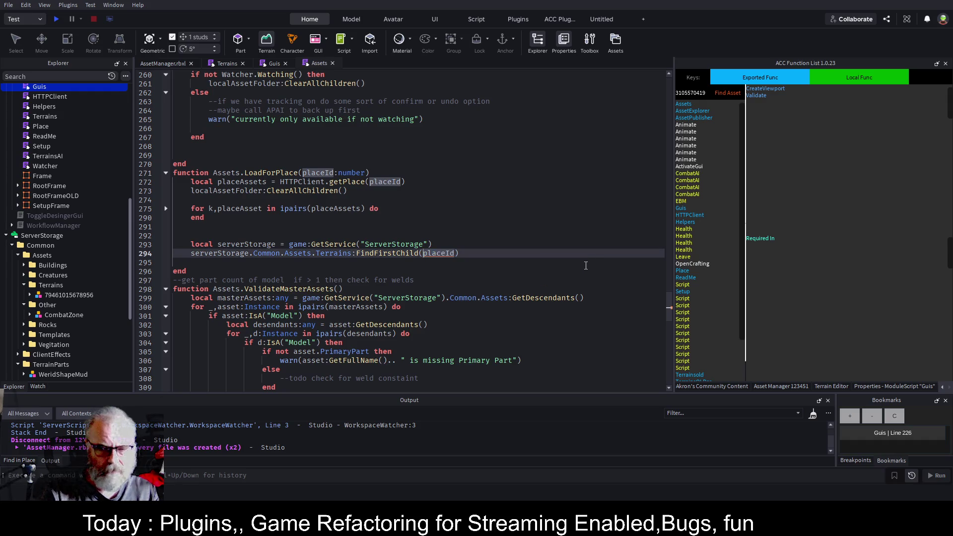
{"action": "type", "text": "tostring"}
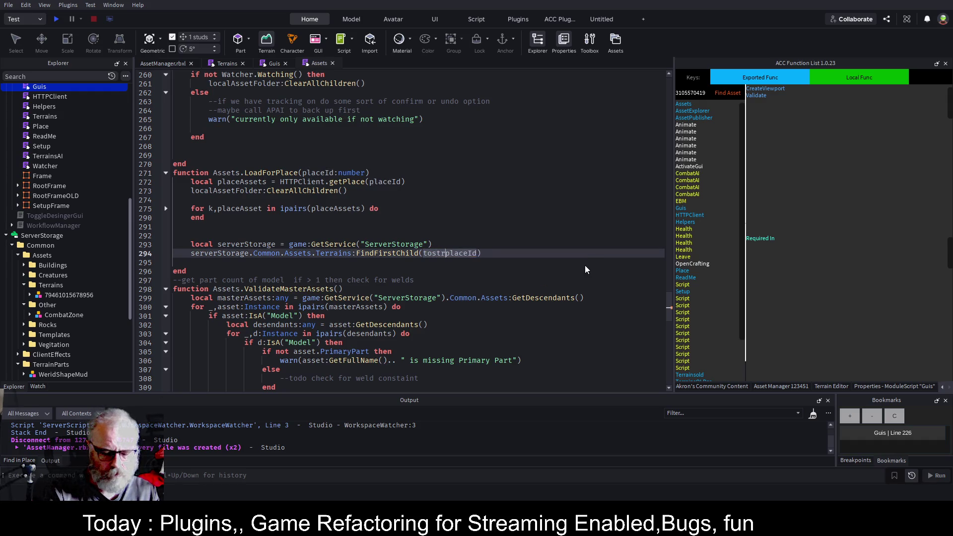
{"action": "type", "text": "("}
{"action": "key", "text": "End"}
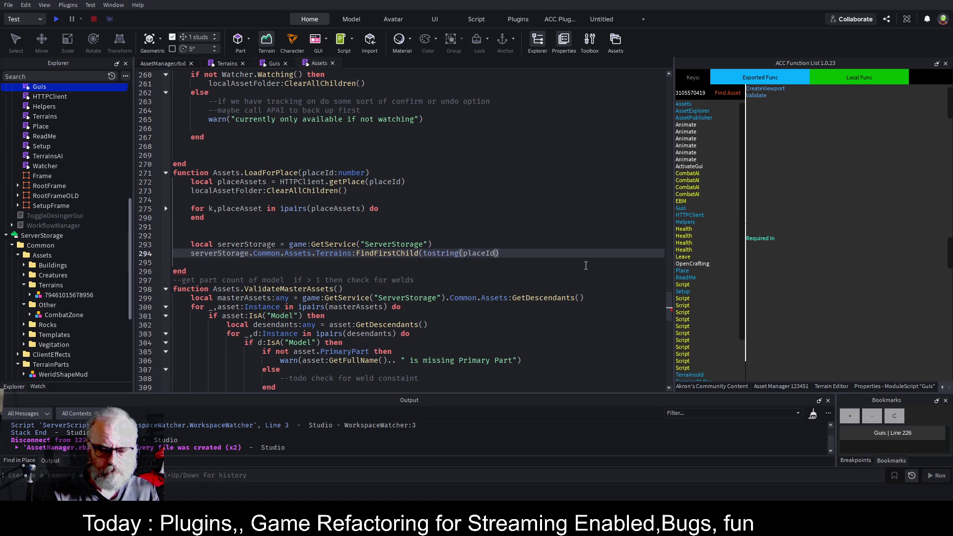
{"action": "key", "text": "ctrl+s"}
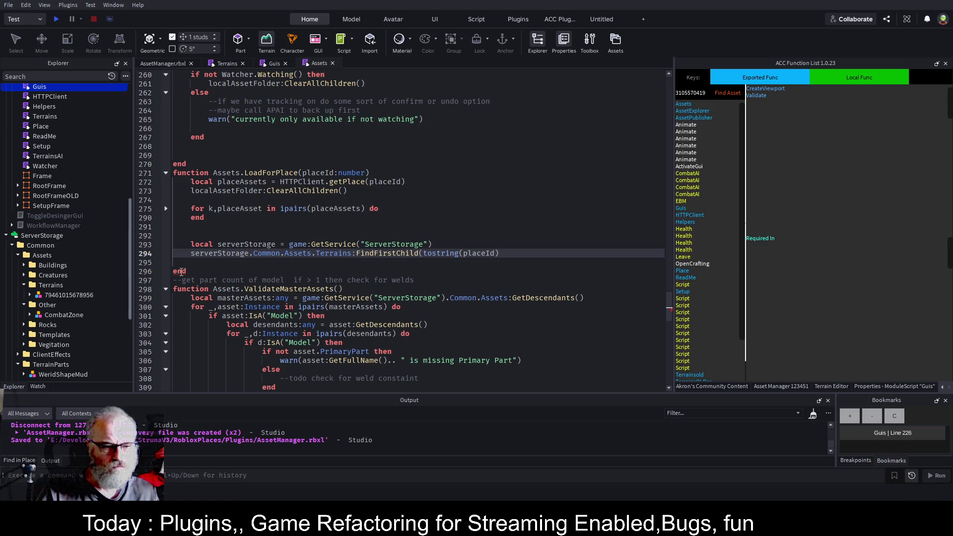
Step: Close the tostring call and store the lookup result in local terrainAsset
{"action": "left_click", "coordinate": [408, 219]}
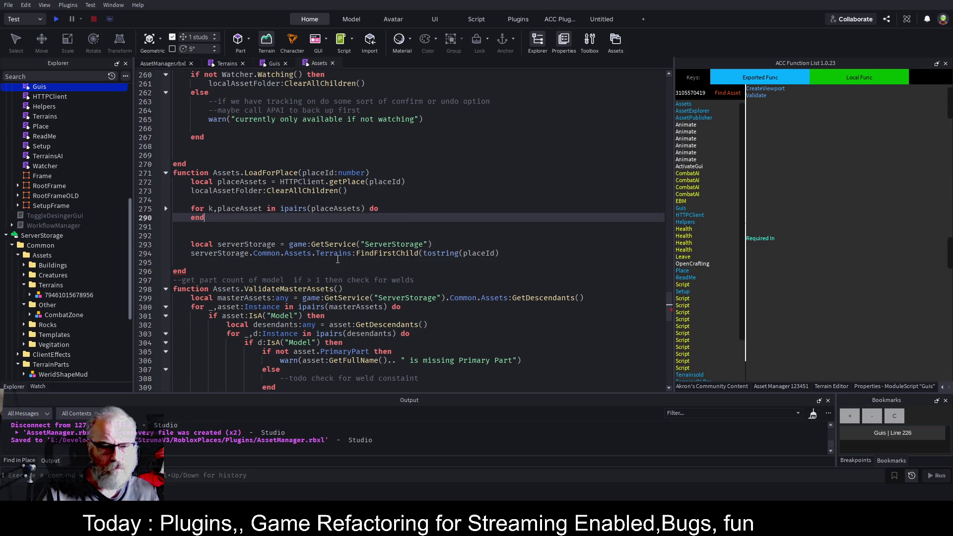
{"action": "left_click", "coordinate": [569, 254]}
{"action": "type", "text": ")"}
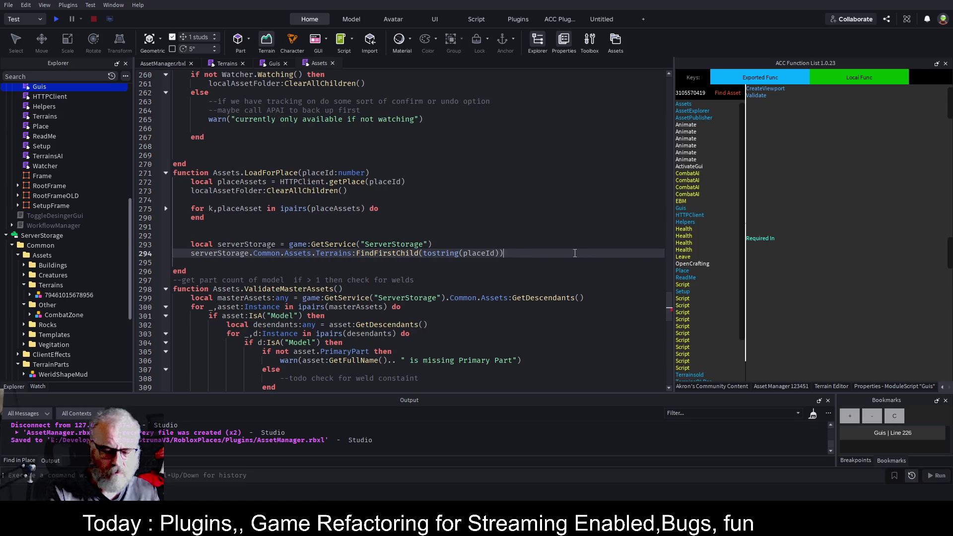
{"action": "left_click", "coordinate": [349, 217]}
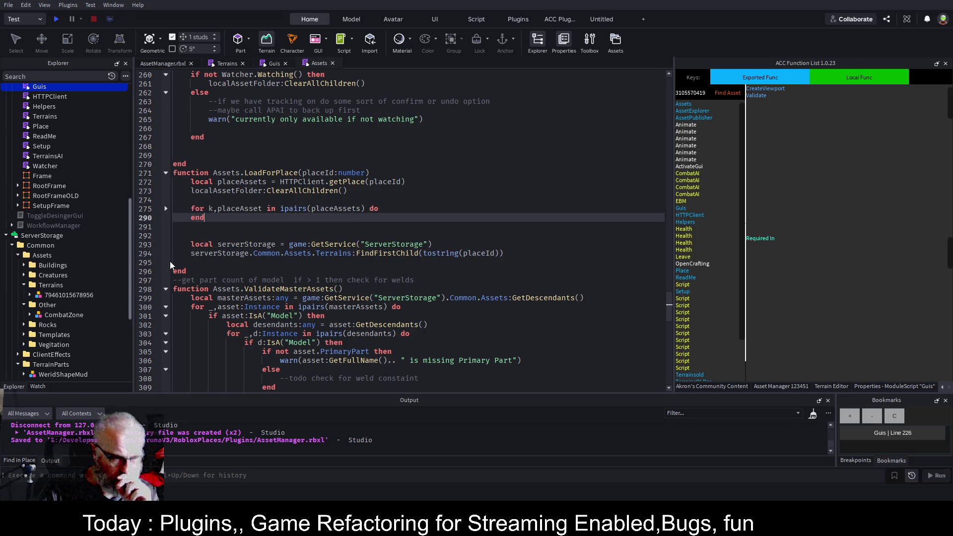
{"action": "left_click", "coordinate": [213, 255]}
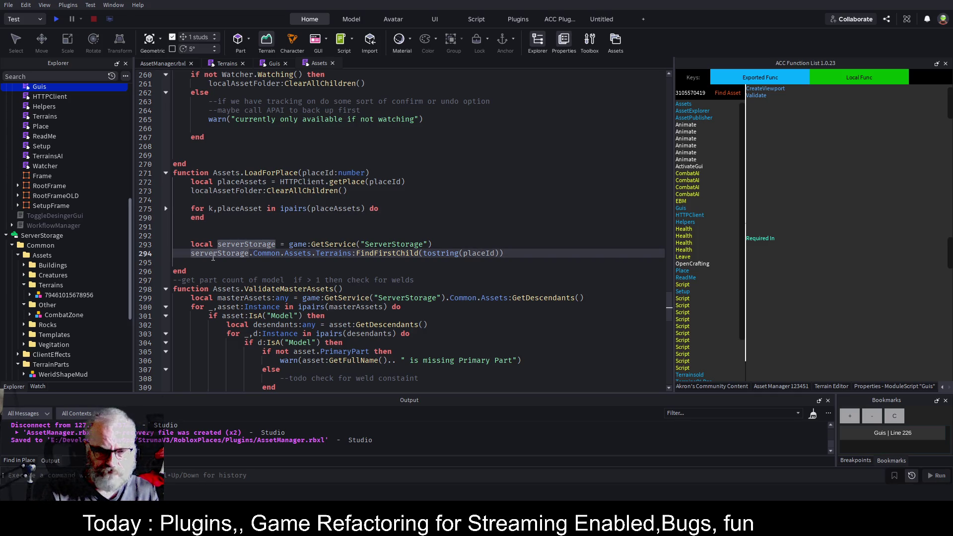
{"action": "key", "text": "Home"}
{"action": "type", "text": "local t ="}
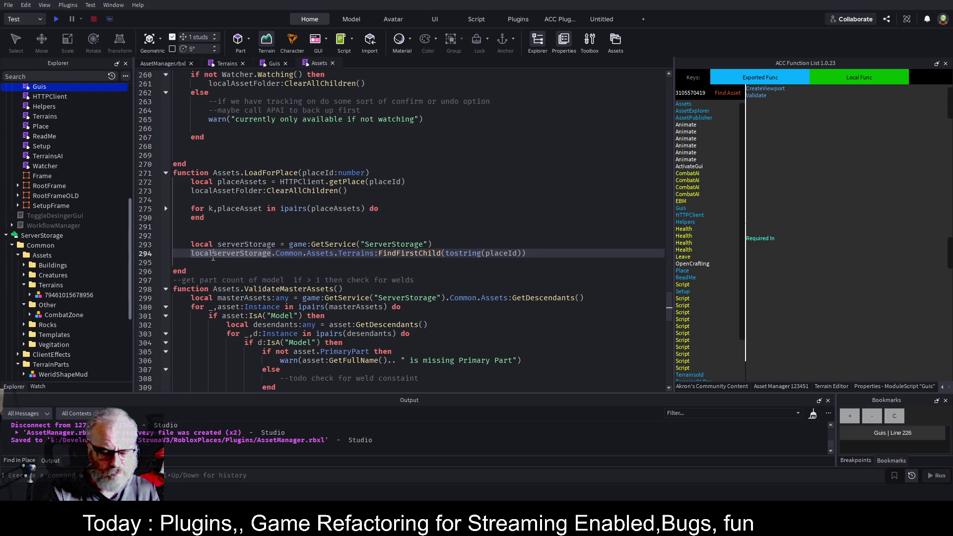
{"action": "key", "text": "Left"}
{"action": "key", "text": "Left"}
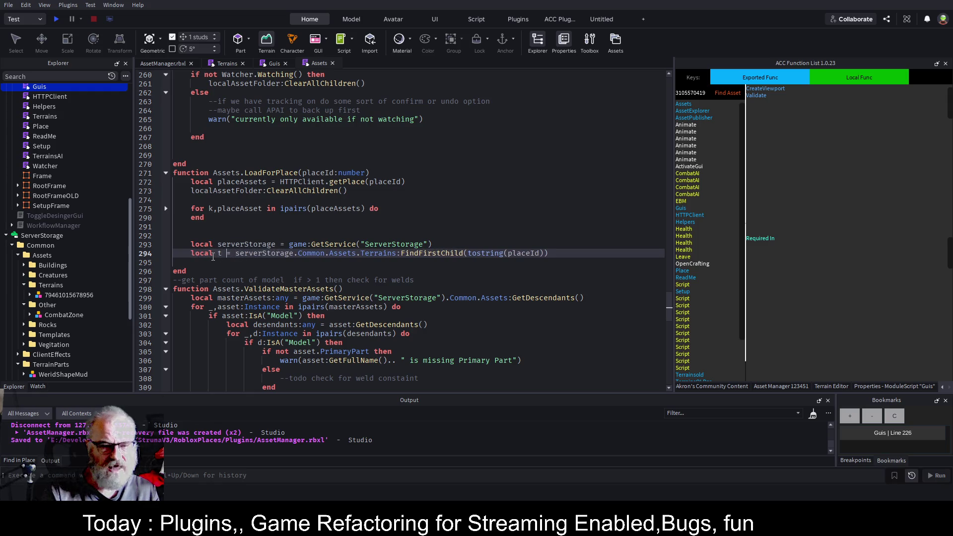
{"action": "key", "text": "BackSpace"}
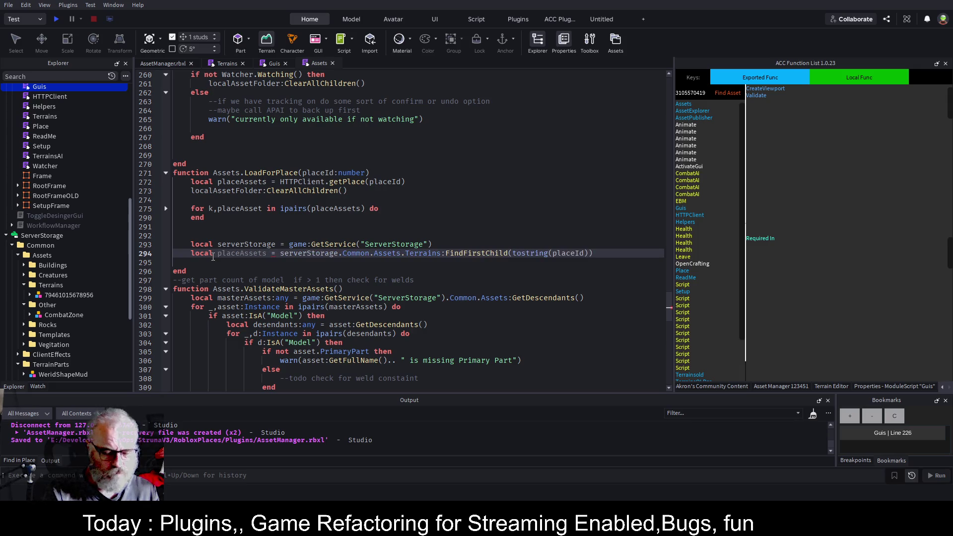
{"action": "type", "text": "m"}
{"action": "key", "text": "BackSpace"}
{"action": "type", "text": "terrain"}
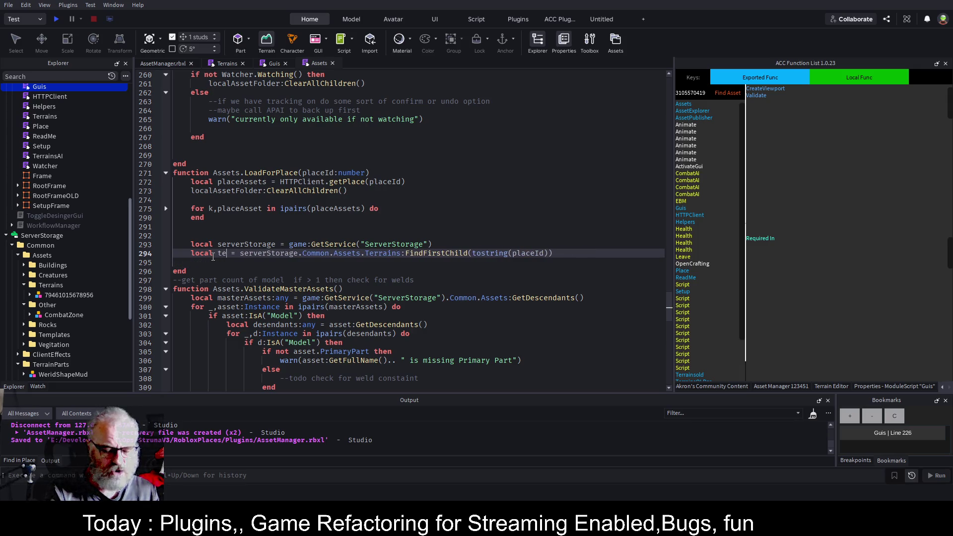
{"action": "type", "text": "Asset"}
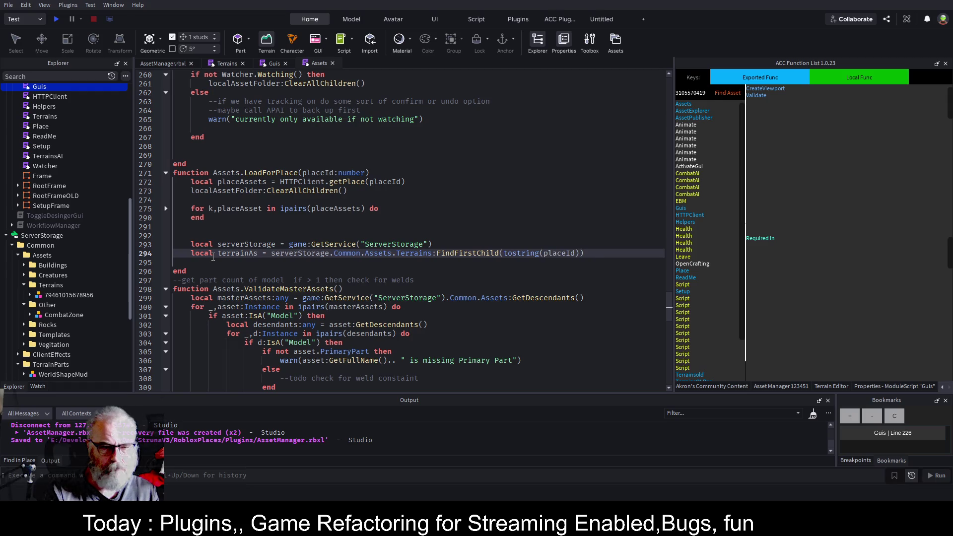
Step: Add a blank line below the lookup and select the numbered terrain model in Terrains
{"action": "key", "text": "Down"}
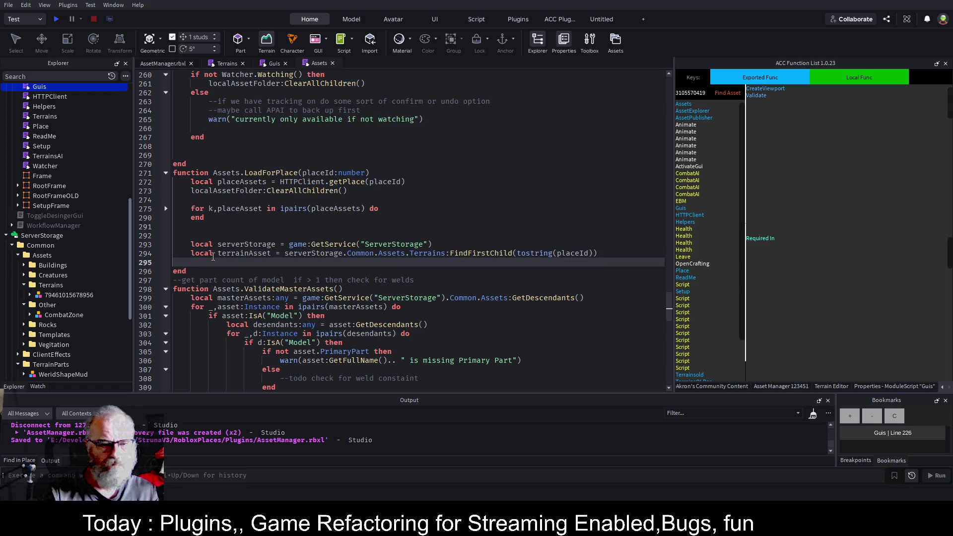
{"action": "key", "text": "Return"}
{"action": "key", "text": "Up"}
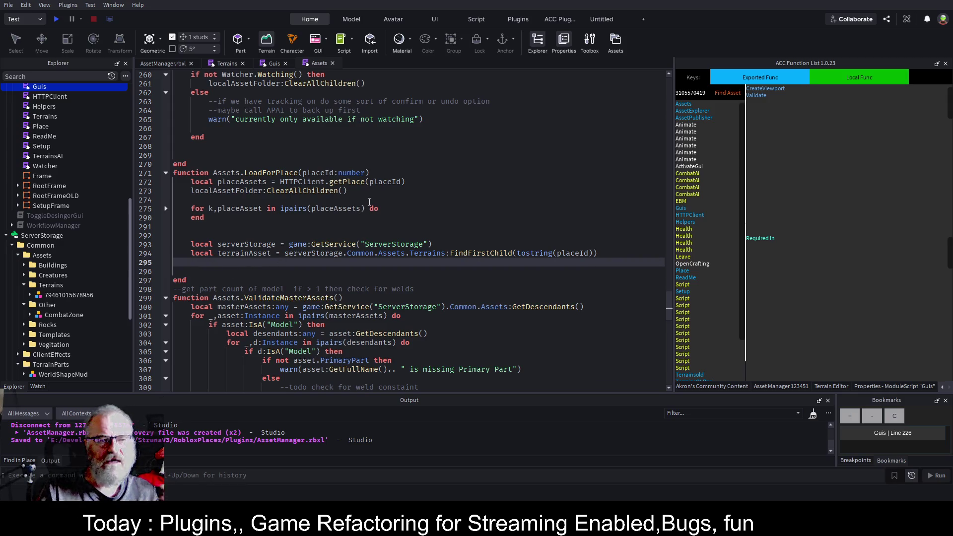
{"action": "left_click", "coordinate": [78, 300]}
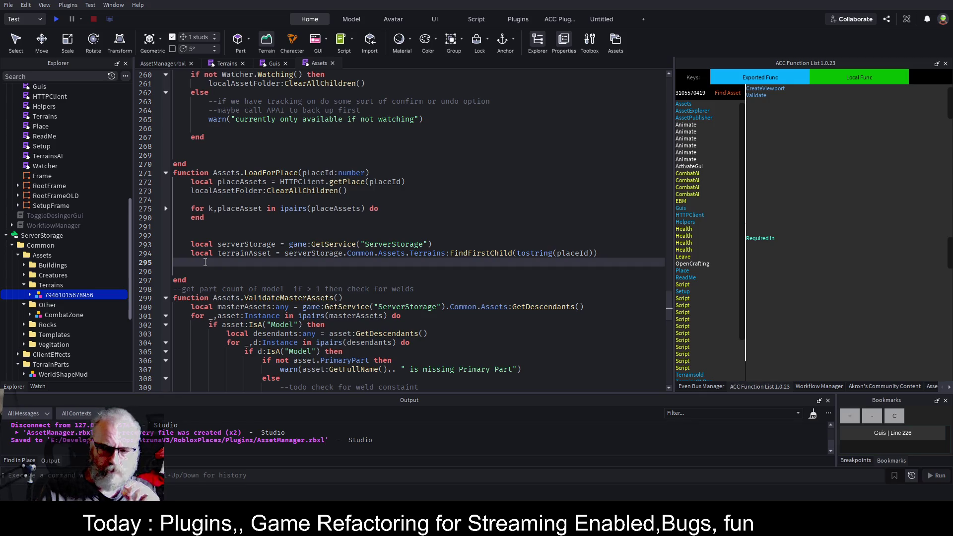
{"action": "left_click", "coordinate": [205, 262]}
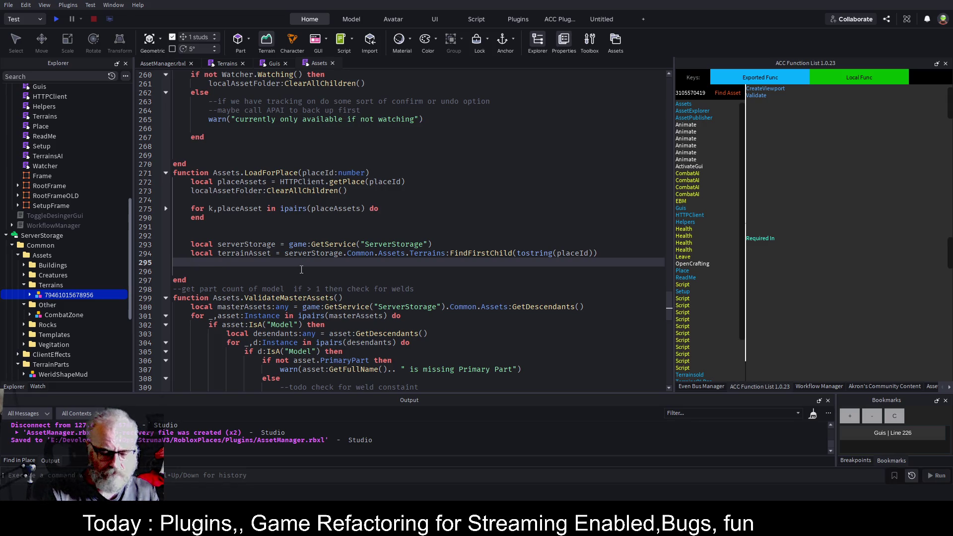
Step: Add 'local newTerrain = terrainAsset:Clone()' and 'newTerrain.Parent = workspace' below the terrain lookup
{"action": "type", "text": "local"}
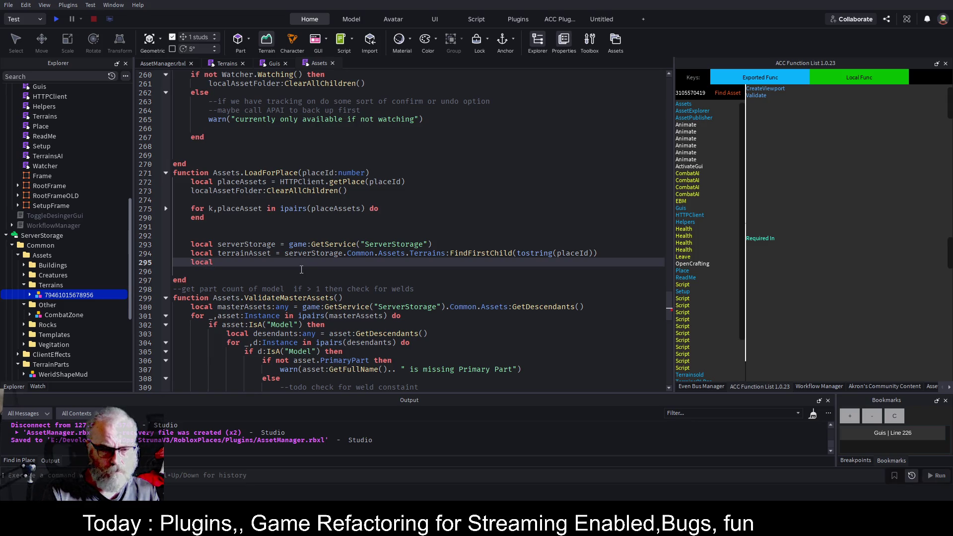
{"action": "type", "text": " newT"}
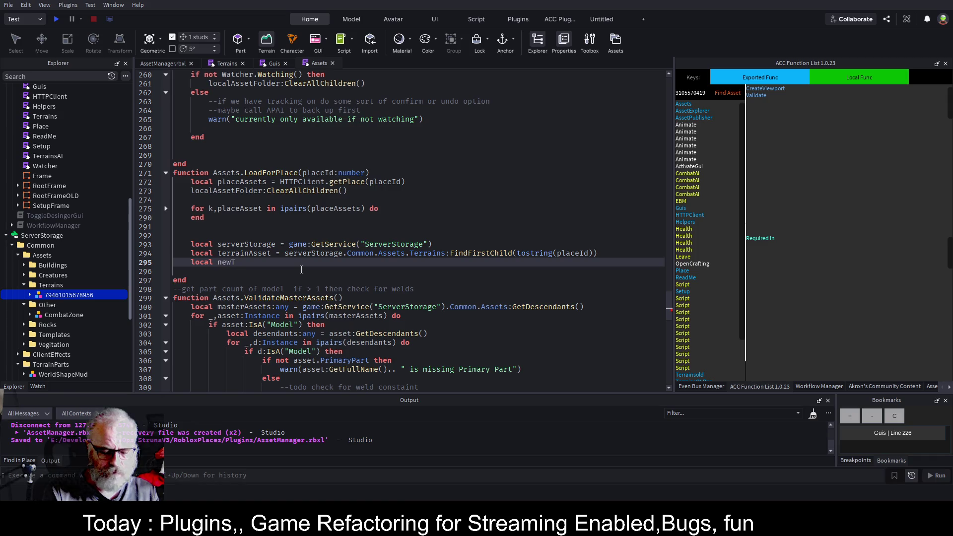
{"action": "type", "text": "errain"}
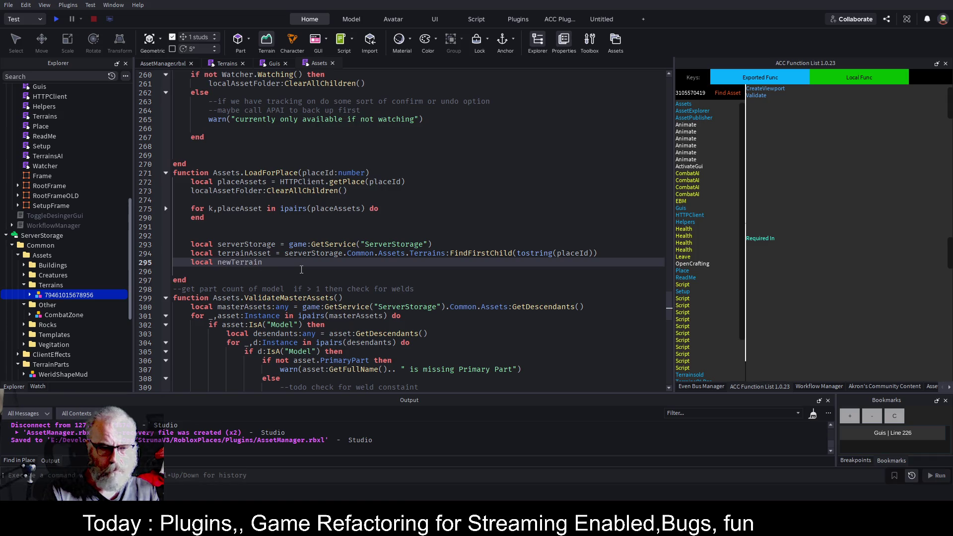
{"action": "type", "text": " = t"}
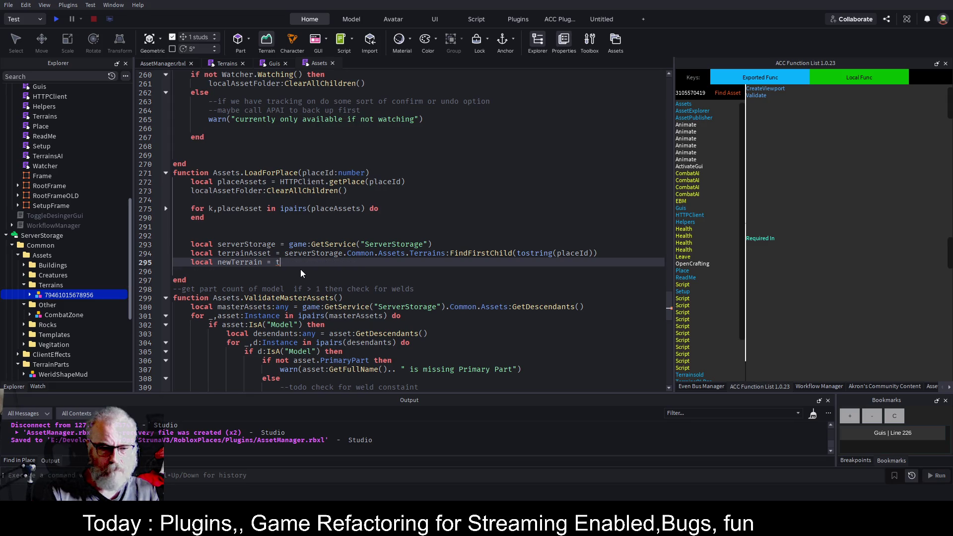
{"action": "key", "text": "Tab"}
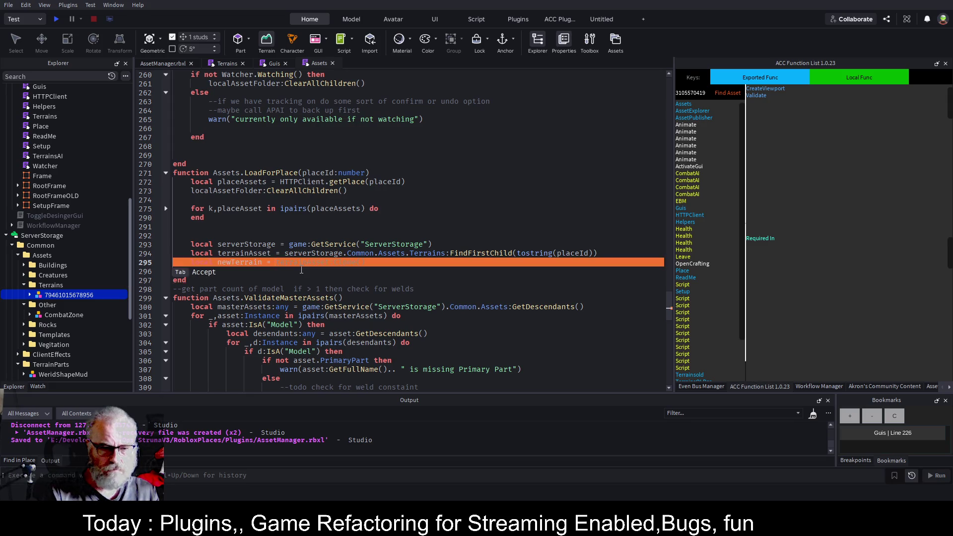
{"action": "key", "text": "Return"}
{"action": "key", "text": "Tab"}
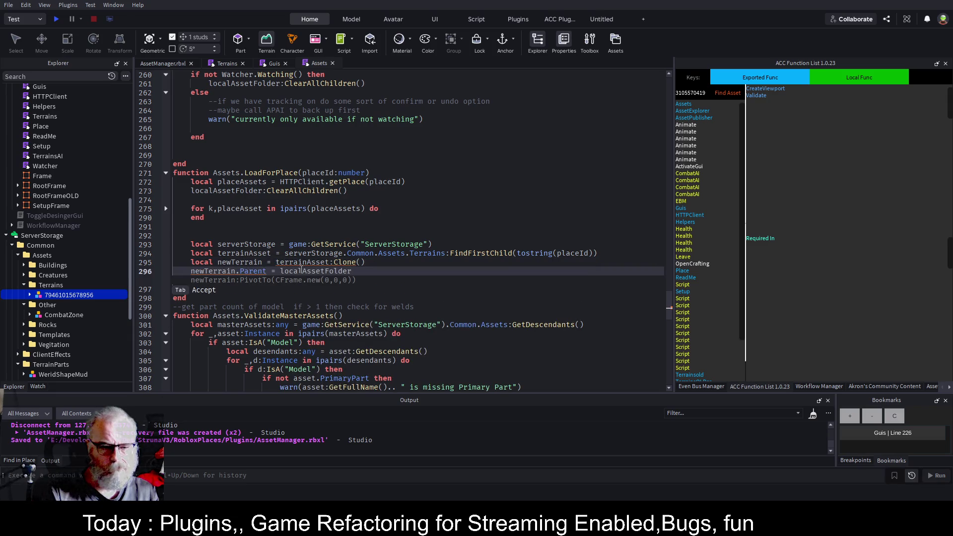
{"action": "key", "text": "BackSpace"}
{"action": "key", "text": "BackSpace"}
{"action": "key", "text": "BackSpace"}
{"action": "type", "text": "workspace"}
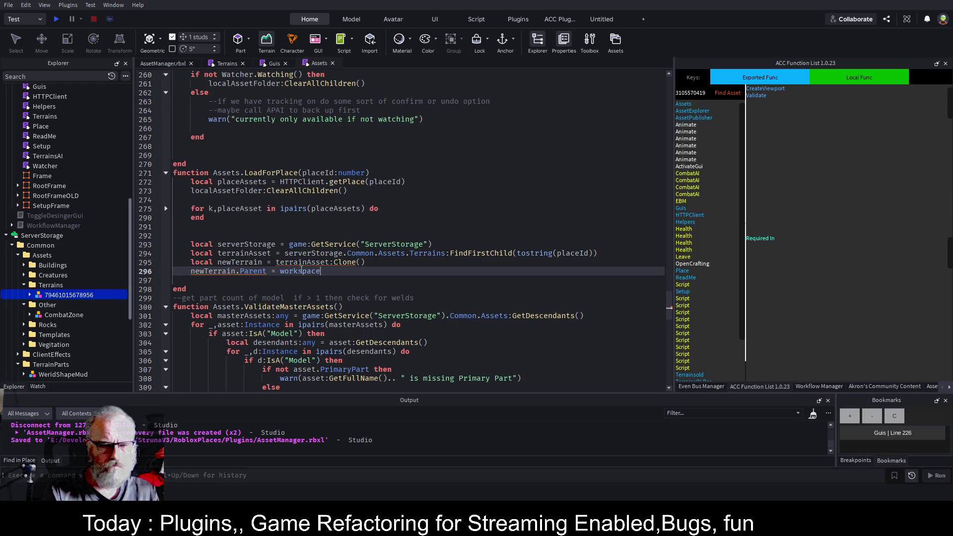
{"action": "key", "text": "Return"}
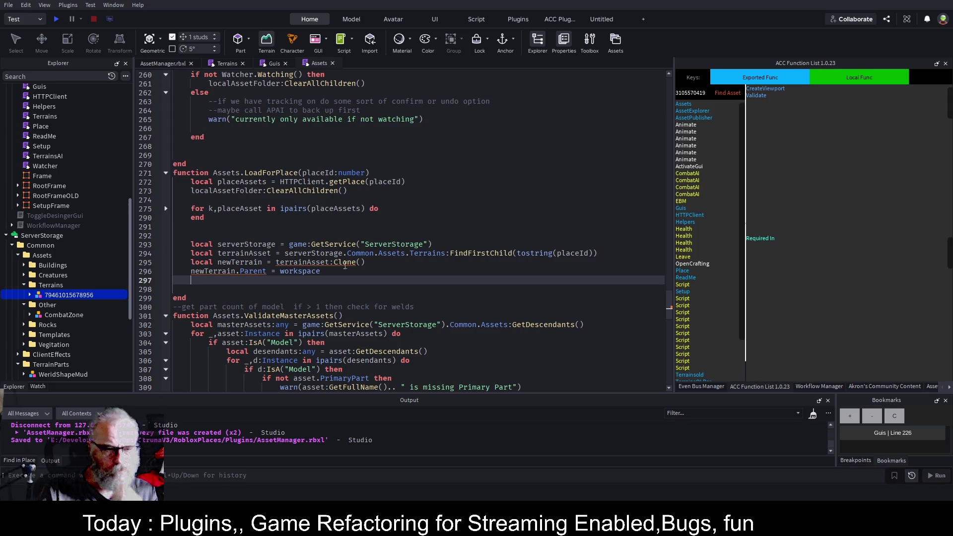
{"action": "left_click", "coordinate": [266, 261]}
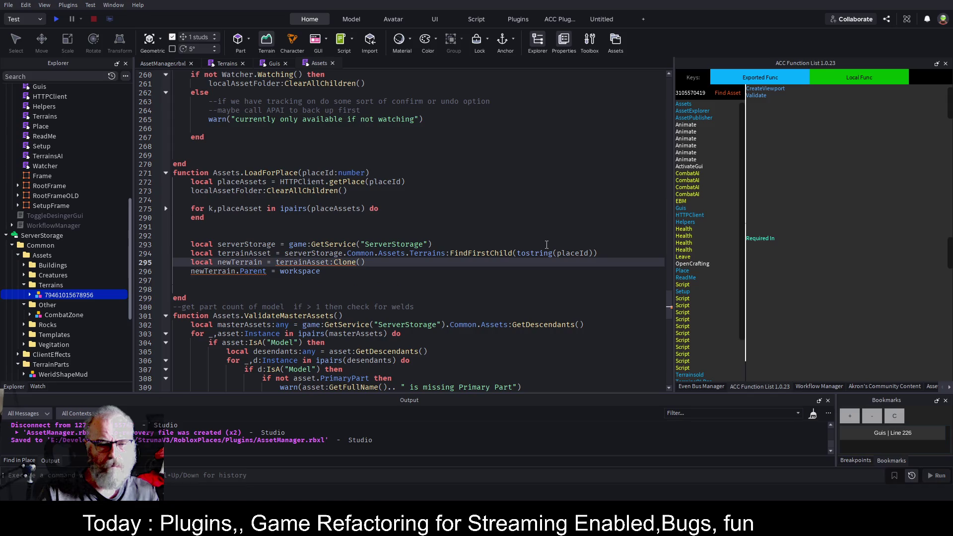
Step: Add a :Model annotation and ::Model cast to the newTerrain clone line
{"action": "type", "text": ":Mode"}
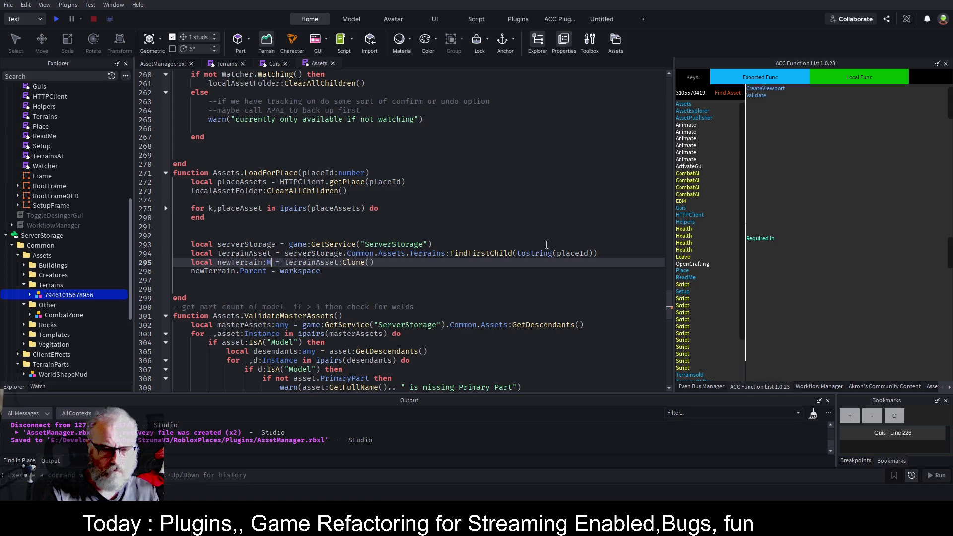
{"action": "key", "text": "End"}
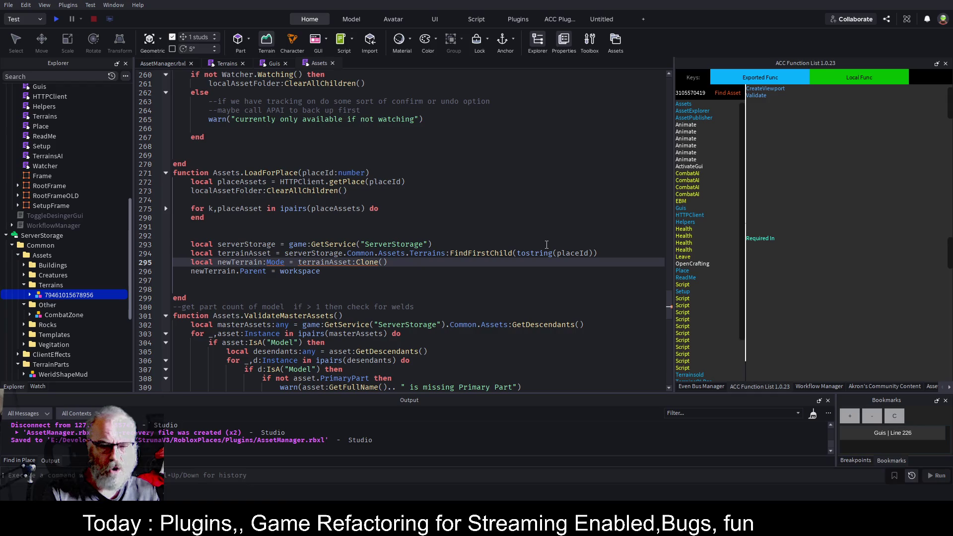
{"action": "type", "text": "::Mode3l"}
{"action": "key", "text": "BackSpace"}
{"action": "key", "text": "BackSpace"}
{"action": "type", "text": "l"}
{"action": "key", "text": "Down"}
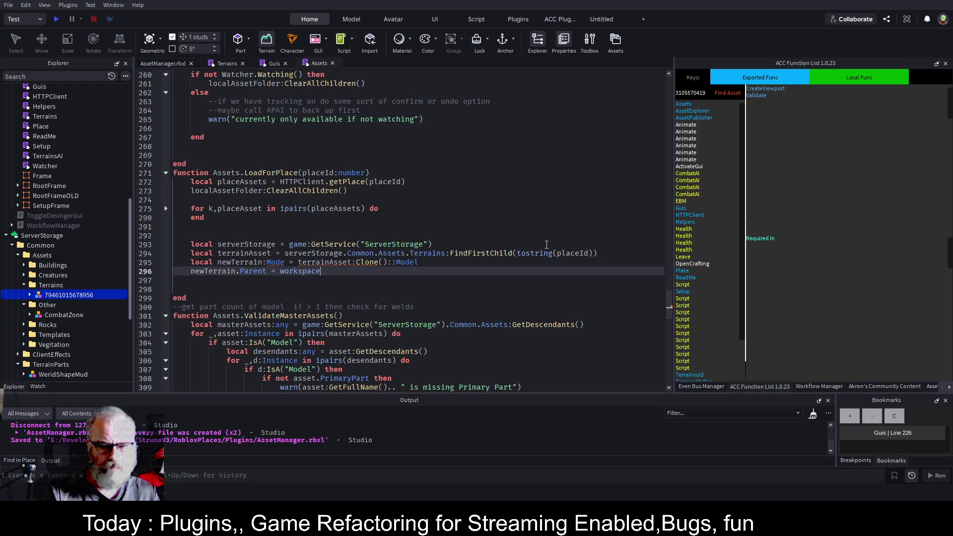
{"action": "key", "text": "Up"}
{"action": "key", "text": "Up"}
Step: Change the terrain lookup to WaitForChild with a ::Model cast and save
{"action": "double_click", "coordinate": [478, 254]}
{"action": "type", "text": "wa"}
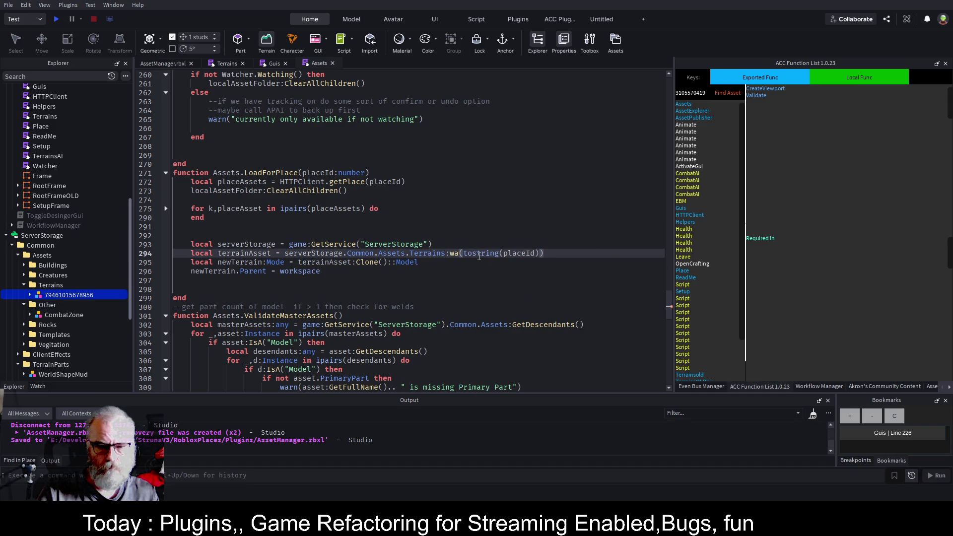
{"action": "key", "text": "Tab"}
{"action": "left_click", "coordinate": [474, 297]}
{"action": "key", "text": "ctrl+s"}
{"action": "left_click", "coordinate": [616, 253]}
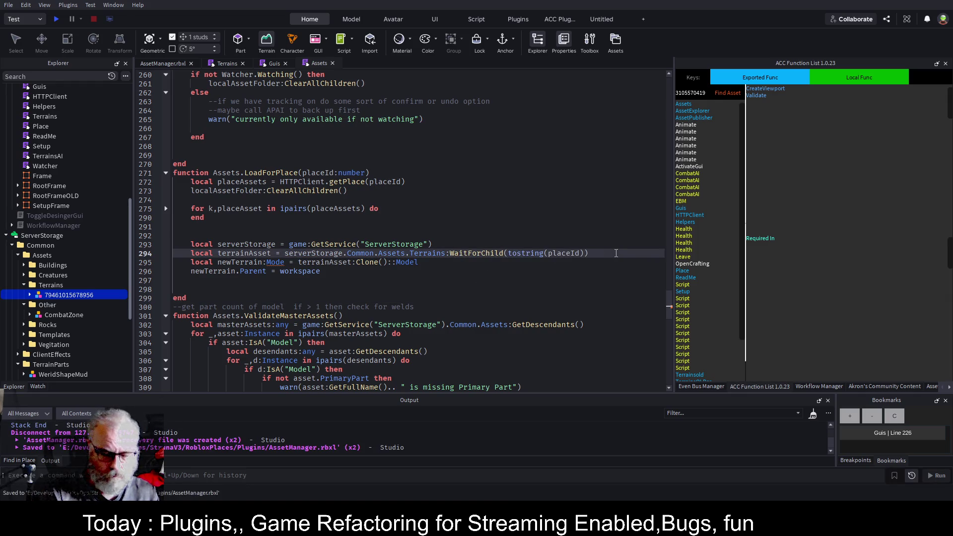
{"action": "type", "text": "::Model"}
{"action": "key", "text": "ctrl+s"}
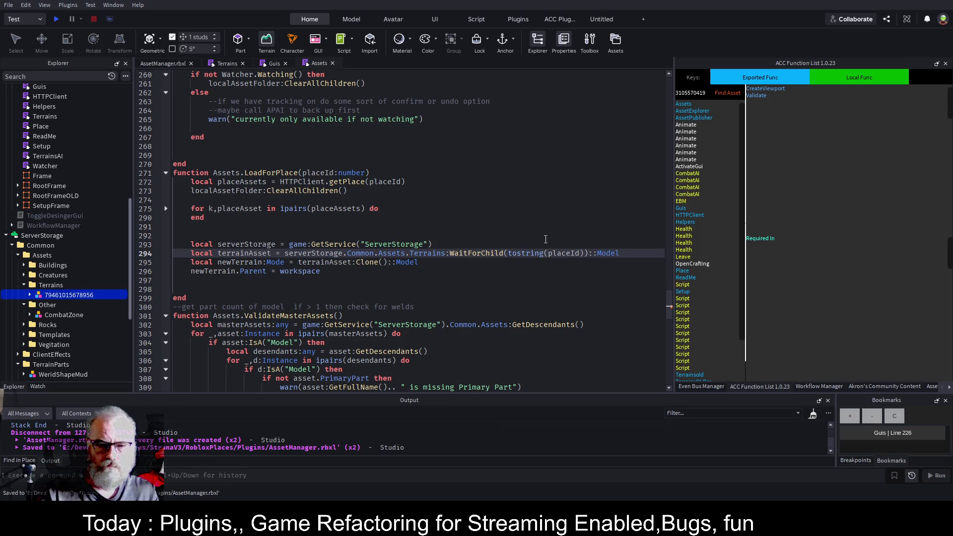
Step: Fix the Model annotation on line 295, save again, and select WorkspaceWatcher in Explorer
{"action": "key", "text": "Down"}
{"action": "key", "text": "Down"}
{"action": "left_click", "coordinate": [288, 264]}
{"action": "type", "text": "l"}
{"action": "left_click", "coordinate": [461, 229]}
{"action": "key", "text": "ctrl+s"}
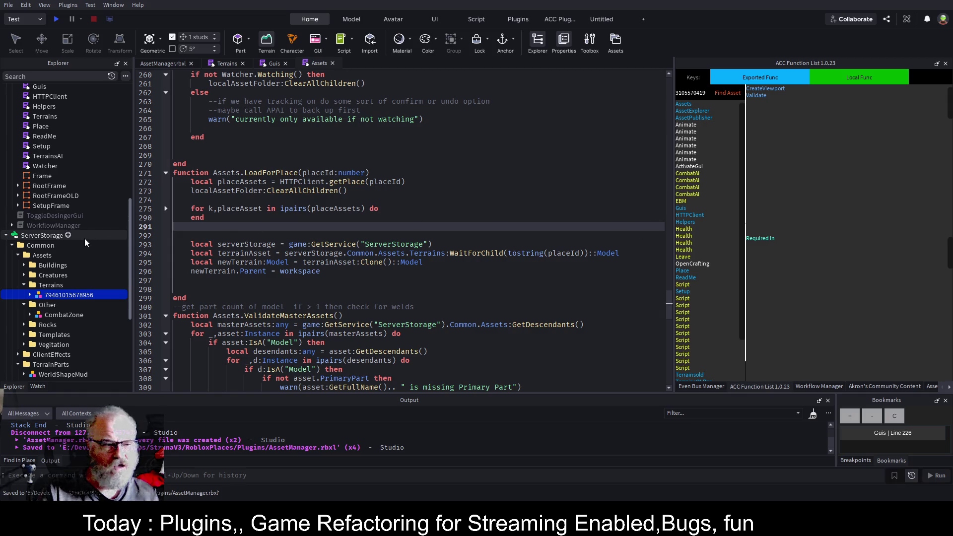
{"action": "scroll", "coordinate": [79, 150], "scroll_direction": "up", "scroll_amount": 5}
{"action": "left_click", "coordinate": [55, 186]}
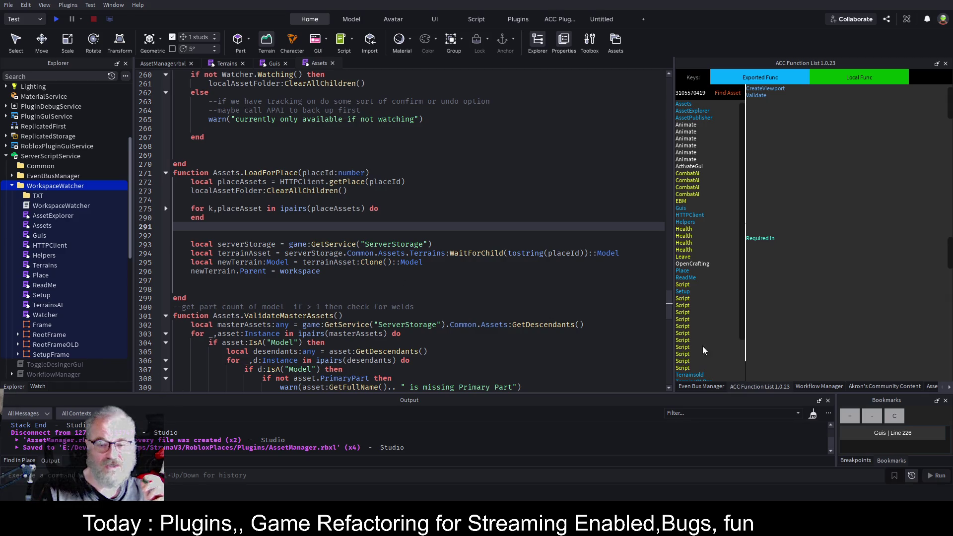
Step: Save and reload the plugin and open the Asset Manager panel
{"action": "key", "text": "ctrl+shift+s"}
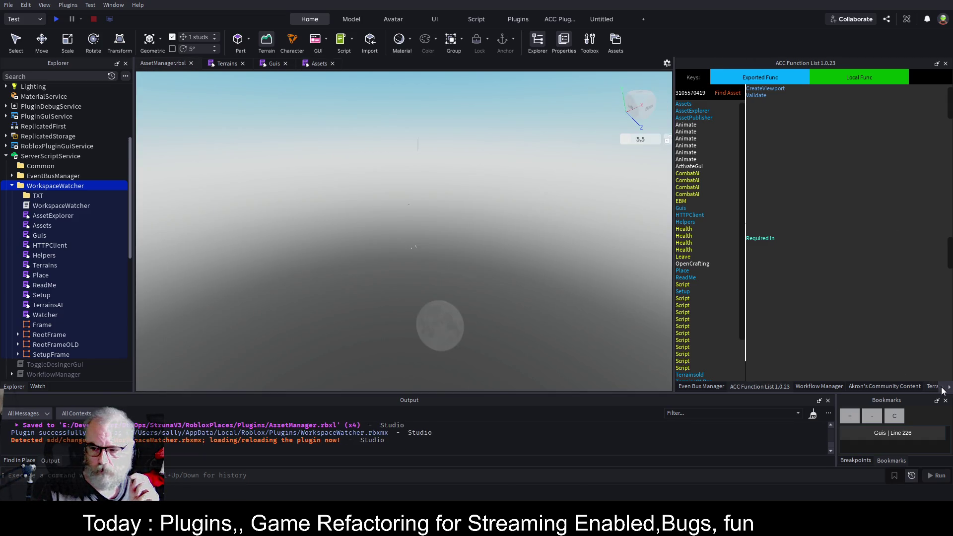
{"action": "left_click", "coordinate": [949, 387]}
{"action": "left_click", "coordinate": [949, 387]}
{"action": "left_click", "coordinate": [909, 387]}
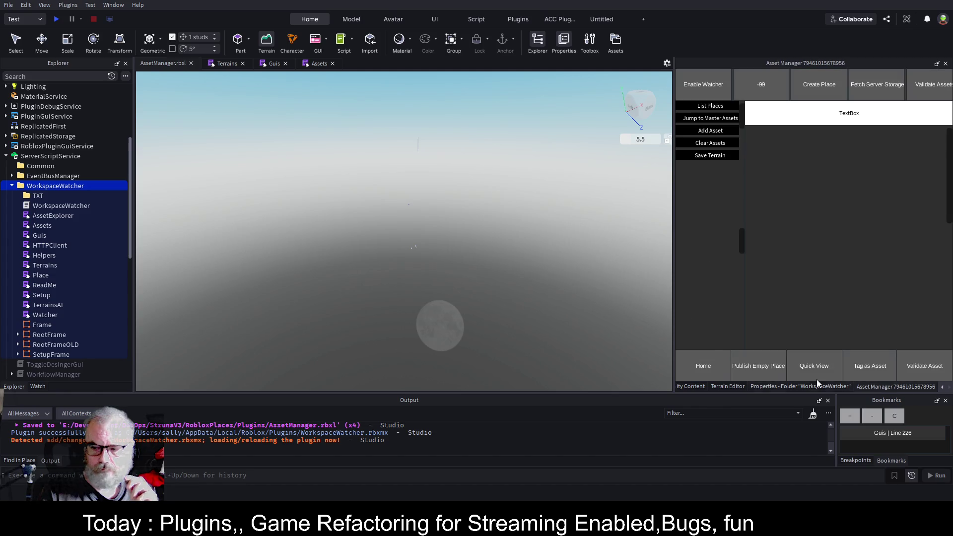
{"action": "scroll", "coordinate": [38, 89], "scroll_direction": "up", "scroll_amount": 5}
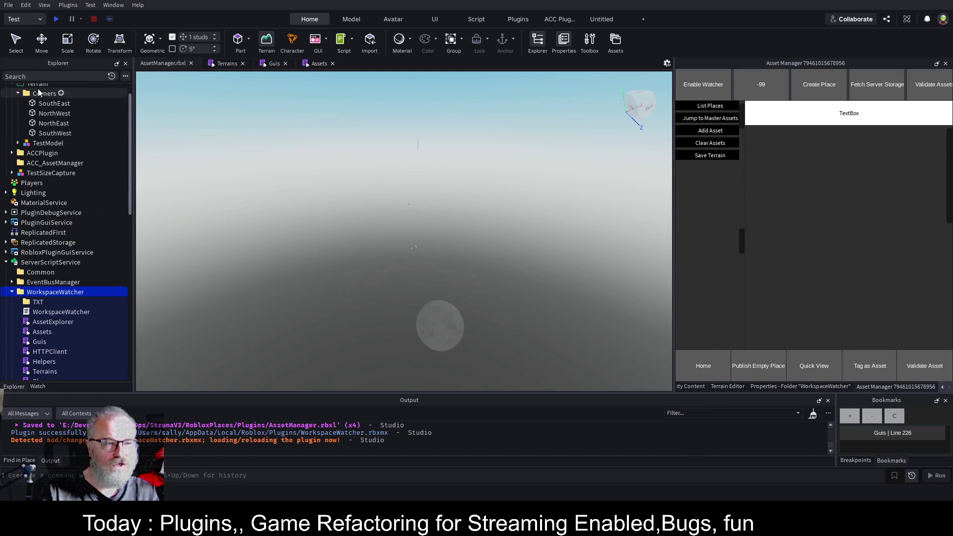
{"action": "mouse_move", "coordinate": [270, 184]}
{"action": "left_mouse_down"}
{"action": "mouse_move", "coordinate": [417, 177]}
{"action": "mouse_move", "coordinate": [914, 101]}
{"action": "left_mouse_up"}
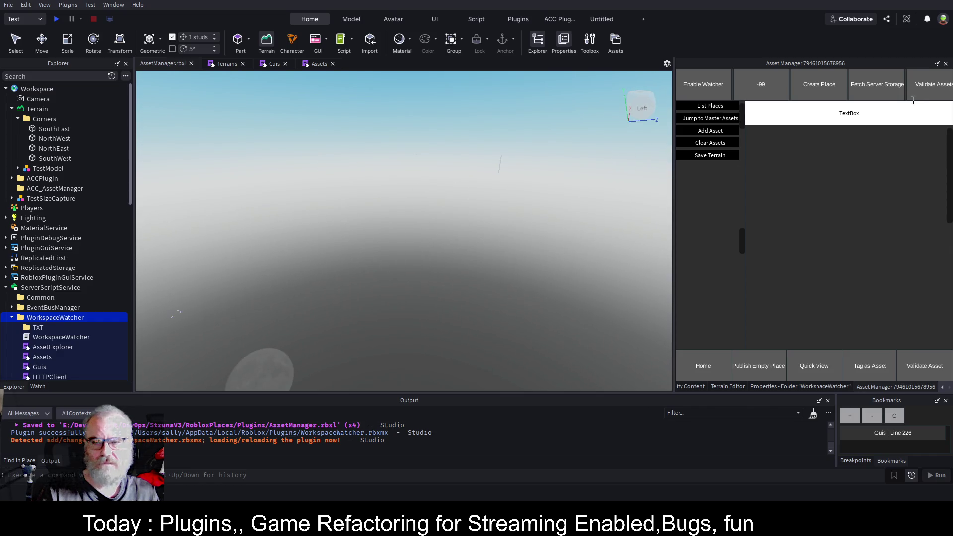
{"action": "left_click", "coordinate": [718, 106]}
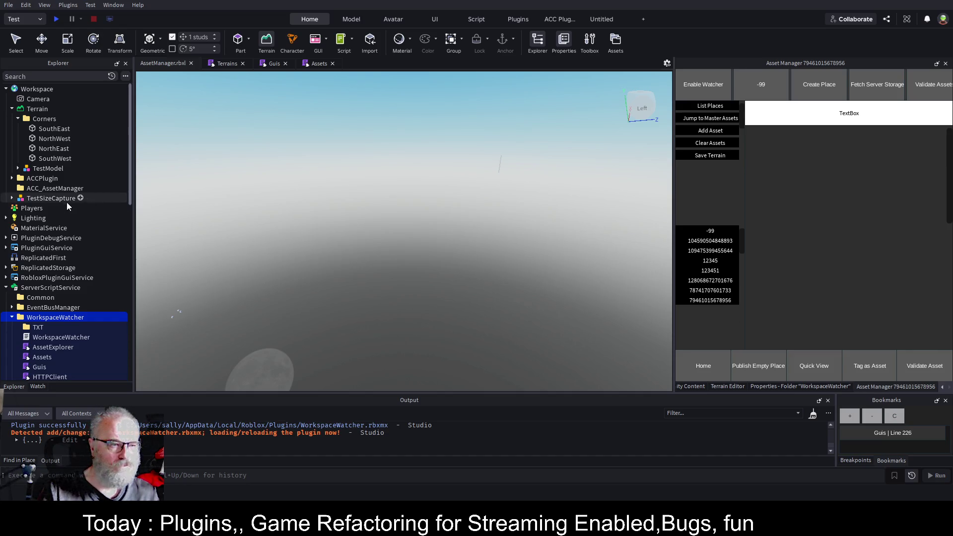
{"action": "scroll", "coordinate": [49, 234], "scroll_direction": "down", "scroll_amount": 10}
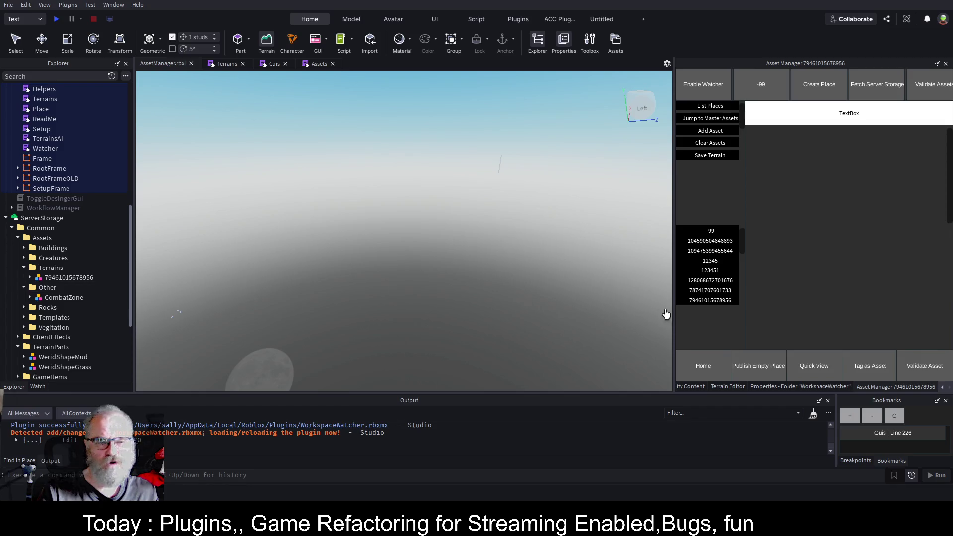
{"action": "left_click", "coordinate": [717, 302]}
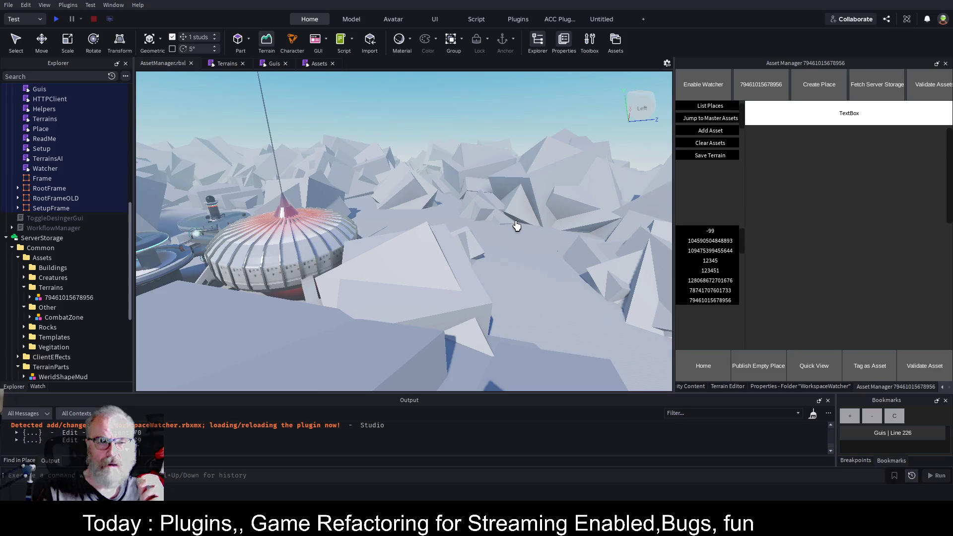
{"action": "left_click_drag", "start_coordinate": [519, 205], "coordinate": [519, 205]}
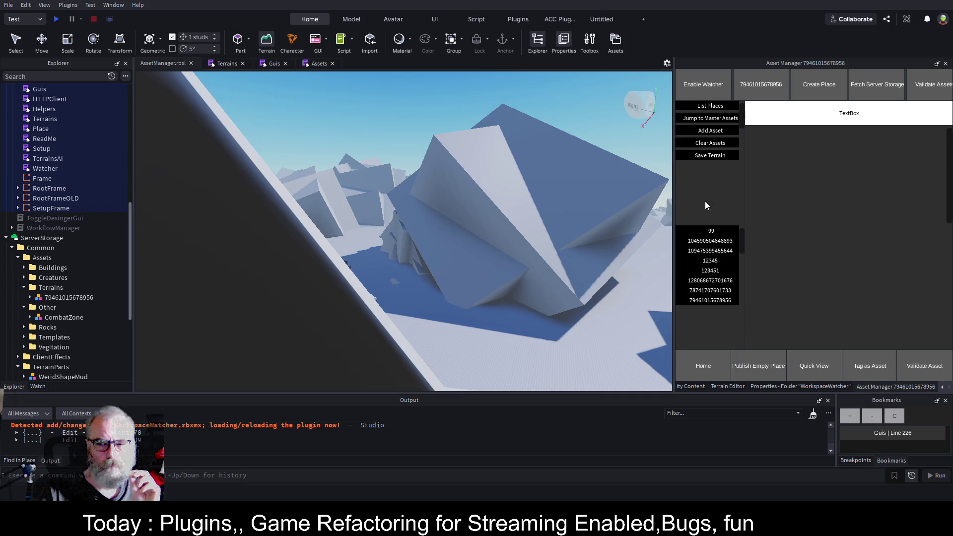
{"action": "left_click", "coordinate": [319, 64]}
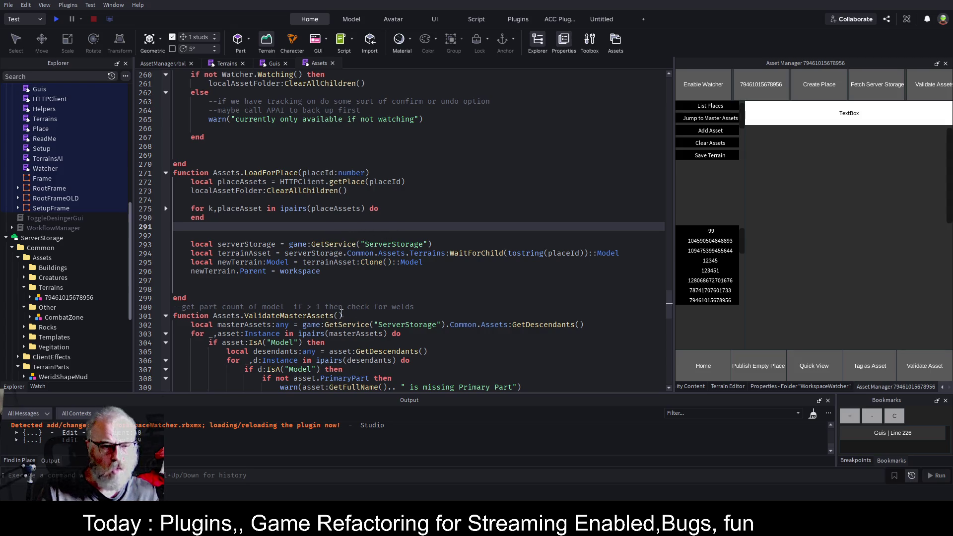
Step: On line 298 add local terrainService = require(script.Parent.Terrains), then view the Terrains script
{"action": "left_click", "coordinate": [392, 288]}
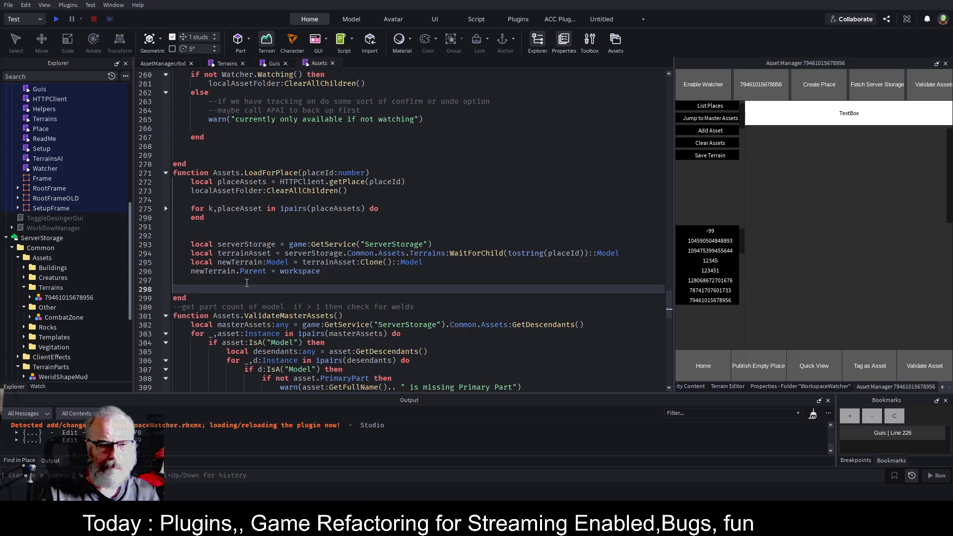
{"action": "type", "text": "local"}
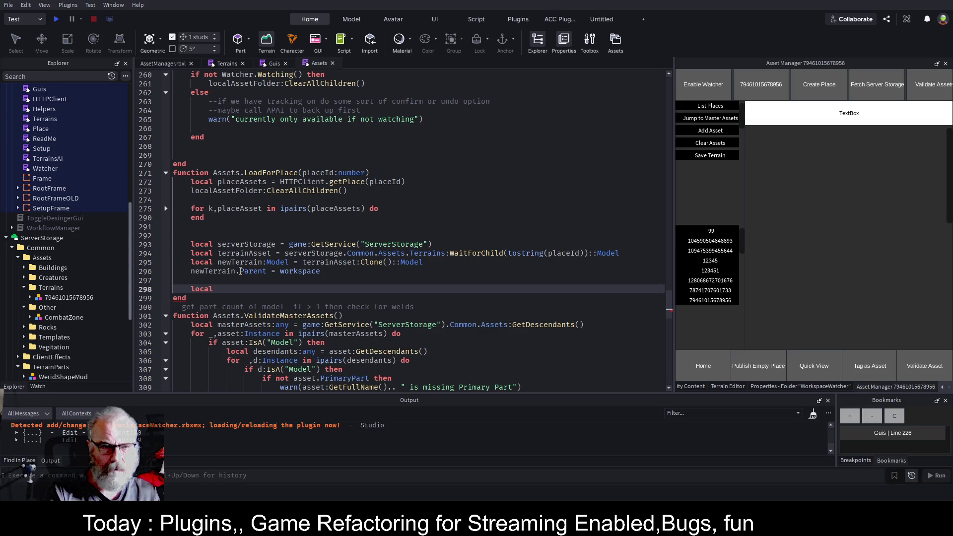
{"action": "key", "text": "BackSpace"}
{"action": "key", "text": "BackSpace"}
{"action": "key", "text": "BackSpace"}
{"action": "type", "text": "t"}
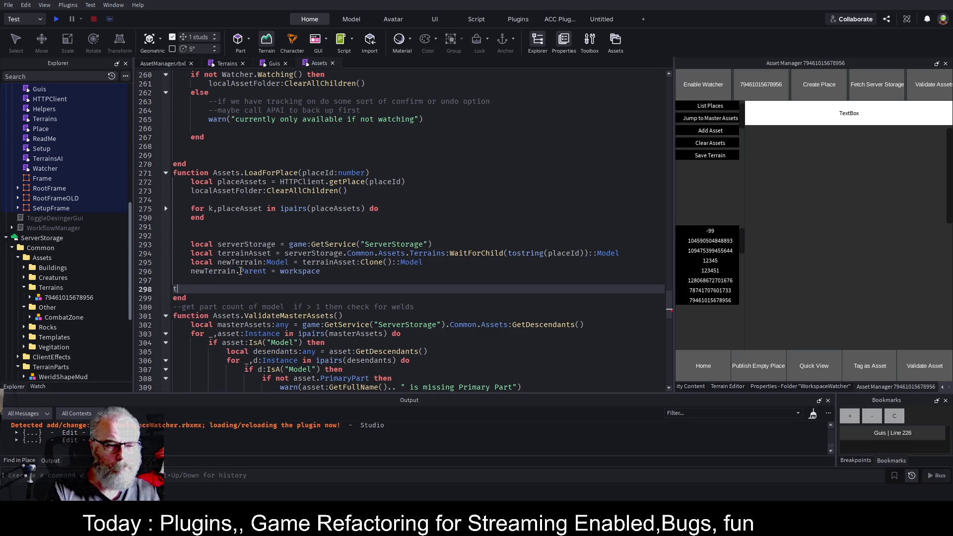
{"action": "type", "text": "era"}
{"action": "key", "text": "BackSpace"}
{"action": "key", "text": "BackSpace"}
{"action": "key", "text": "BackSpace"}
{"action": "key", "text": "Tab"}
{"action": "type", "text": "loc"}
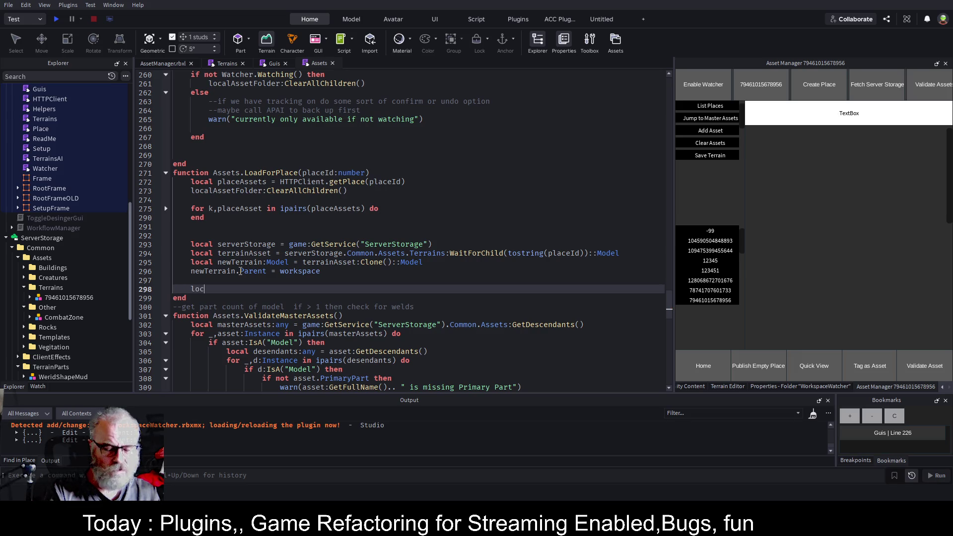
{"action": "type", "text": "al ter"}
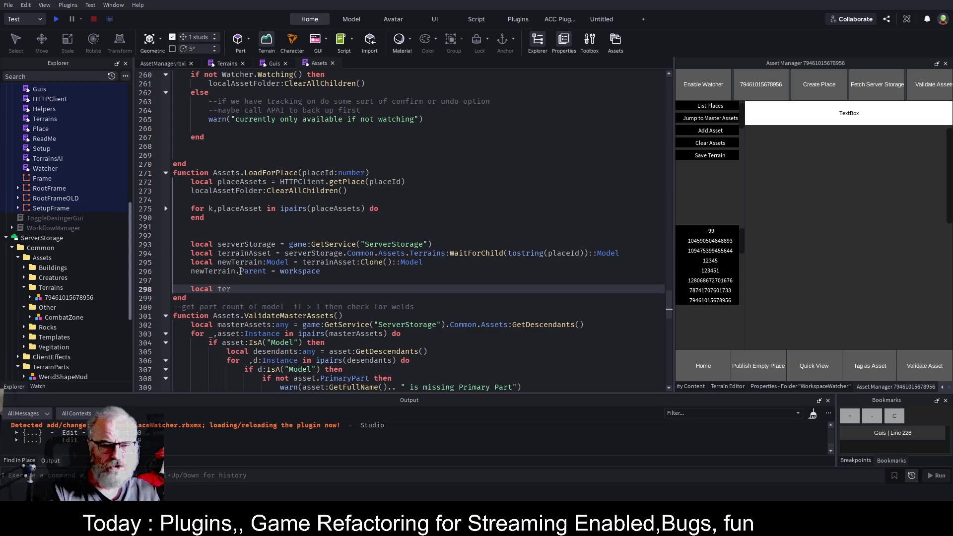
{"action": "type", "text": "rainsSe"}
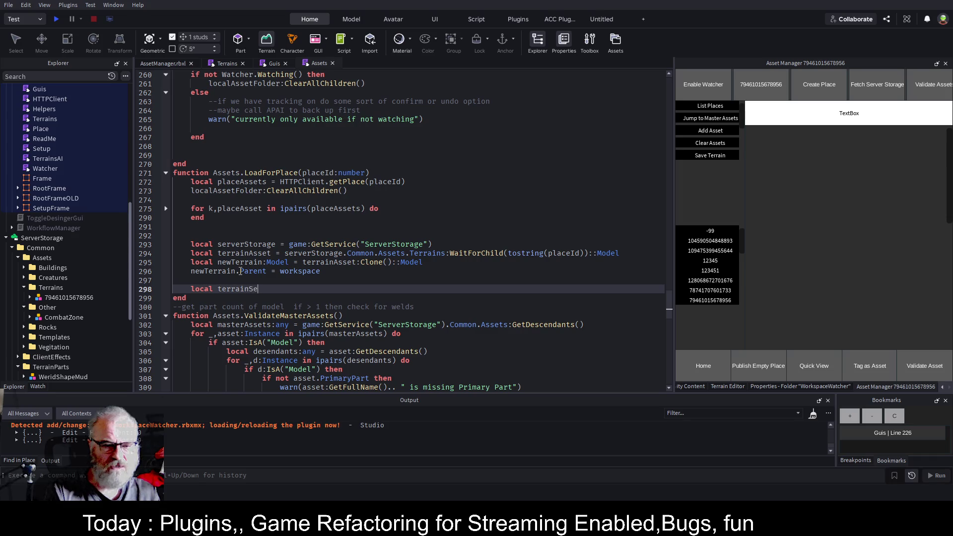
{"action": "type", "text": "ice="}
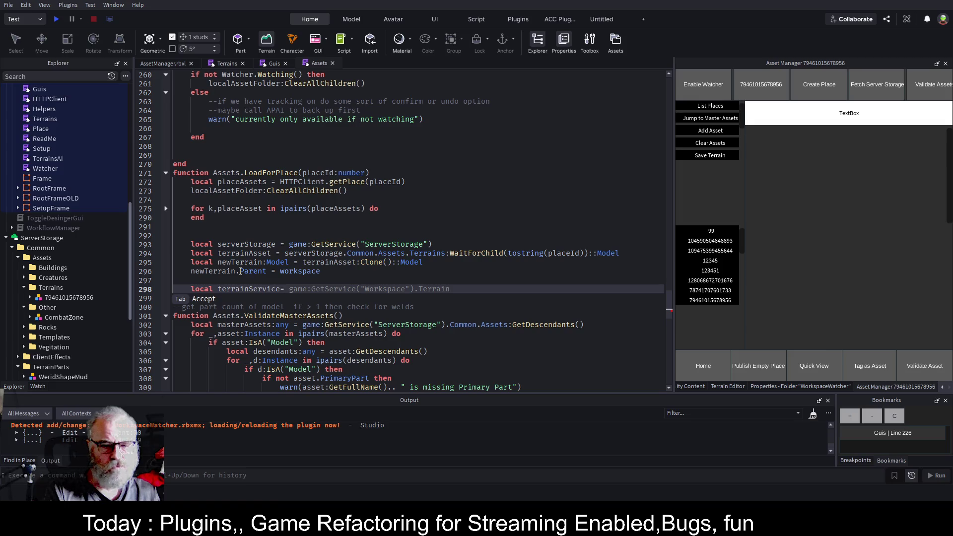
{"action": "type", "text": "require(script.parent.Terrains)"}
{"action": "key", "text": "Return"}
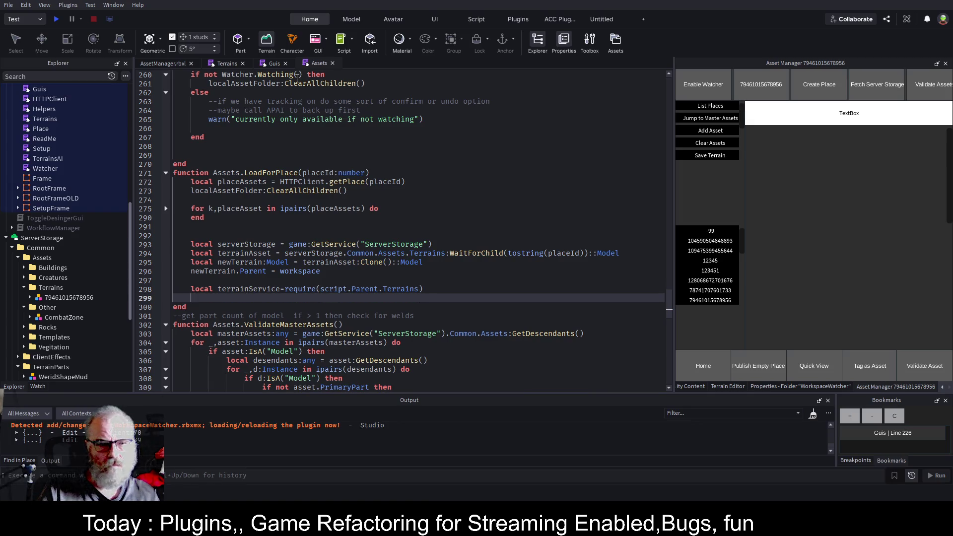
{"action": "left_click", "coordinate": [228, 64]}
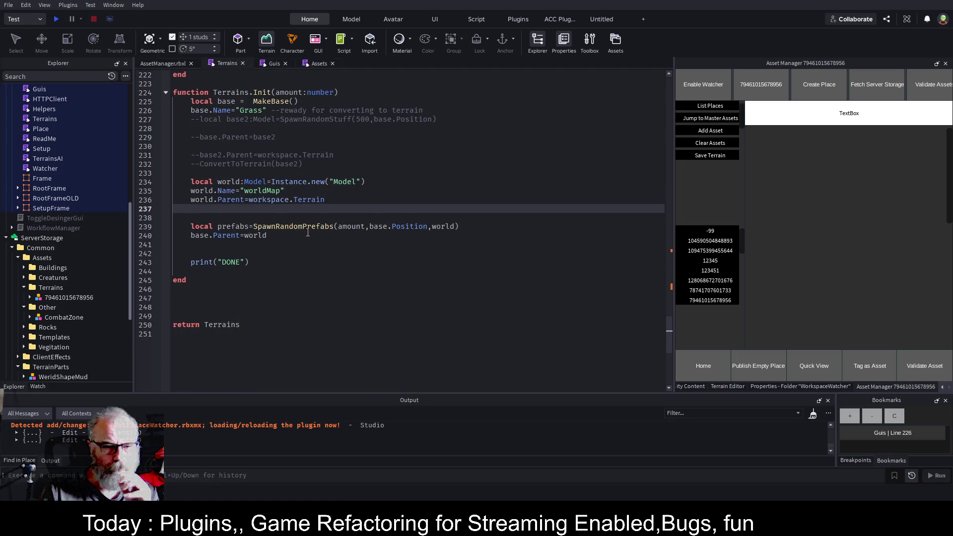
Step: Paste the ConvertToTerrain call onto Assets line 299, prefixed with terrainService
{"action": "scroll", "coordinate": [365, 266], "scroll_direction": "up", "scroll_amount": 17}
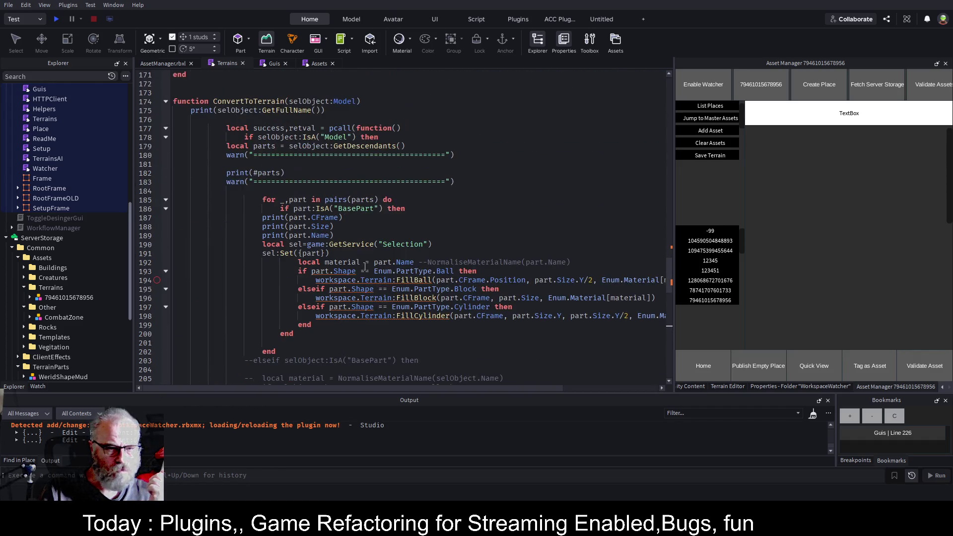
{"action": "scroll", "coordinate": [365, 266], "scroll_direction": "up", "scroll_amount": 6}
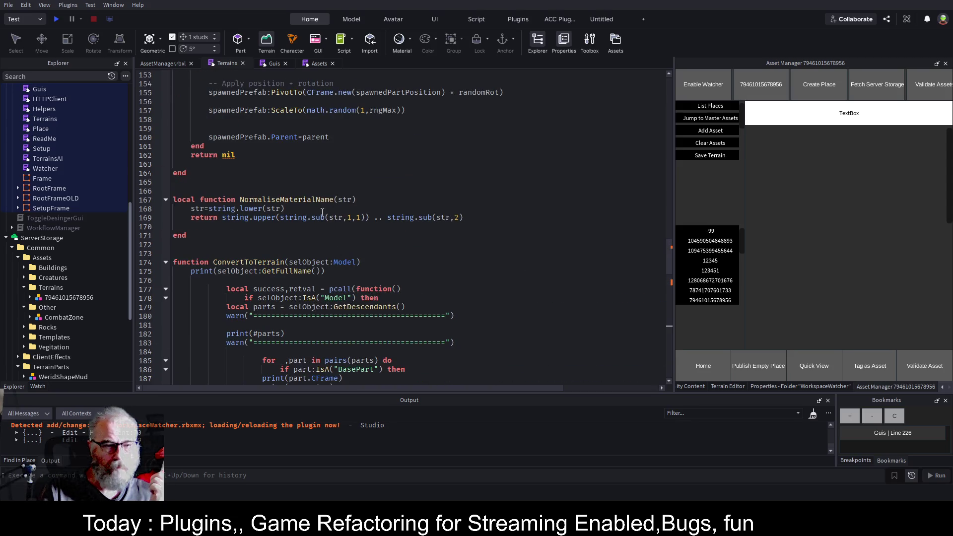
{"action": "triple_click", "coordinate": [405, 260]}
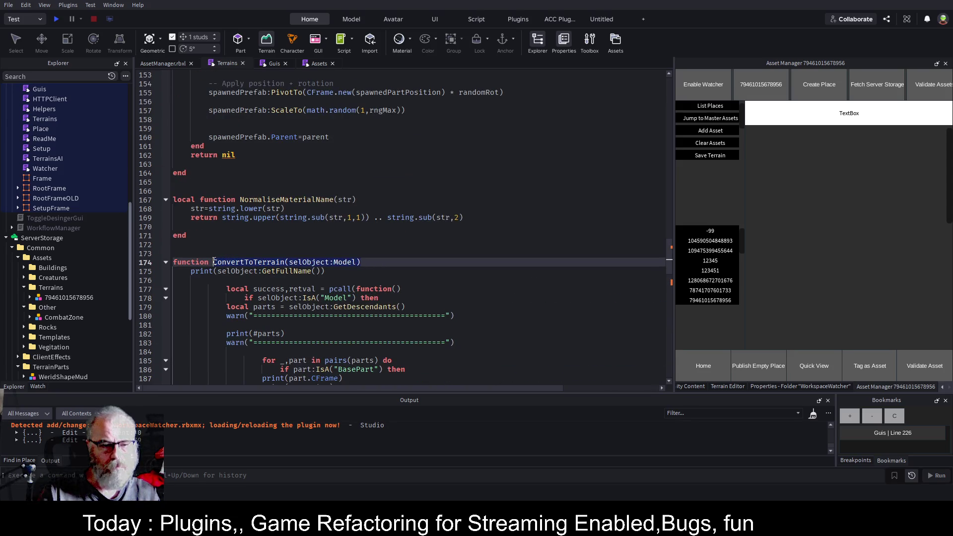
{"action": "left_click", "coordinate": [316, 63]}
{"action": "type", "text": "ConvertToTerrain(selObject:Model)"}
{"action": "key", "text": "Home"}
{"action": "type", "text": "terrainService."}
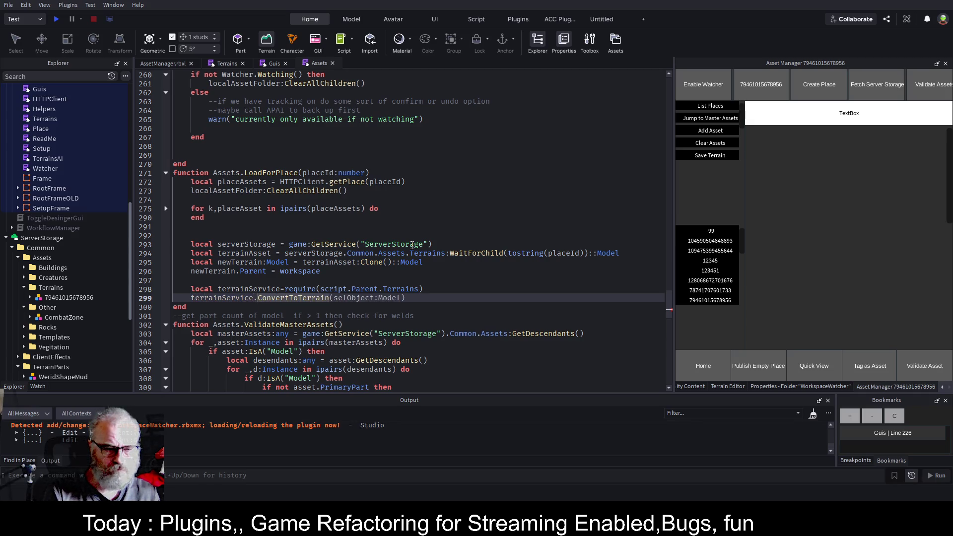
{"action": "key", "text": "Up"}
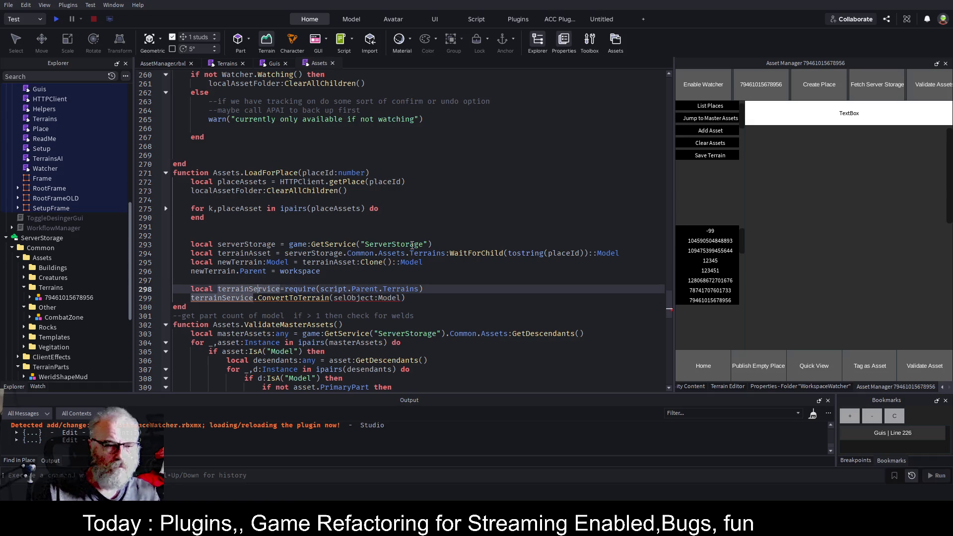
Step: In Terrains, duplicate the ConvertToTerrain header above the original as a new Terrain.ConvertToTerrain function
{"action": "left_click", "coordinate": [229, 64]}
{"action": "left_click", "coordinate": [241, 255]}
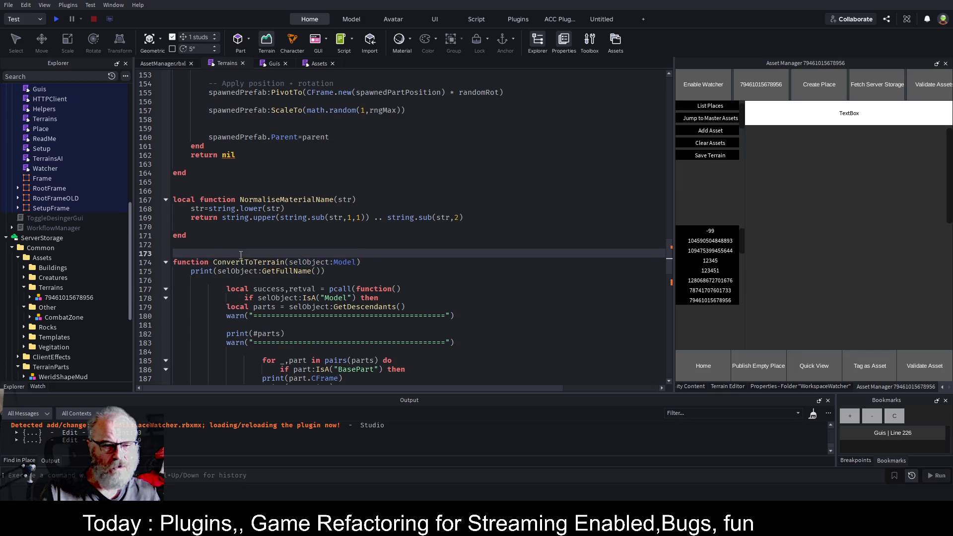
{"action": "key", "text": "Down"}
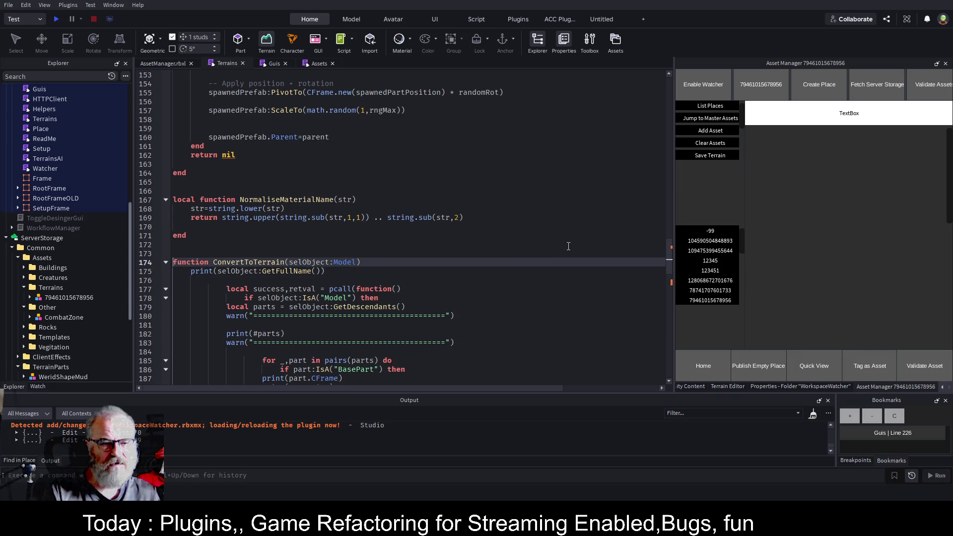
{"action": "key", "text": "shift+End"}
{"action": "key", "text": "ctrl+c"}
{"action": "key", "text": "Up"}
{"action": "key", "text": "Up"}
{"action": "key", "text": "ctrl+v"}
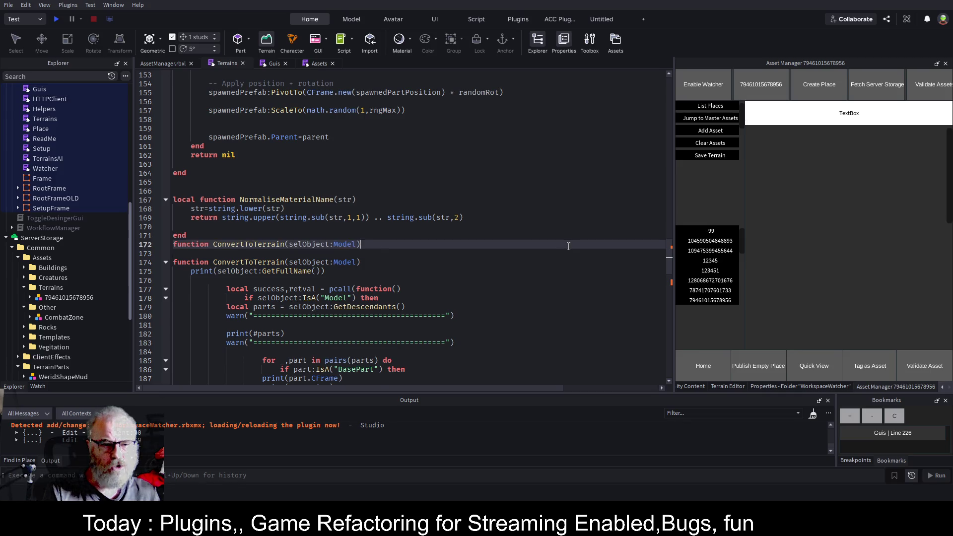
{"action": "key", "text": "Return"}
{"action": "key", "text": "Up"}
{"action": "key", "text": "Right"}
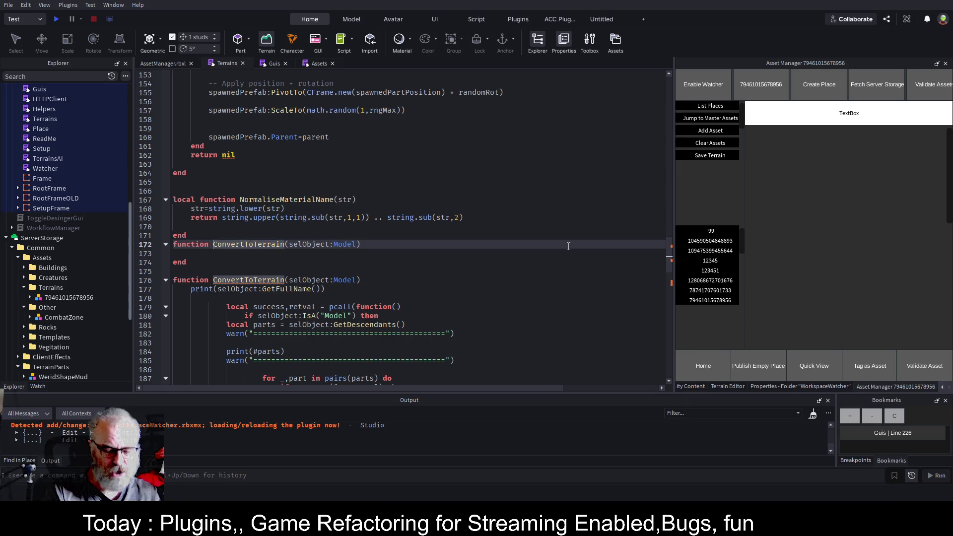
{"action": "type", "text": "Terrain."}
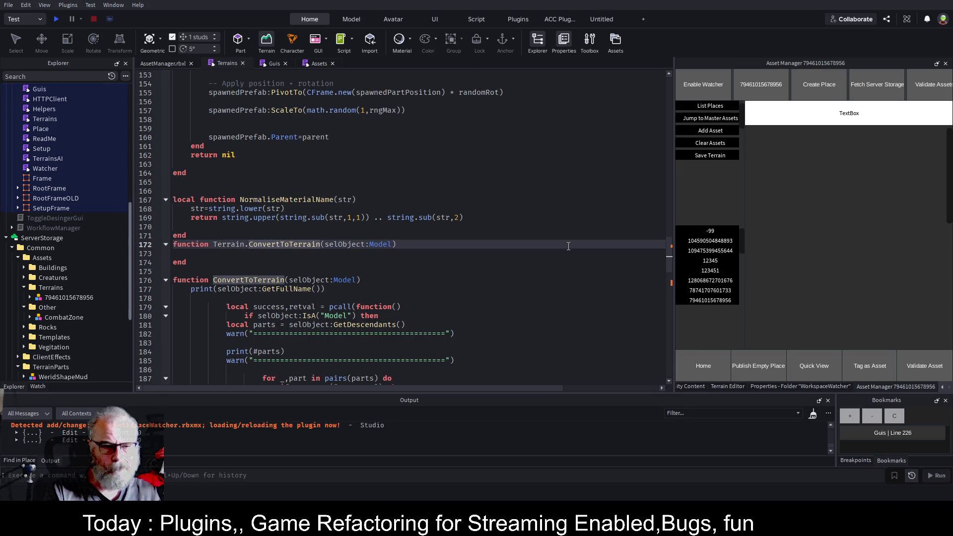
Step: Make the new function's body call ConvertToTerrain(selObject) and save
{"action": "key", "text": "Down"}
{"action": "type", "text": "C"}
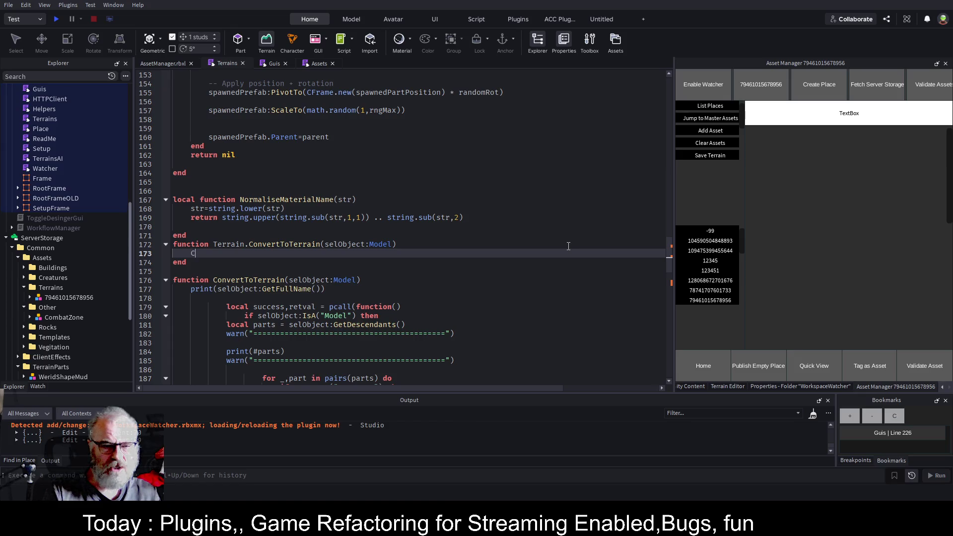
{"action": "type", "text": "on"}
{"action": "key", "text": "Tab"}
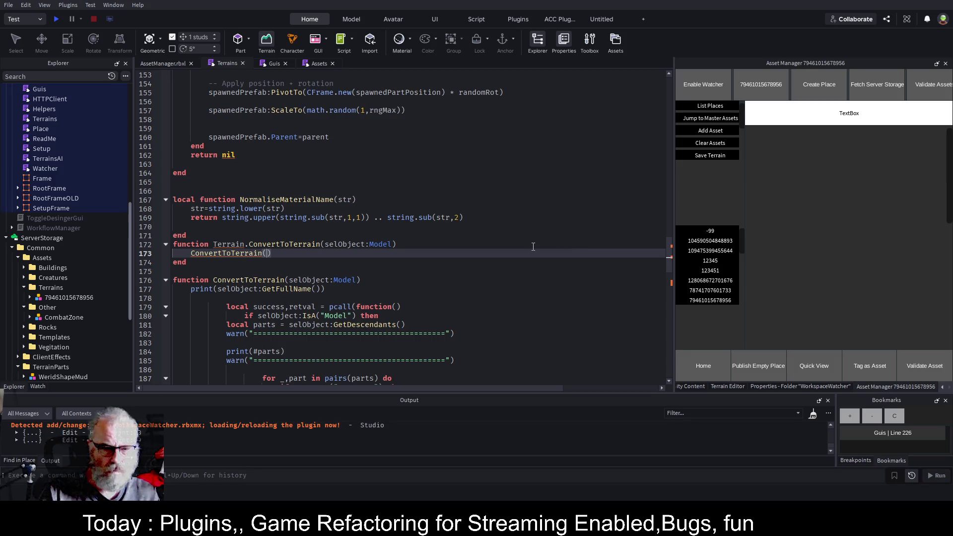
{"action": "type", "text": "sel"}
{"action": "key", "text": "Tab"}
{"action": "key", "text": "ctrl+s"}
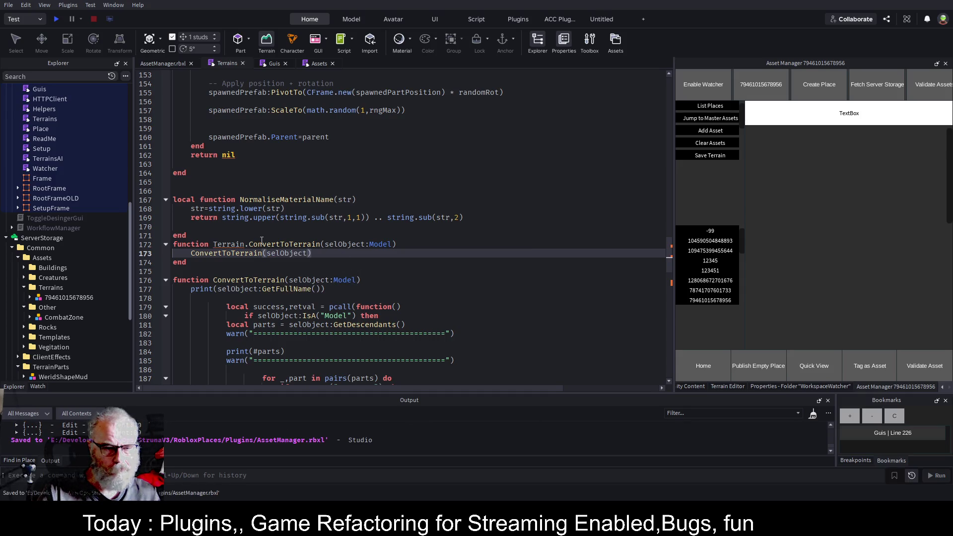
Step: Correct the wrapper's name to Terrains.ConvertToTerrain and save the place
{"action": "left_click", "coordinate": [246, 244]}
{"action": "type", "text": "s"}
{"action": "left_click", "coordinate": [342, 224]}
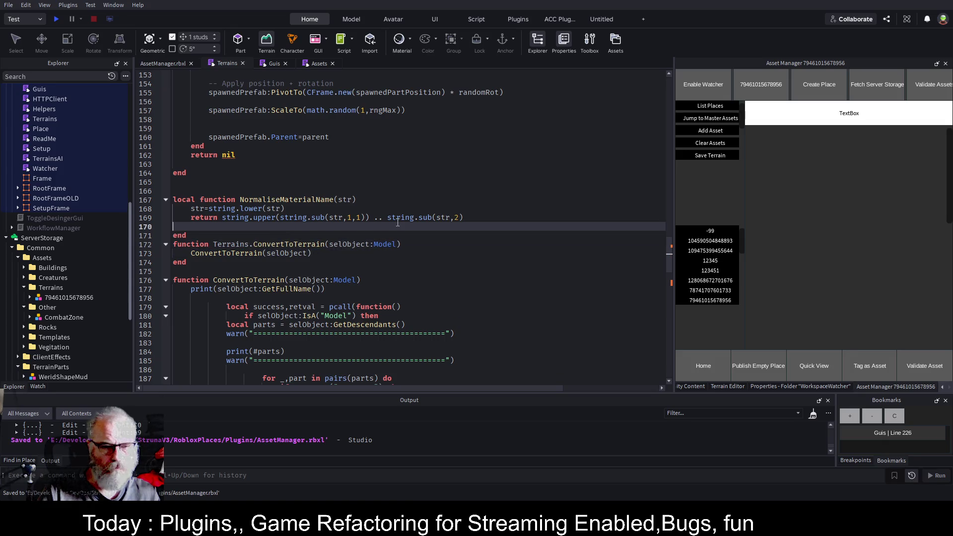
{"action": "key", "text": "ctrl+s"}
{"action": "left_click", "coordinate": [316, 63]}
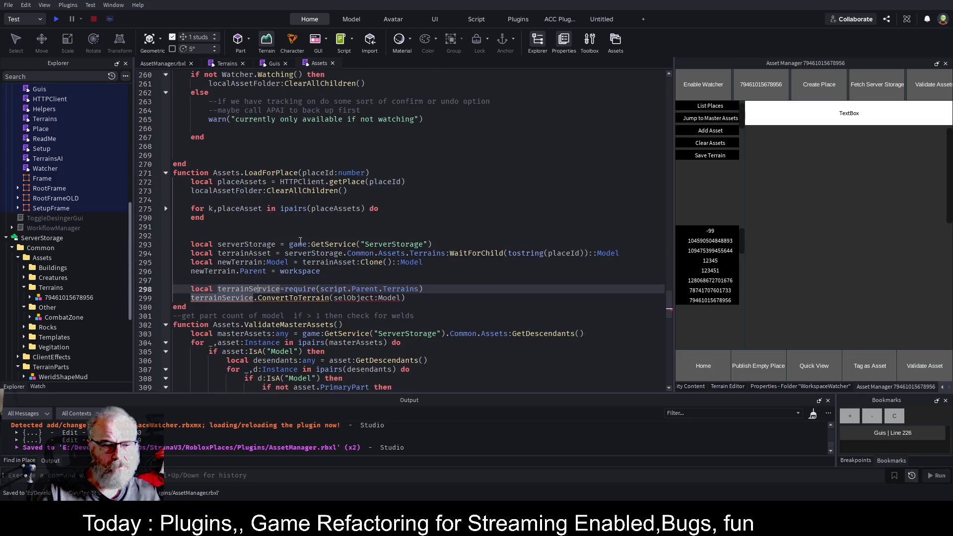
Step: Replace the selObject:Model argument on Assets line 299 with newTerrain and save
{"action": "left_click", "coordinate": [255, 298]}
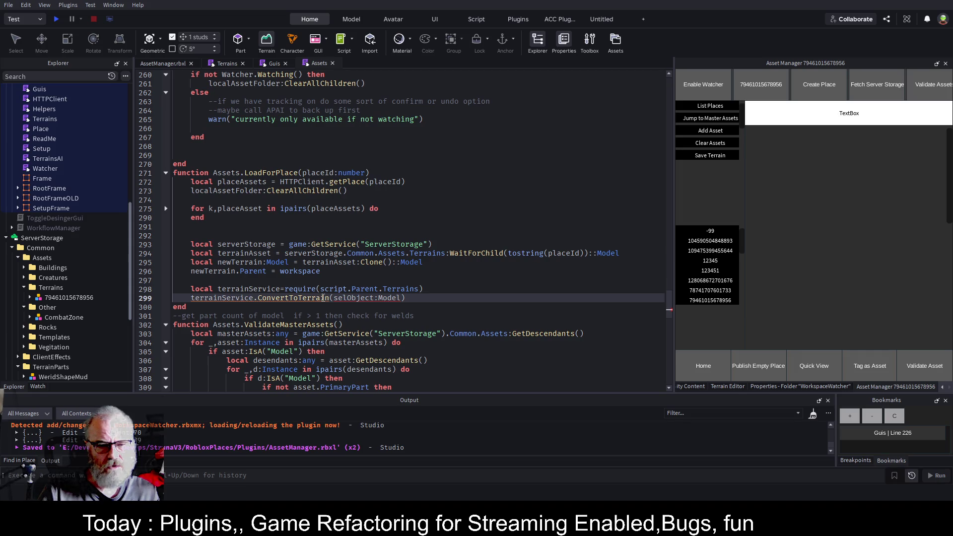
{"action": "double_click", "coordinate": [391, 298]}
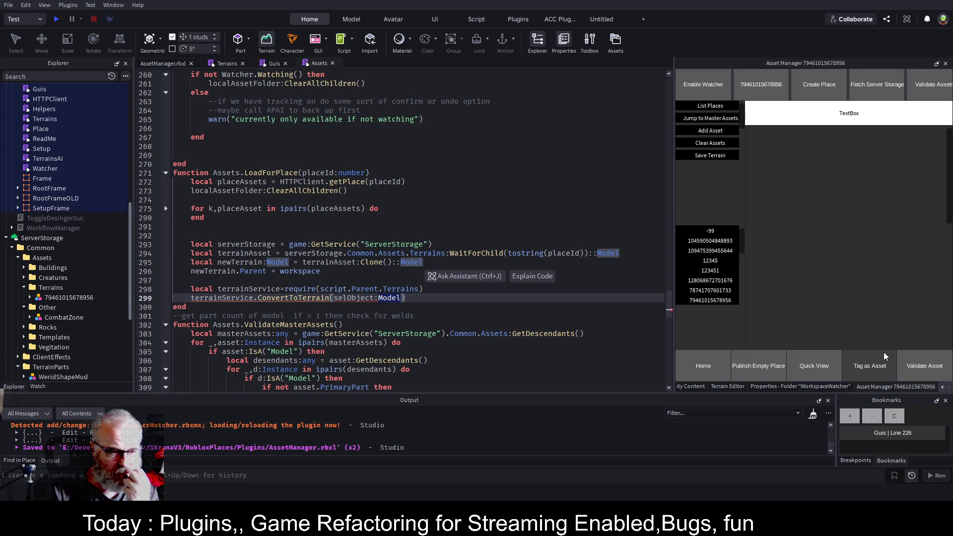
{"action": "key", "text": "Left"}
{"action": "key", "text": "Left"}
{"action": "key", "text": "Left"}
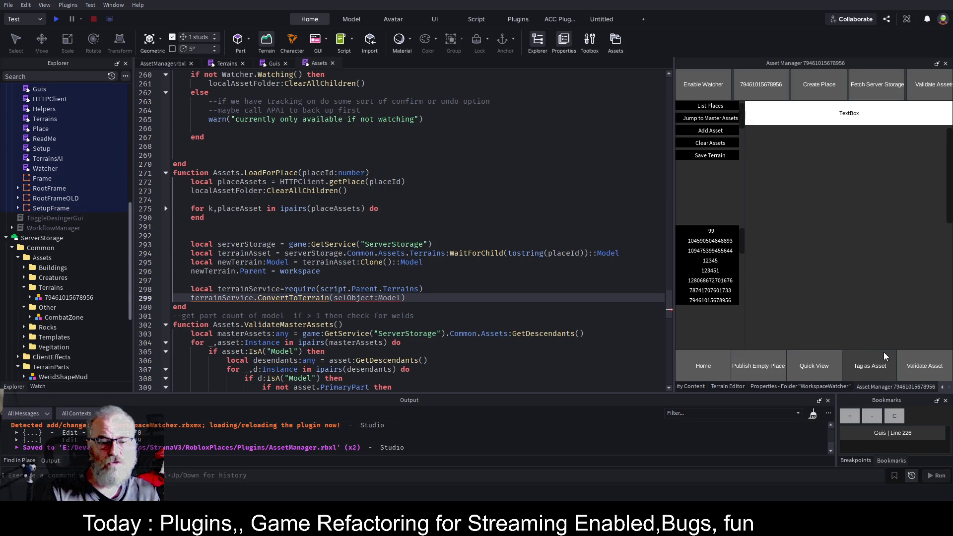
{"action": "key", "text": "shift+End"}
{"action": "key", "text": "shift+Left"}
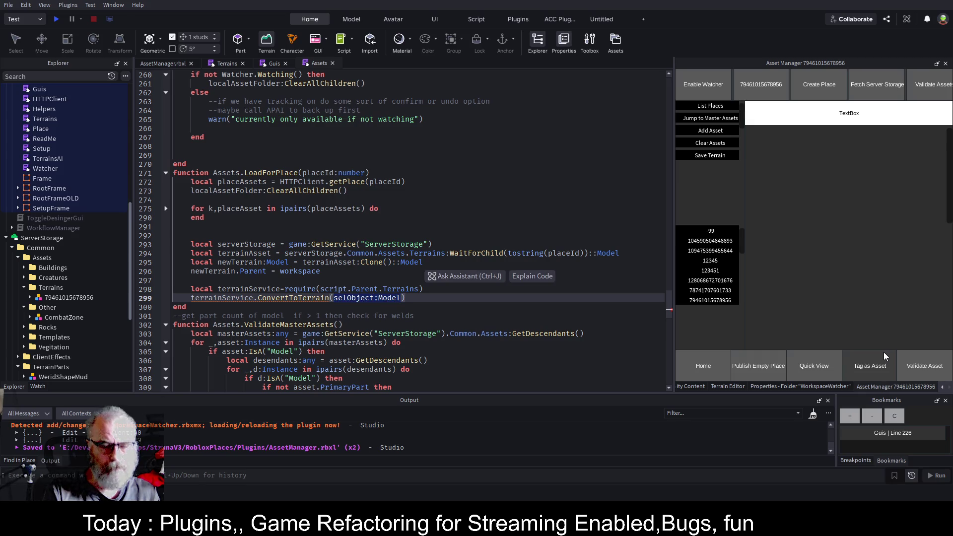
{"action": "type", "text": "newTerrain"}
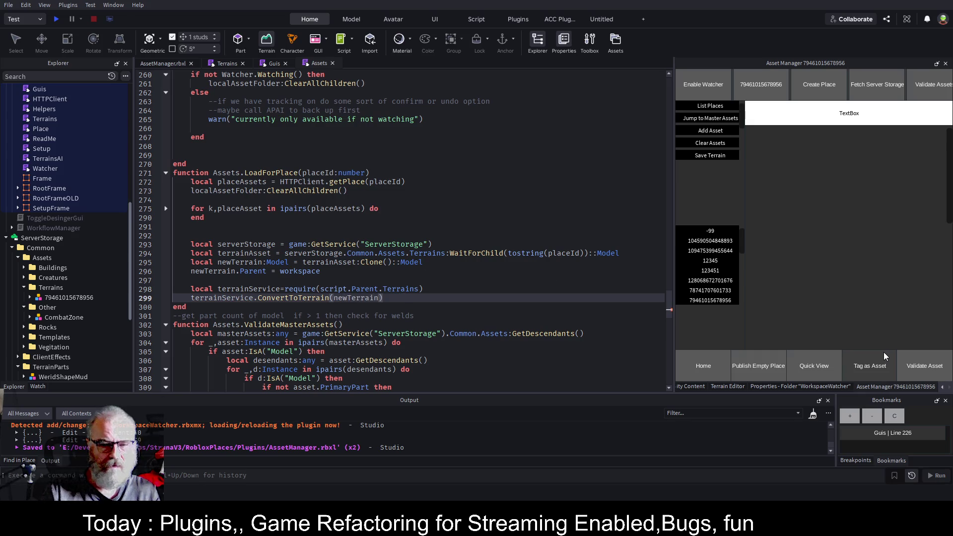
{"action": "key", "text": "ctrl+s"}
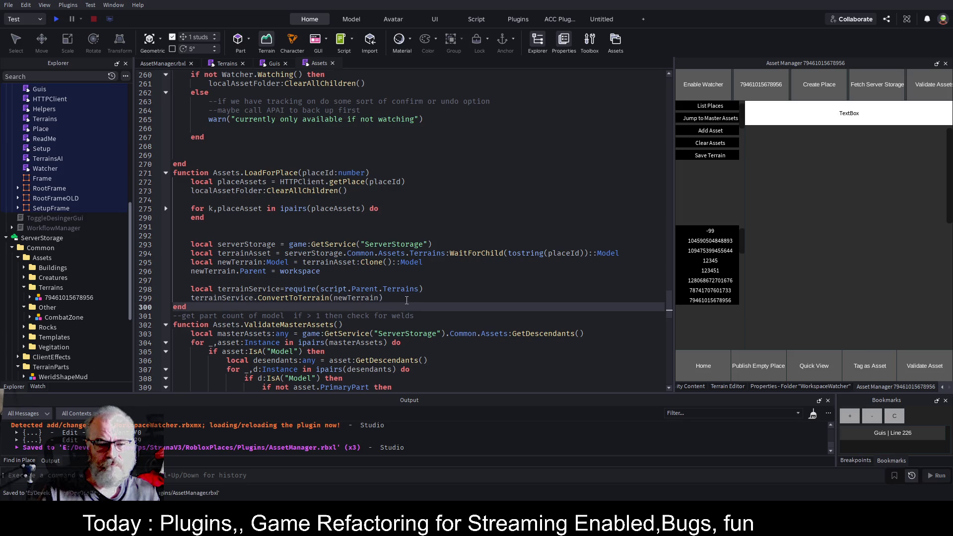
Step: Append ',true' to the terrainService.ConvertToTerrain call in Assets and save
{"action": "key", "text": "Return"}
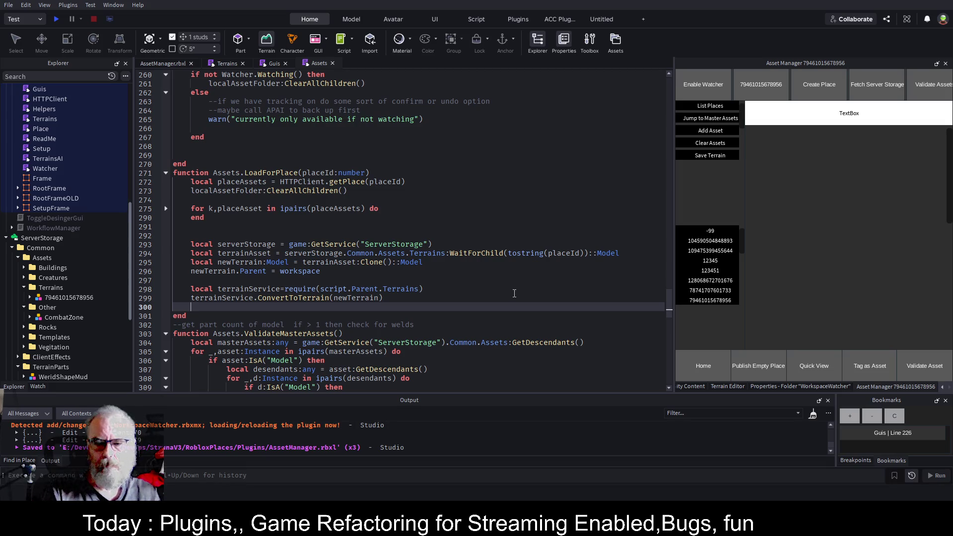
{"action": "key", "text": "Up"}
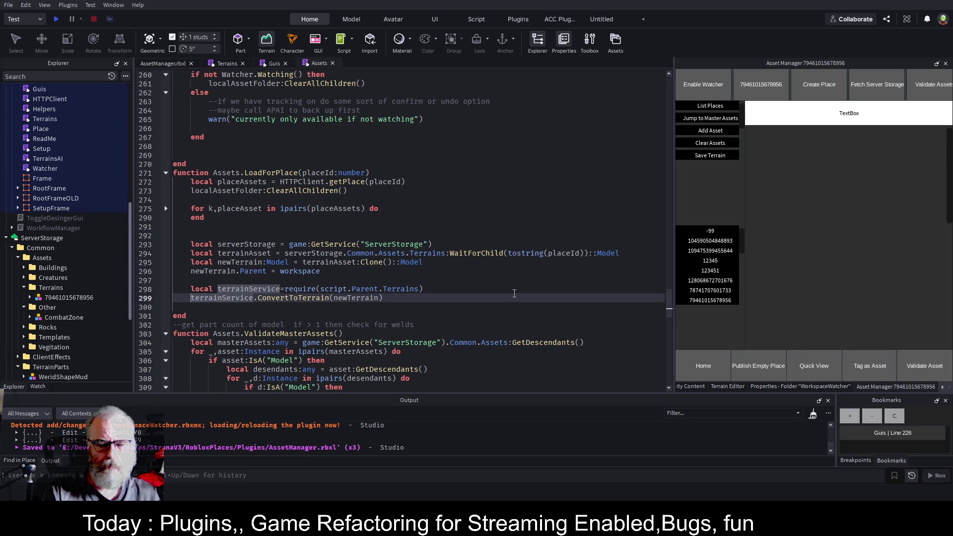
{"action": "key", "text": "End"}
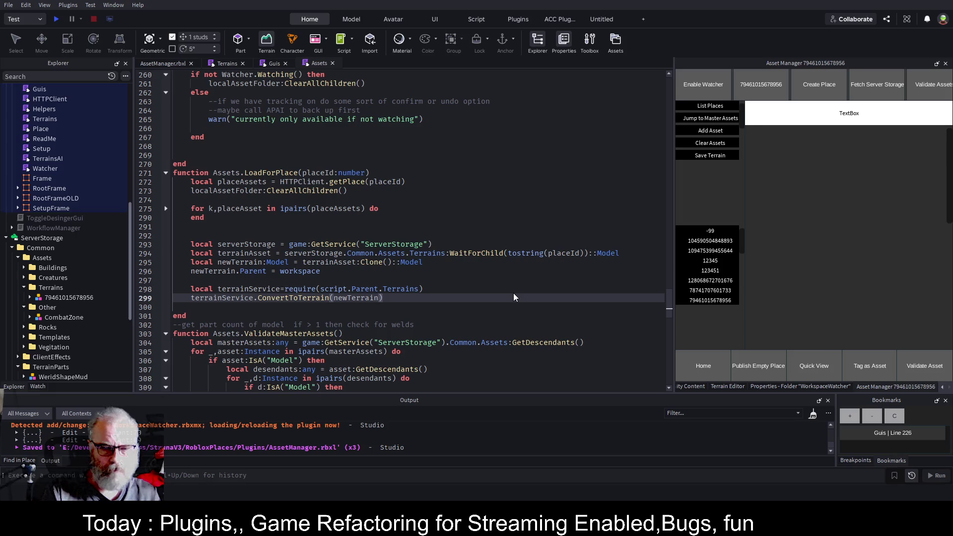
{"action": "type", "text": ",true"}
{"action": "key", "text": "ctrl+s"}
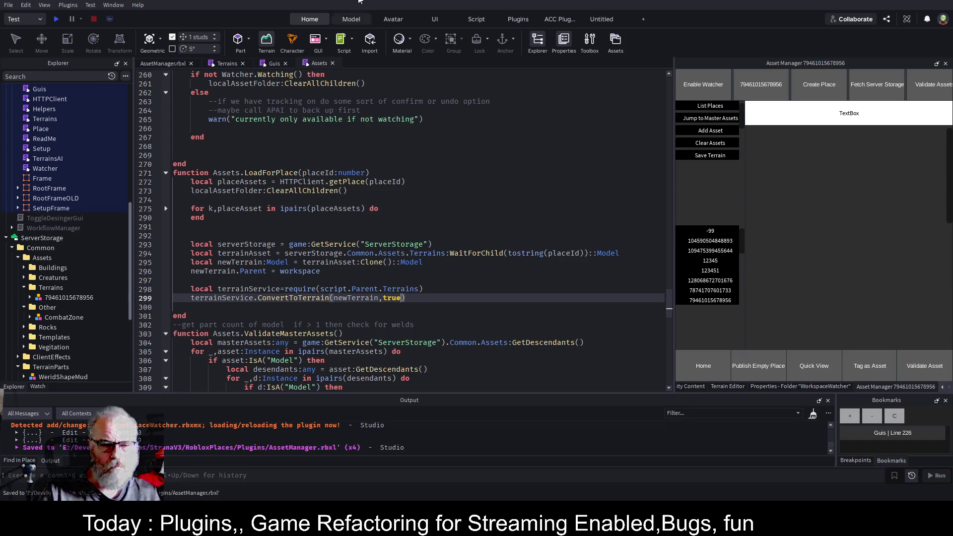
Step: Add a removeModel:boolean parameter to the local ConvertToTerrain in Terrains and save
{"action": "left_click", "coordinate": [274, 63]}
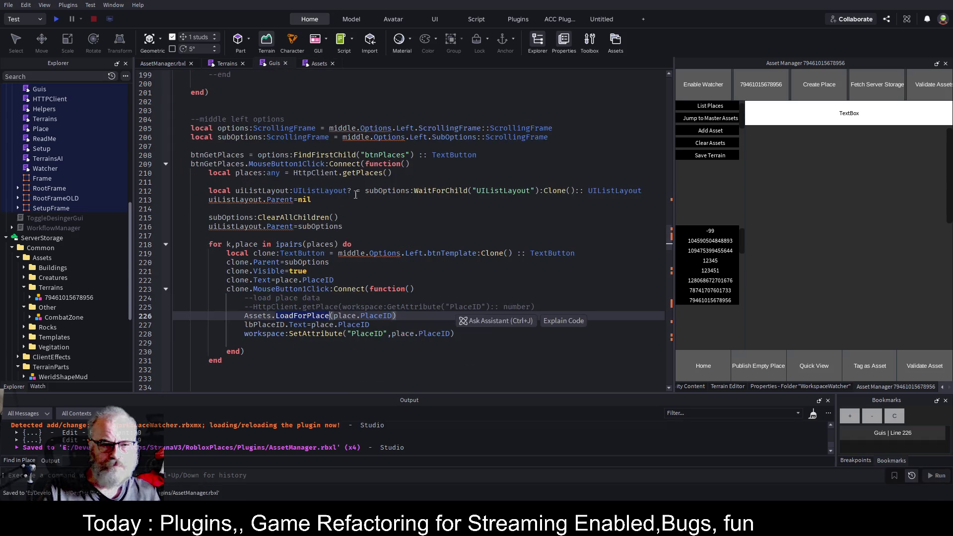
{"action": "scroll", "coordinate": [353, 182], "scroll_direction": "up", "scroll_amount": 5}
{"action": "scroll", "coordinate": [360, 203], "scroll_direction": "down", "scroll_amount": 1}
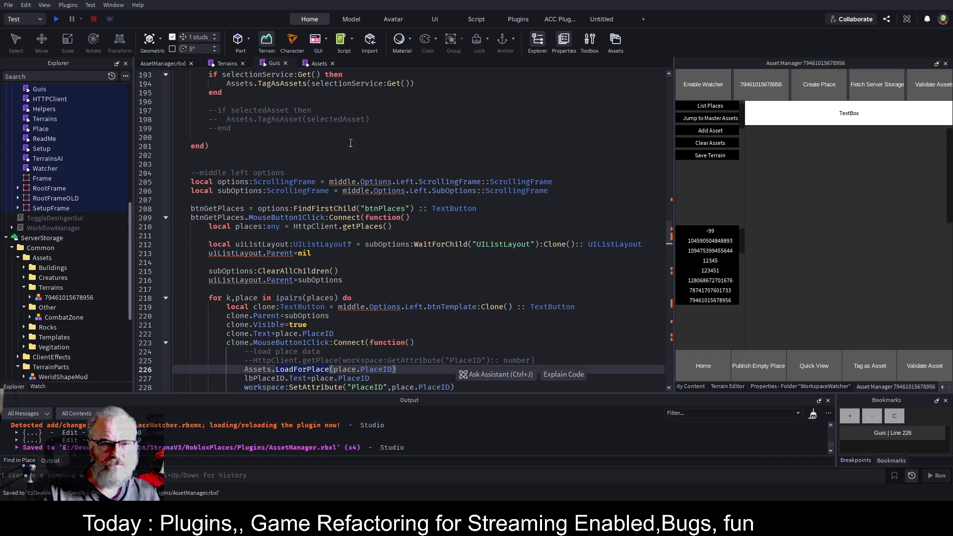
{"action": "left_click", "coordinate": [226, 63]}
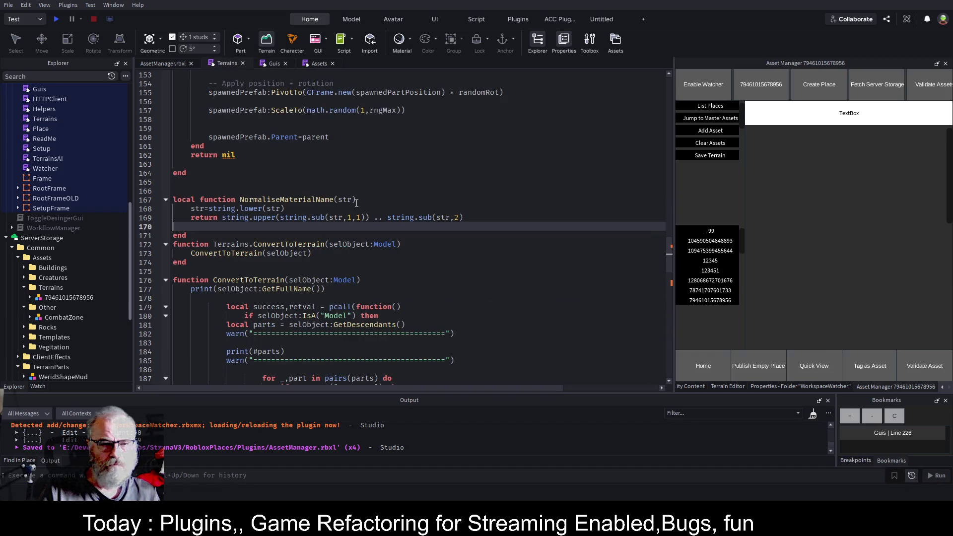
{"action": "left_click", "coordinate": [392, 282]}
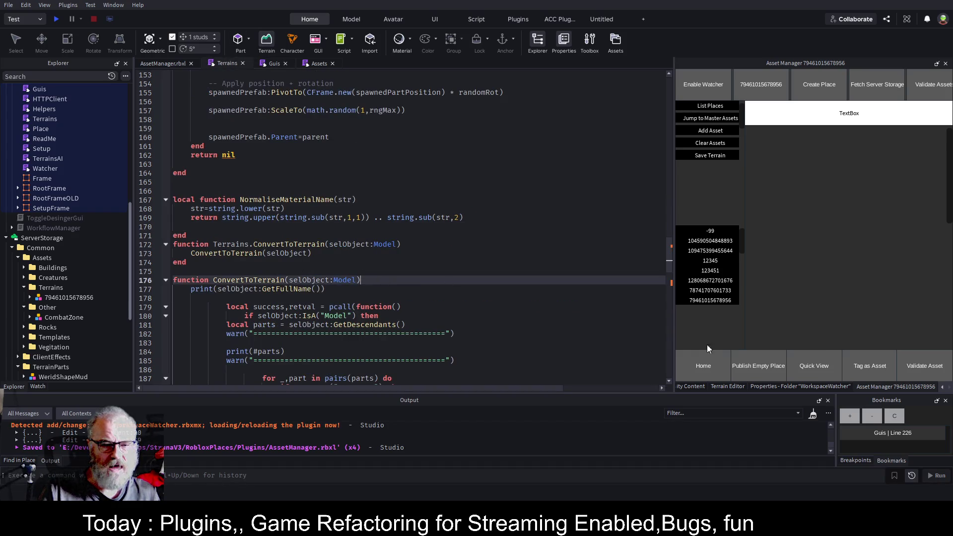
{"action": "type", "text": ","}
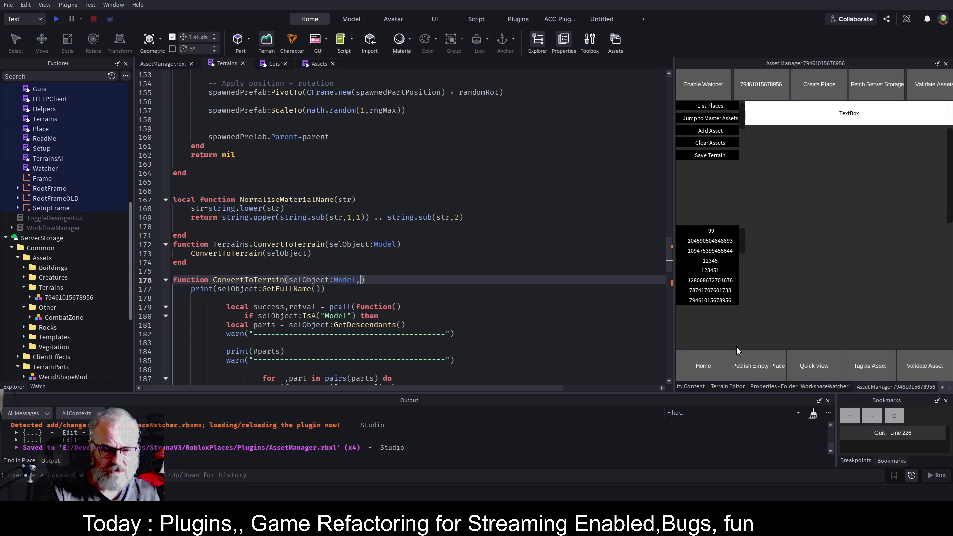
{"action": "type", "text": "removeMod"}
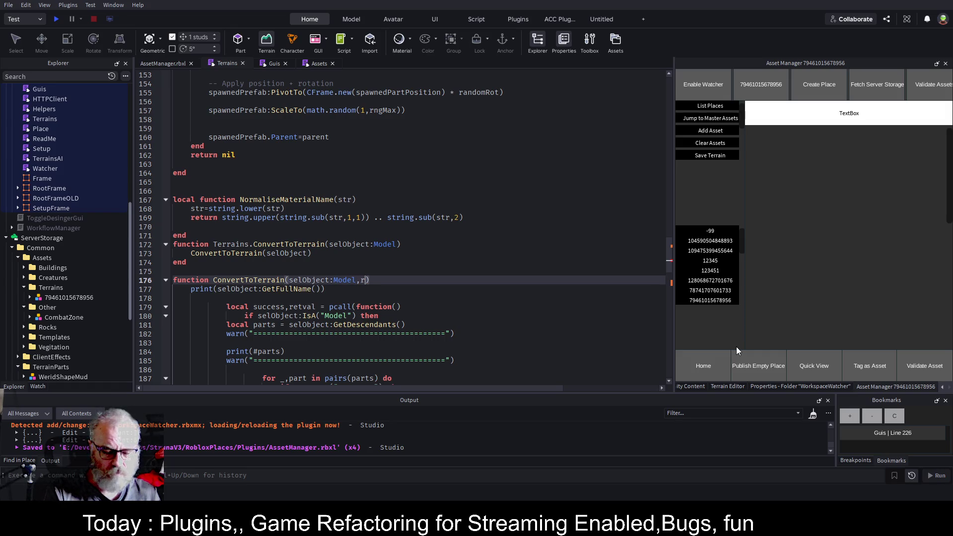
{"action": "type", "text": "el"}
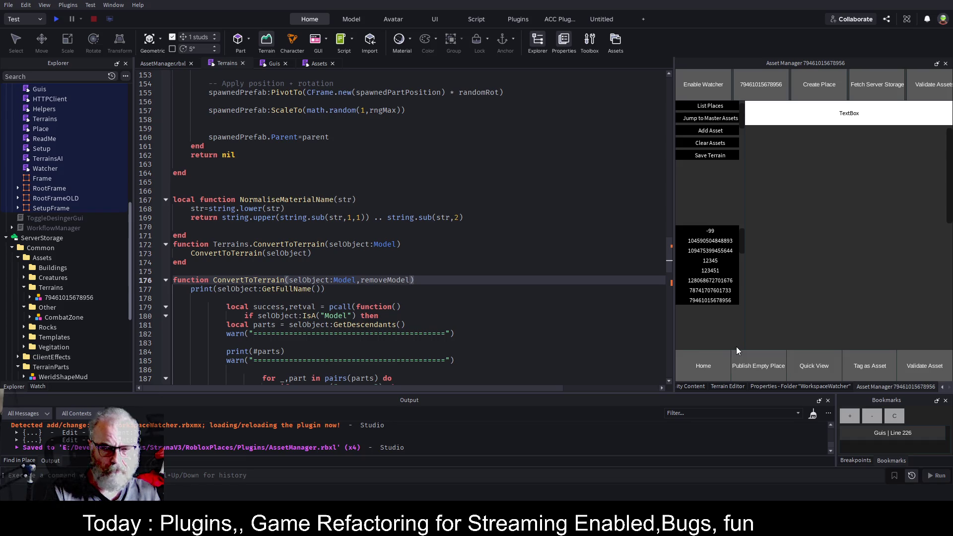
{"action": "type", "text": ":boolean"}
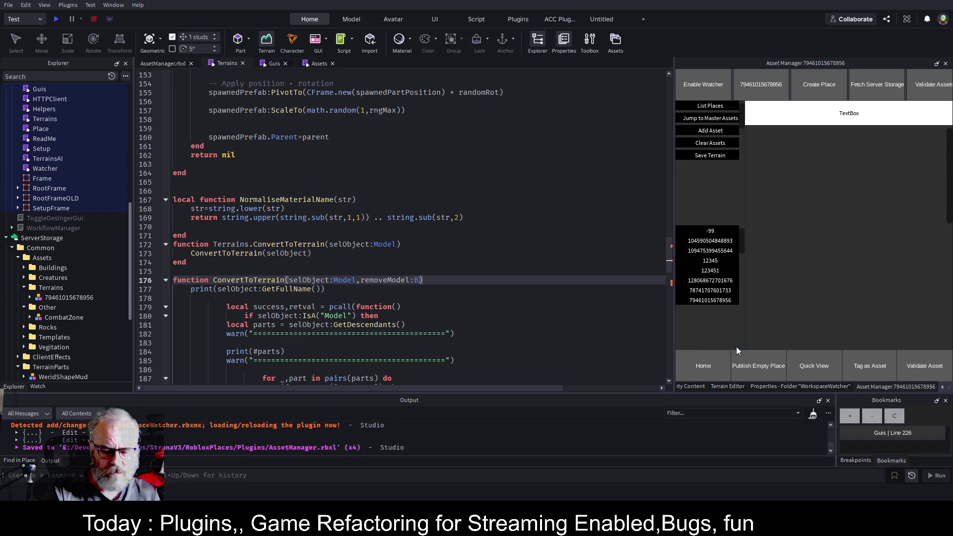
{"action": "key", "text": "ctrl+s"}
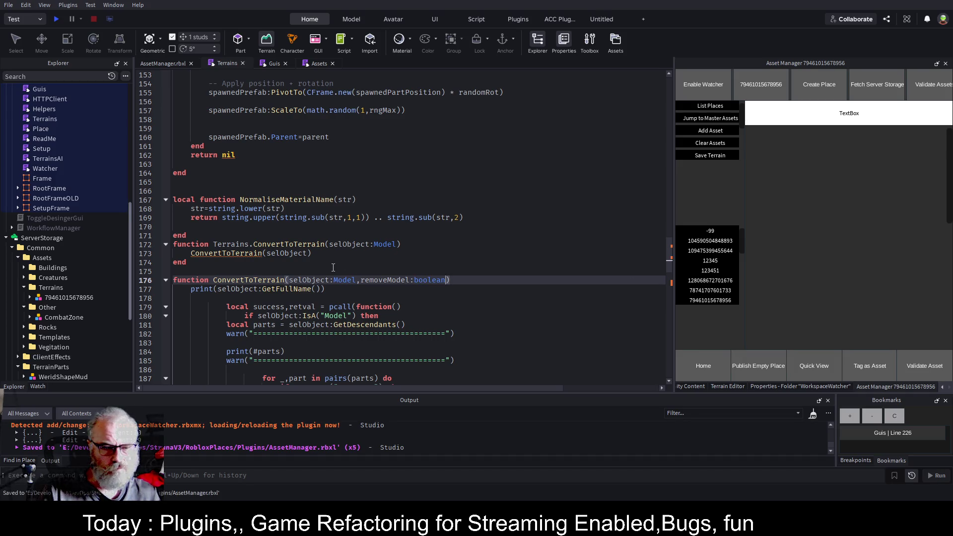
Step: Add an 'if removeModel then' block after the pcall block and save
{"action": "scroll", "coordinate": [208, 292], "scroll_direction": "down", "scroll_amount": 14}
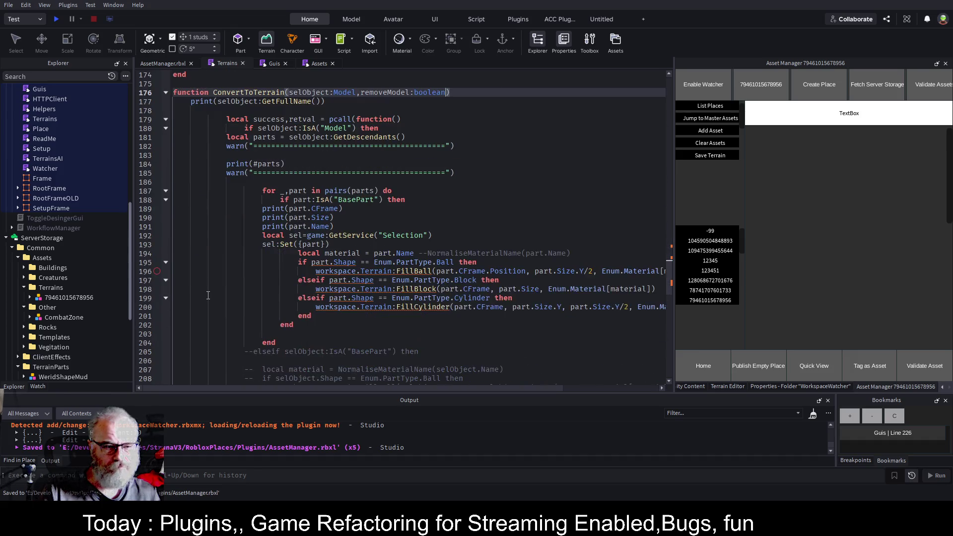
{"action": "scroll", "coordinate": [208, 290], "scroll_direction": "down", "scroll_amount": 1}
{"action": "left_click", "coordinate": [251, 303]}
{"action": "key", "text": "Return"}
{"action": "type", "text": "i"}
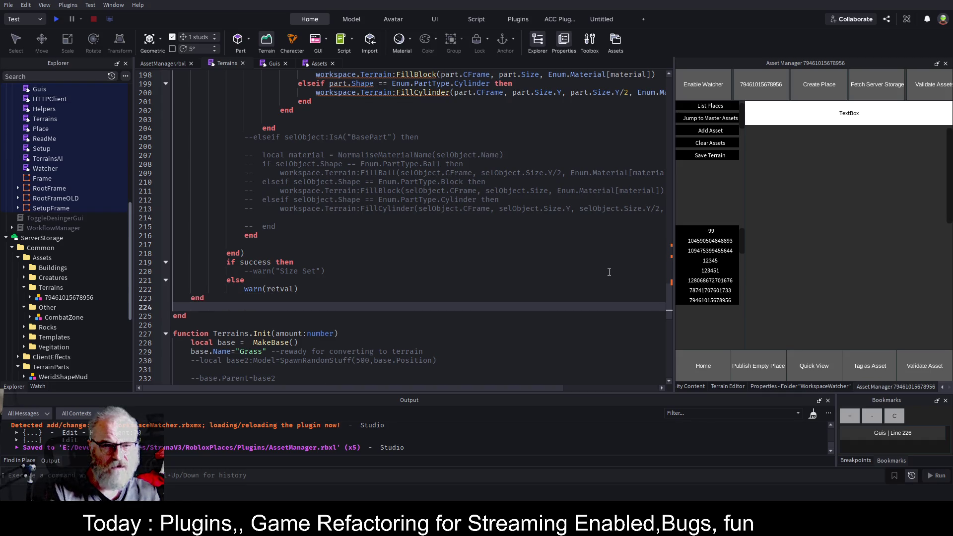
{"action": "type", "text": "f removeModel then"}
{"action": "key", "text": "Return"}
{"action": "key", "text": "ctrl+s"}
Step: Make the parameter optional as removeModel:boolean? and save both the Assets and Terrains scripts
{"action": "scroll", "coordinate": [424, 246], "scroll_direction": "up", "scroll_amount": 10}
{"action": "scroll", "coordinate": [425, 247], "scroll_direction": "up", "scroll_amount": 1}
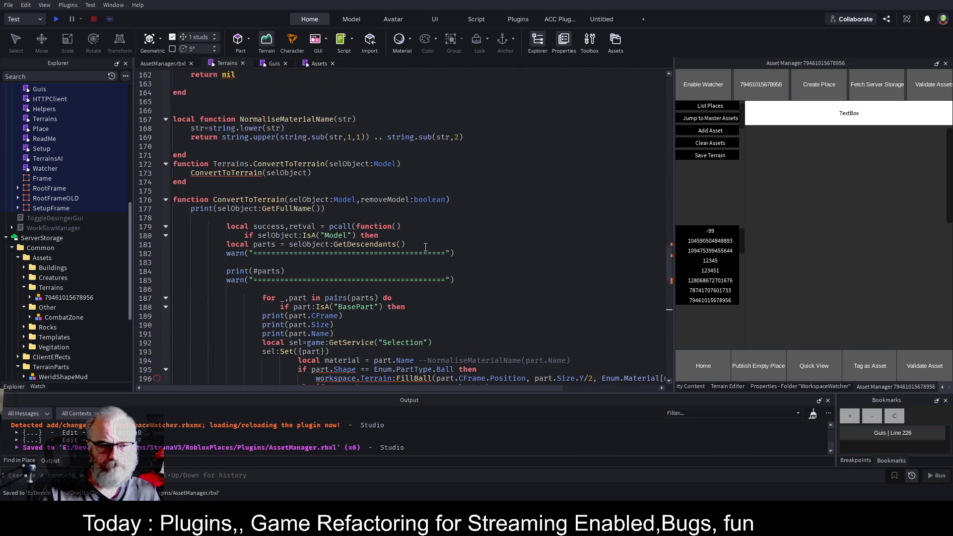
{"action": "left_click", "coordinate": [423, 216]}
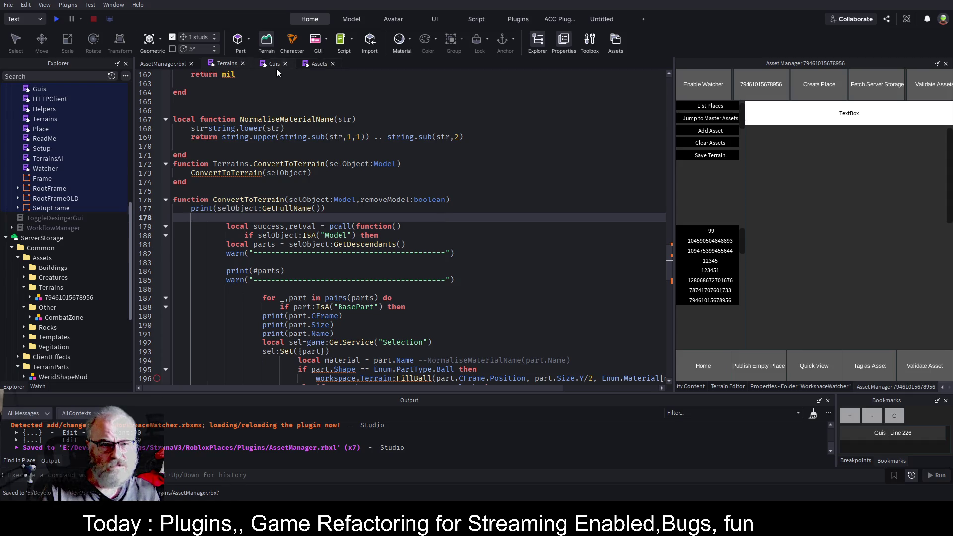
{"action": "left_click", "coordinate": [319, 63]}
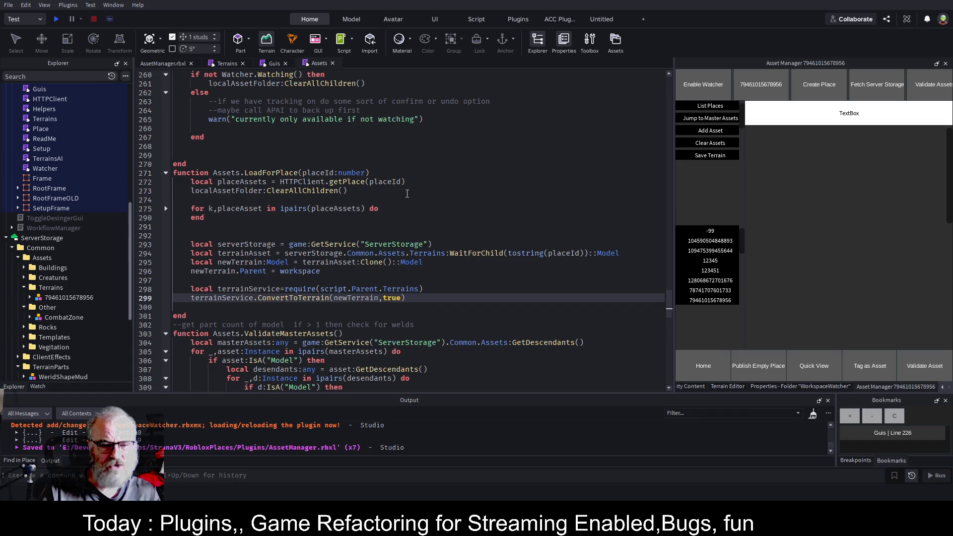
{"action": "key", "text": "ctrl+s"}
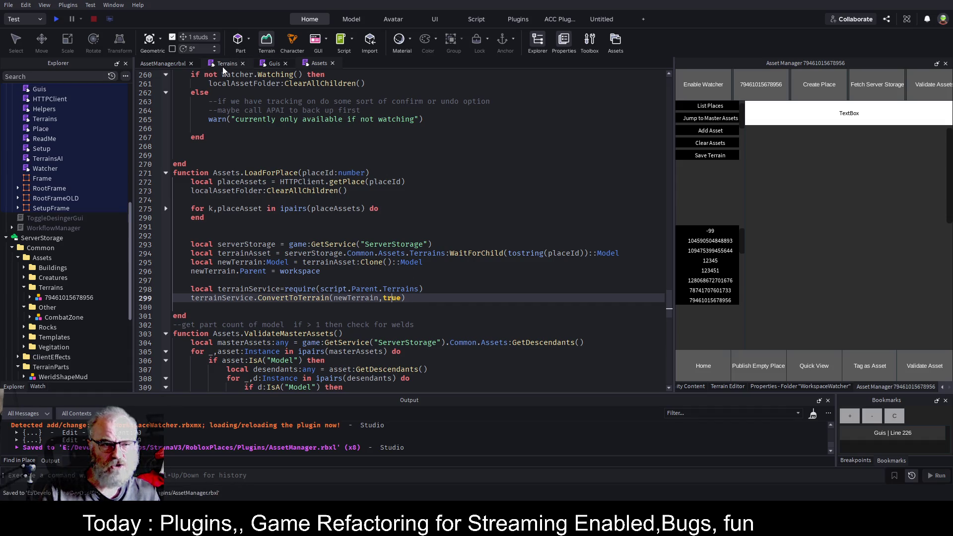
{"action": "left_click", "coordinate": [224, 64]}
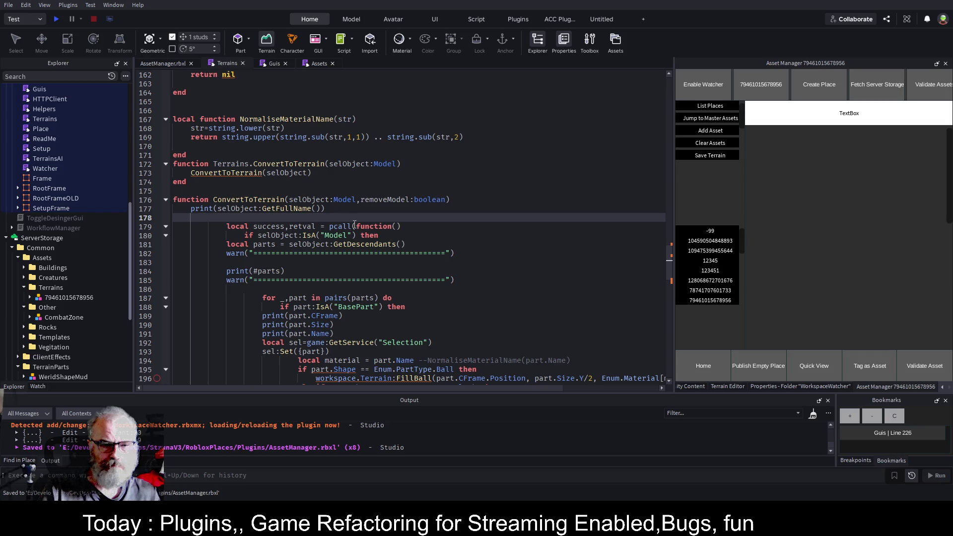
{"action": "left_click", "coordinate": [442, 201]}
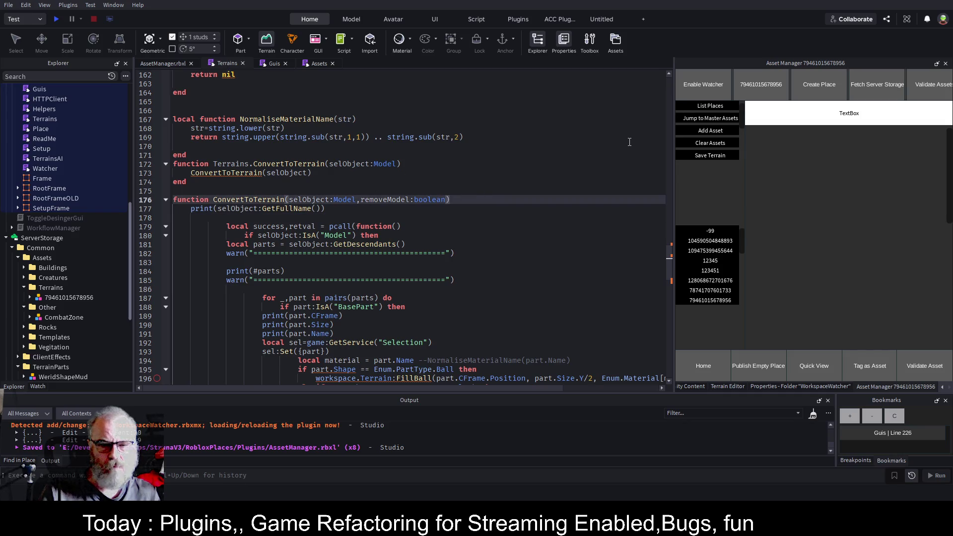
{"action": "type", "text": "?"}
{"action": "key", "text": "ctrl+s"}
{"action": "left_click", "coordinate": [512, 171]}
{"action": "key", "text": "ctrl+s"}
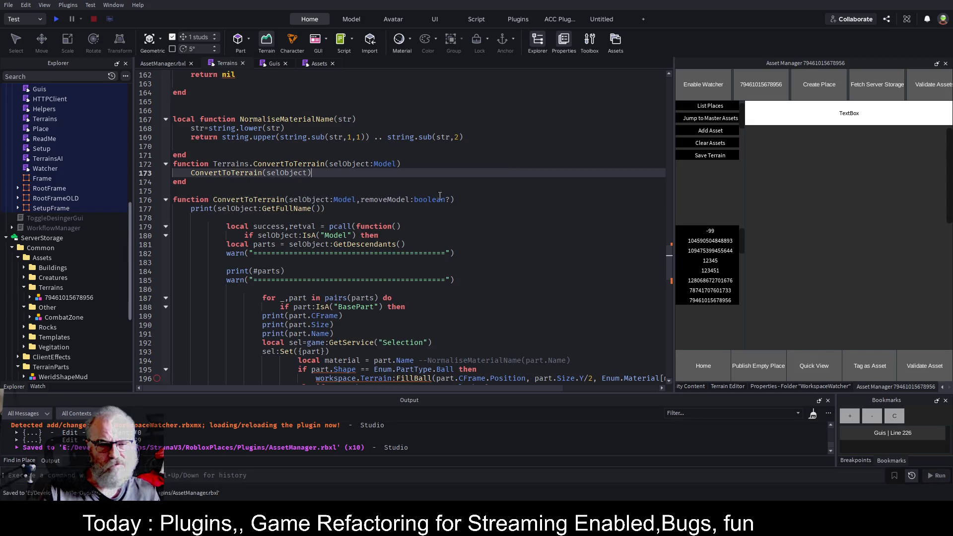
{"action": "scroll", "coordinate": [400, 222], "scroll_direction": "down", "scroll_amount": 10}
{"action": "scroll", "coordinate": [403, 234], "scroll_direction": "down", "scroll_amount": 1}
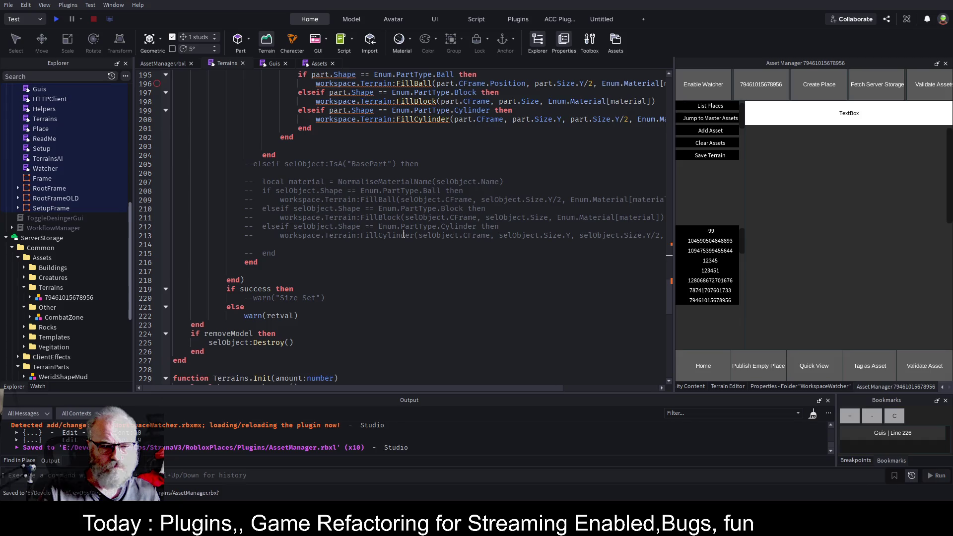
{"action": "scroll", "coordinate": [412, 240], "scroll_direction": "up", "scroll_amount": 2}
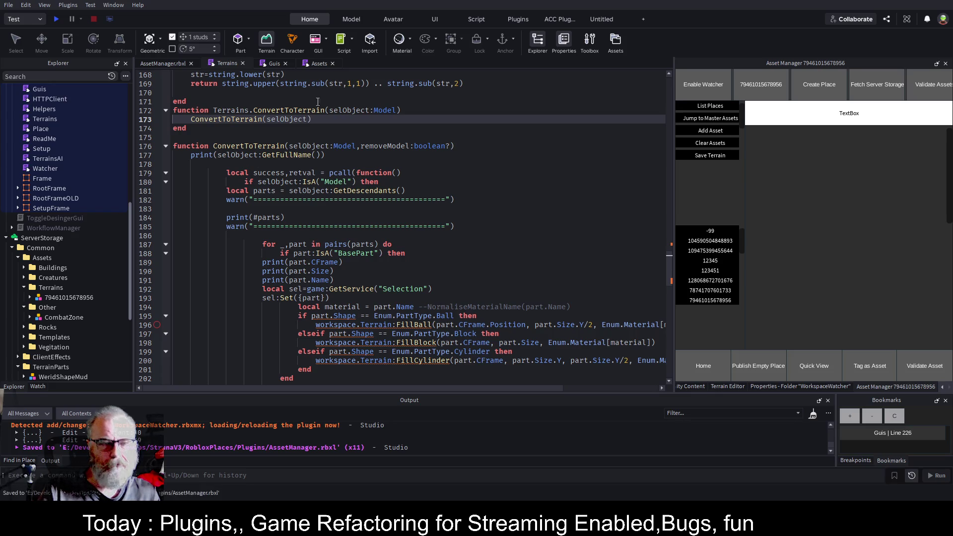
{"action": "scroll", "coordinate": [80, 201], "scroll_direction": "up", "scroll_amount": 6}
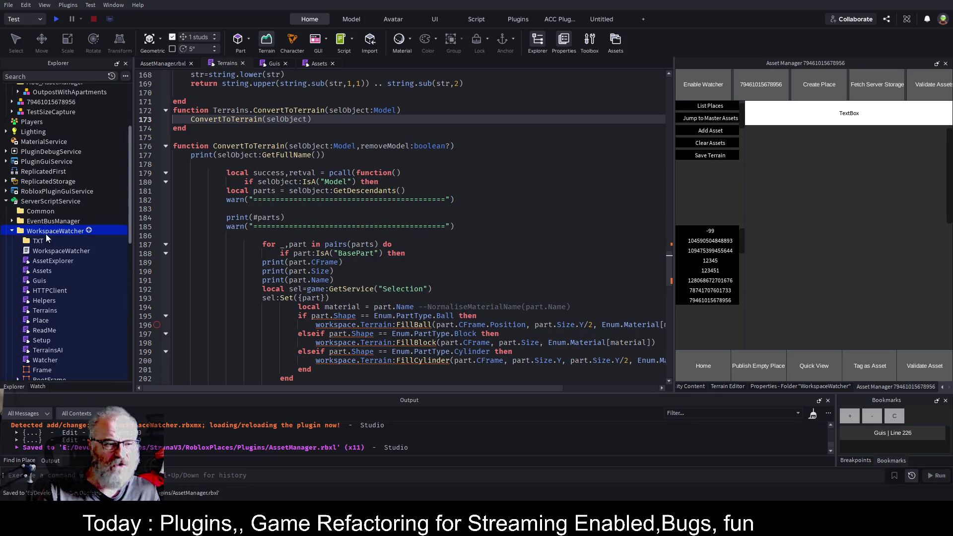
{"action": "left_click", "coordinate": [48, 231]}
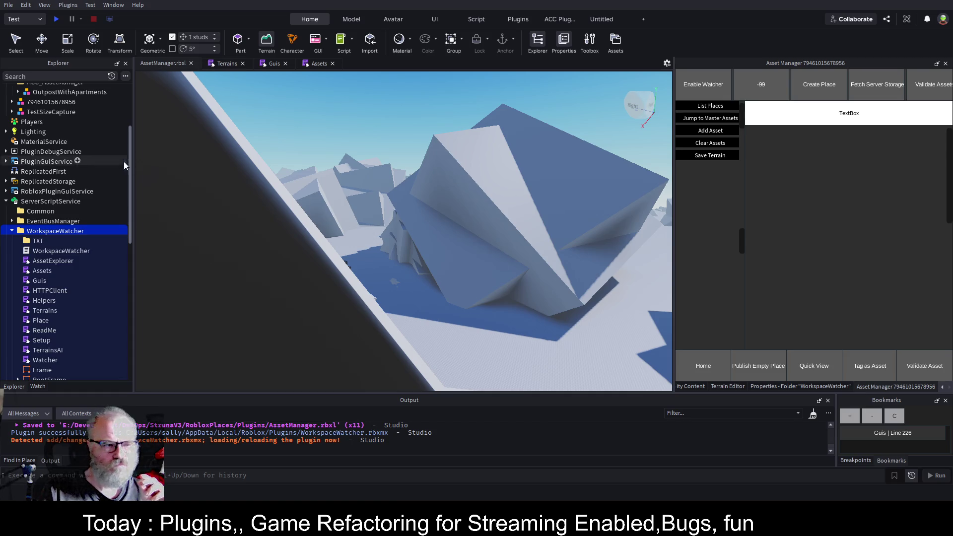
{"action": "scroll", "coordinate": [53, 118], "scroll_direction": "up", "scroll_amount": 5}
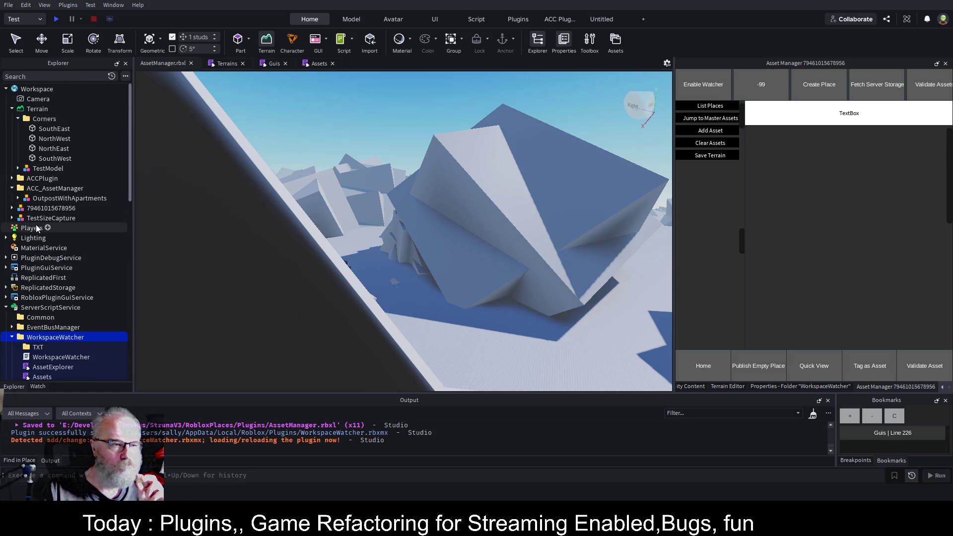
{"action": "left_click", "coordinate": [58, 210]}
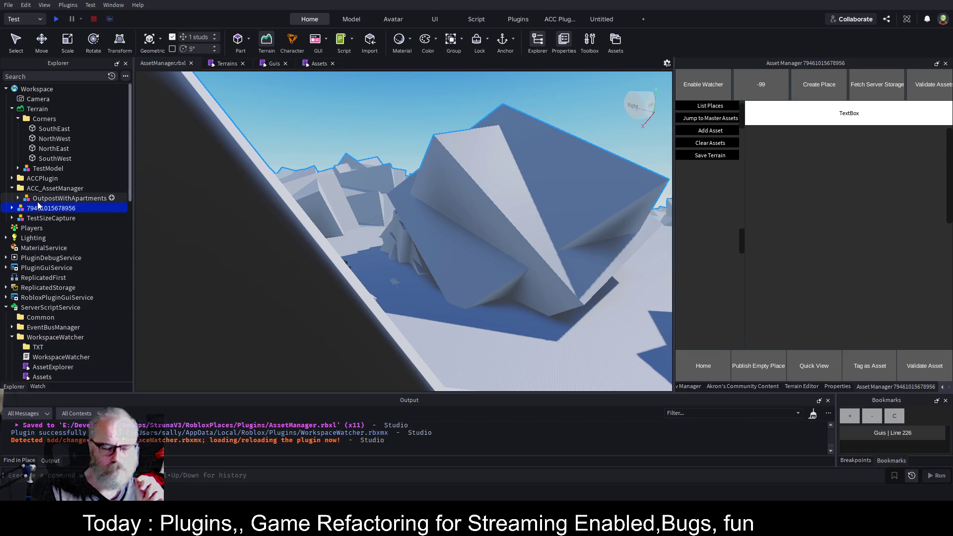
{"action": "key", "text": "Delete"}
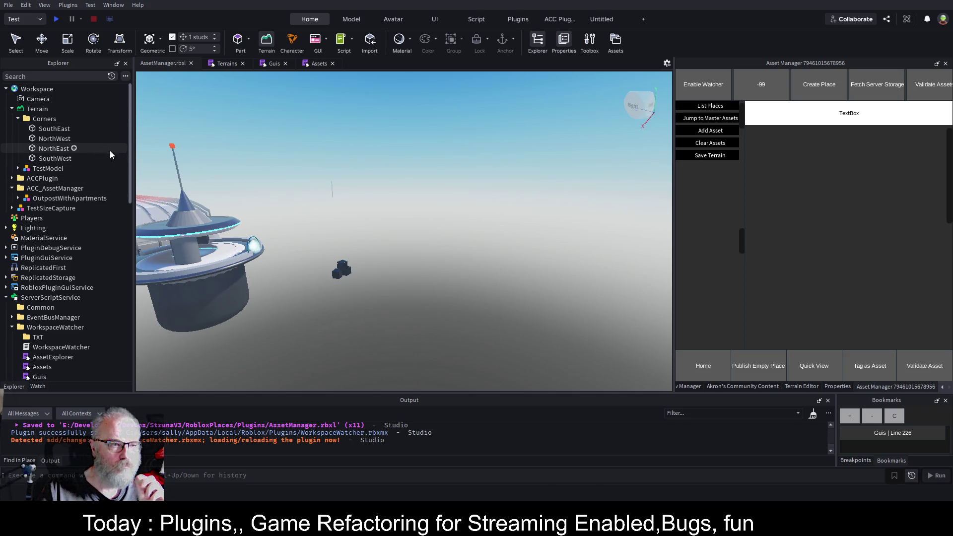
{"action": "left_click", "coordinate": [715, 143]}
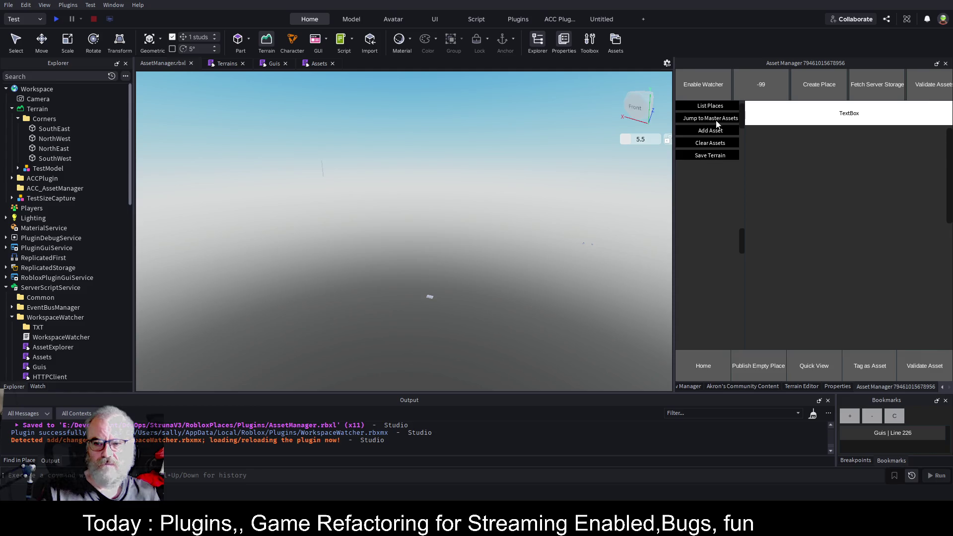
{"action": "left_click", "coordinate": [724, 105]}
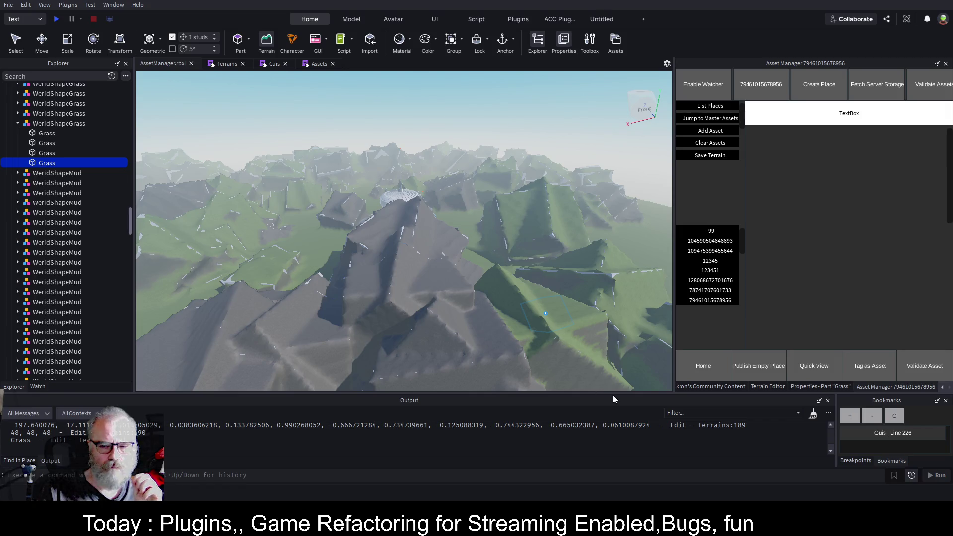
Step: Enlarge the Output panel and scroll through the logged part CFrame, size and name values
{"action": "left_click_drag", "start_coordinate": [623, 394], "coordinate": [630, 299]}
{"action": "scroll", "coordinate": [554, 394], "scroll_direction": "up", "scroll_amount": 3}
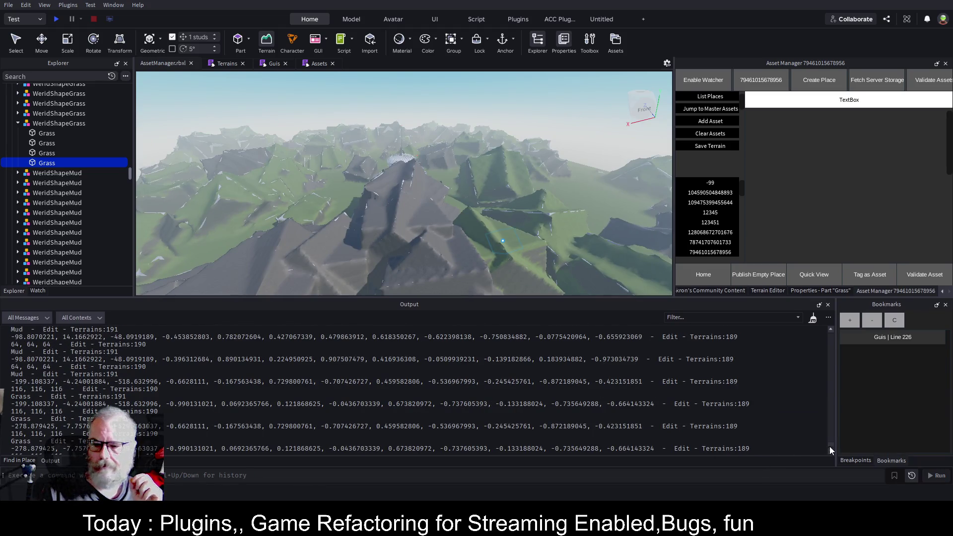
{"action": "left_click_drag", "start_coordinate": [830, 446], "coordinate": [836, 330]}
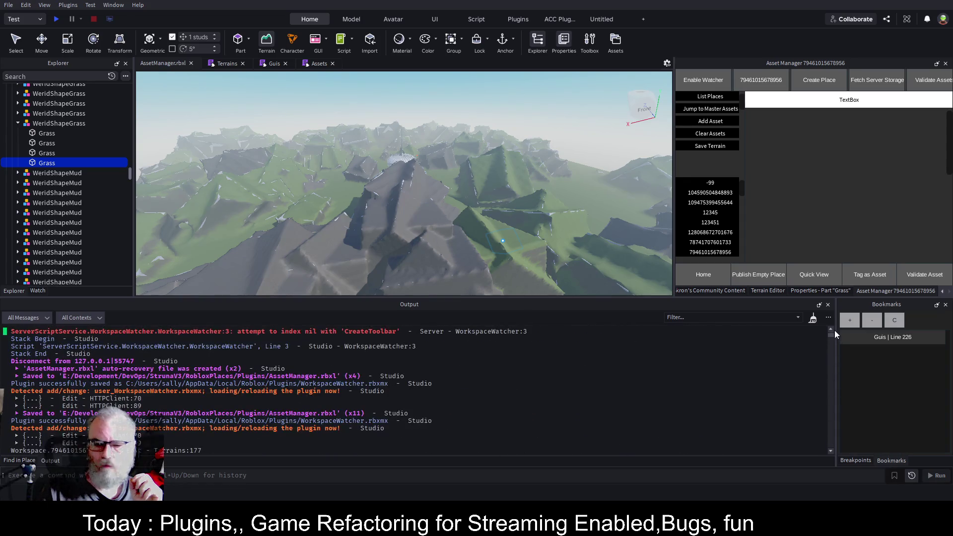
{"action": "scroll", "coordinate": [487, 372], "scroll_direction": "down", "scroll_amount": 3}
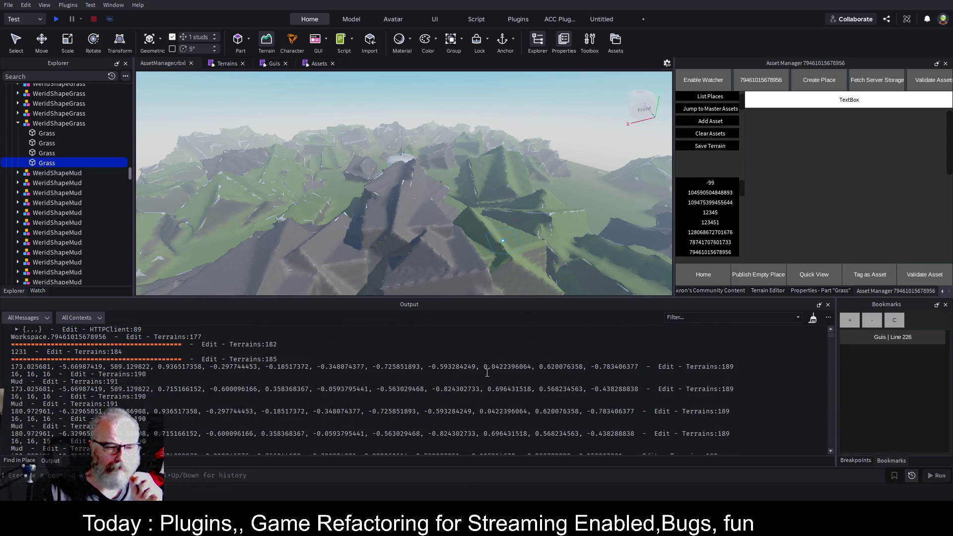
{"action": "left_click", "coordinate": [129, 420]}
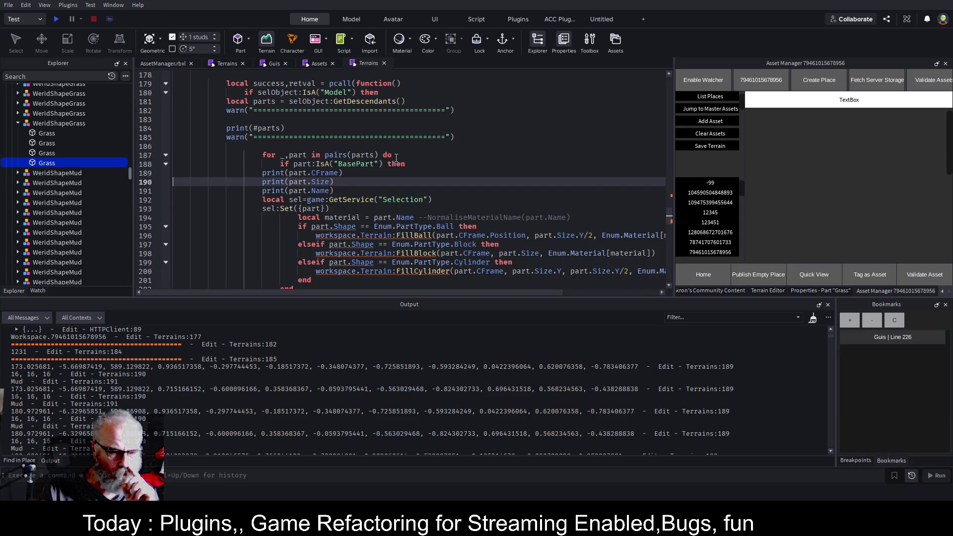
Step: Remove the full-name debug print line from the Terrains conversion function
{"action": "left_click", "coordinate": [18, 123]}
{"action": "left_click_drag", "start_coordinate": [130, 176], "coordinate": [127, 93]}
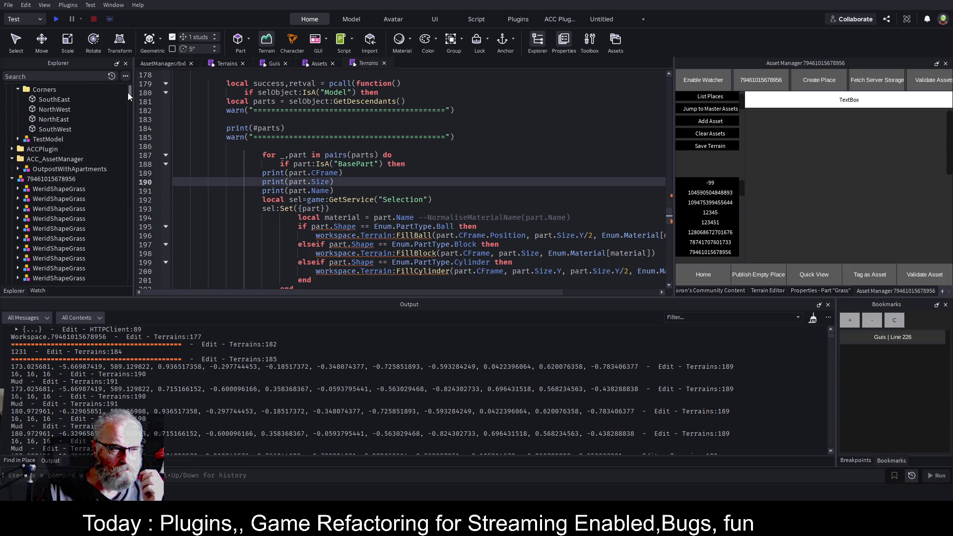
{"action": "left_click", "coordinate": [12, 179]}
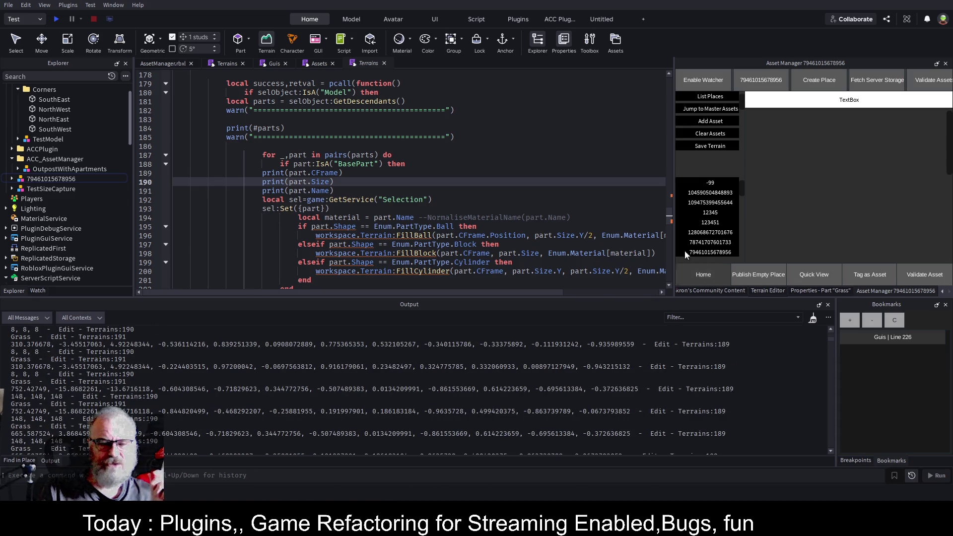
{"action": "left_click", "coordinate": [445, 138]}
{"action": "scroll", "coordinate": [430, 154], "scroll_direction": "up", "scroll_amount": 5}
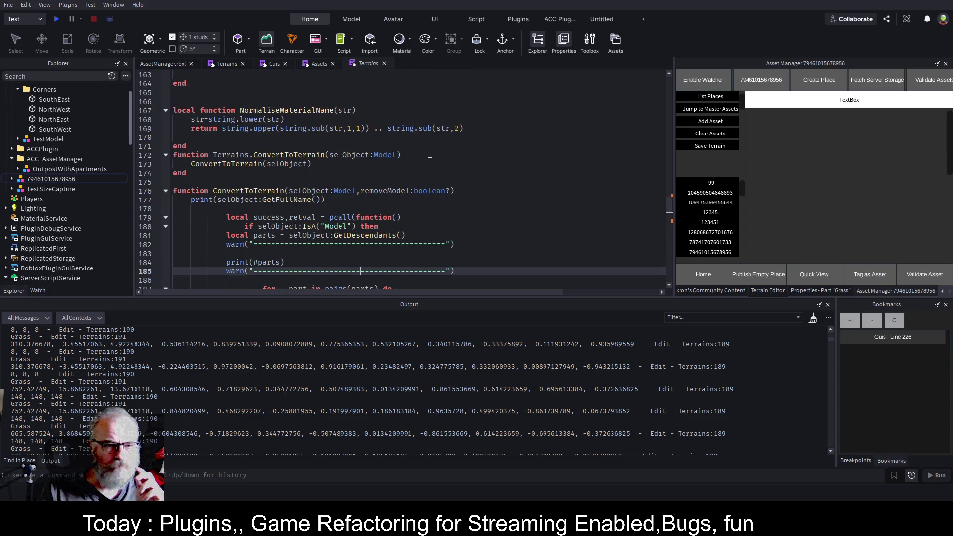
{"action": "scroll", "coordinate": [430, 155], "scroll_direction": "down", "scroll_amount": 3}
{"action": "left_click", "coordinate": [352, 119]}
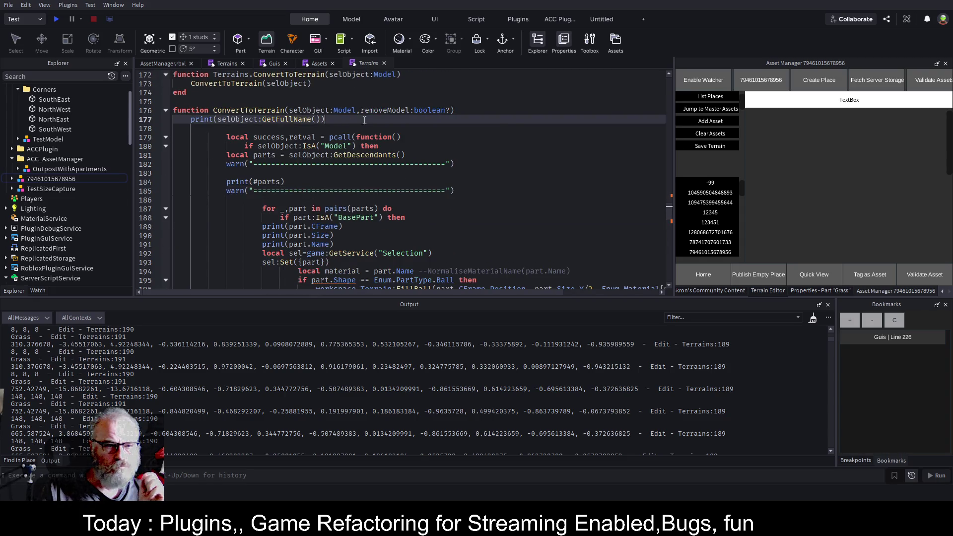
{"action": "key", "text": "shift+Home"}
{"action": "key", "text": "BackSpace"}
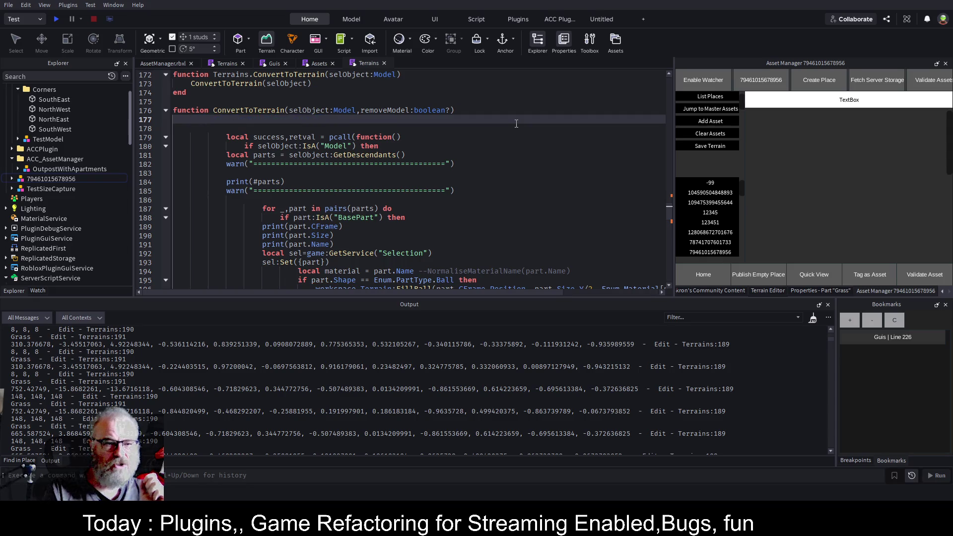
{"action": "key", "text": "Delete"}
Step: Delete the separator, parts-count, and CFrame, Size and Name print lines
{"action": "key", "text": "Down"}
{"action": "key", "text": "Down"}
{"action": "key", "text": "Down"}
{"action": "key", "text": "shift+Down"}
{"action": "key", "text": "shift+Down"}
{"action": "key", "text": "shift+Down"}
{"action": "key", "text": "BackSpace"}
{"action": "key", "text": "Down"}
{"action": "key", "text": "Down"}
{"action": "key", "text": "Down"}
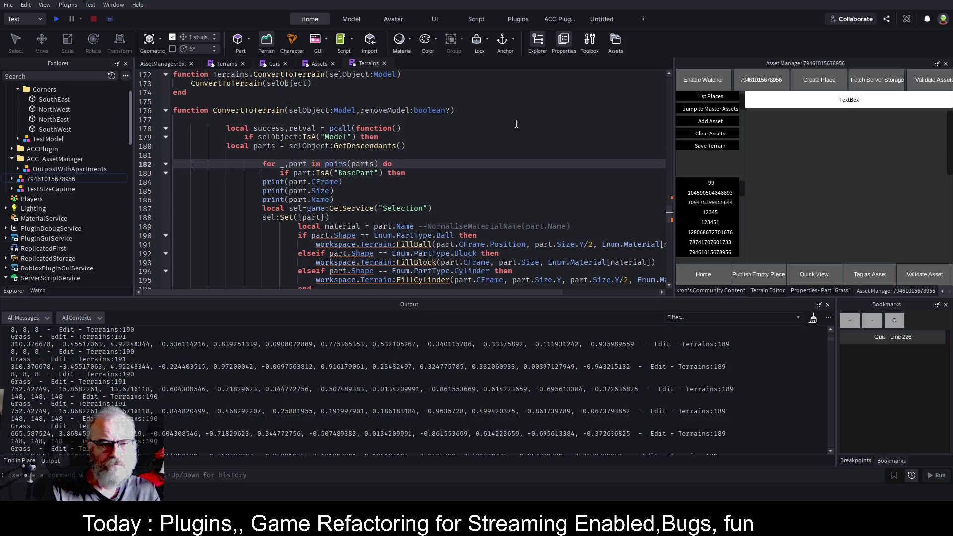
{"action": "key", "text": "ctrl+s"}
{"action": "key", "text": "shift+Down"}
{"action": "key", "text": "shift+Down"}
{"action": "key", "text": "shift+End"}
{"action": "key", "text": "BackSpace"}
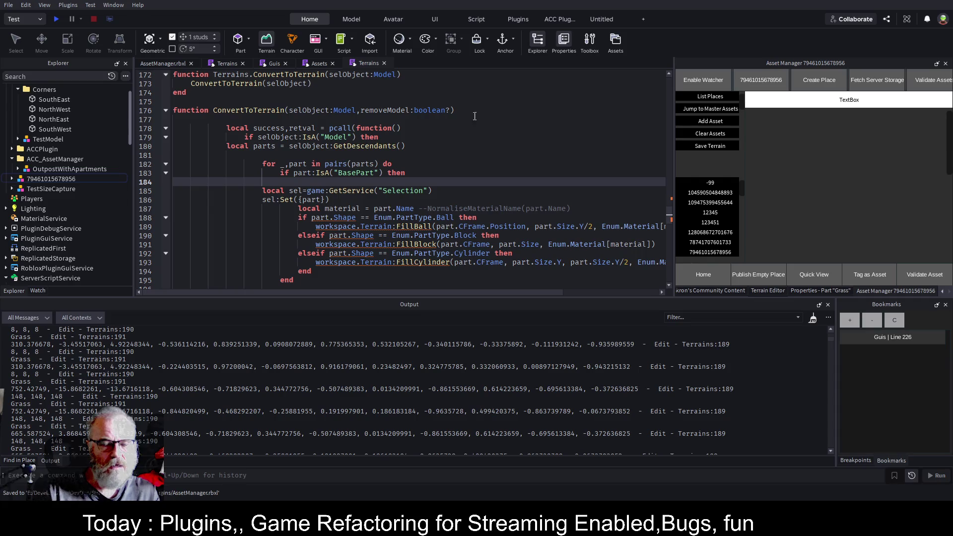
Step: Delete the leftover commented-out code, reformat the loop with Alt+Shift+F, and save
{"action": "scroll", "coordinate": [474, 117], "scroll_direction": "down", "scroll_amount": 9}
{"action": "left_click_drag", "start_coordinate": [298, 154], "coordinate": [218, 84]}
{"action": "key", "text": "BackSpace"}
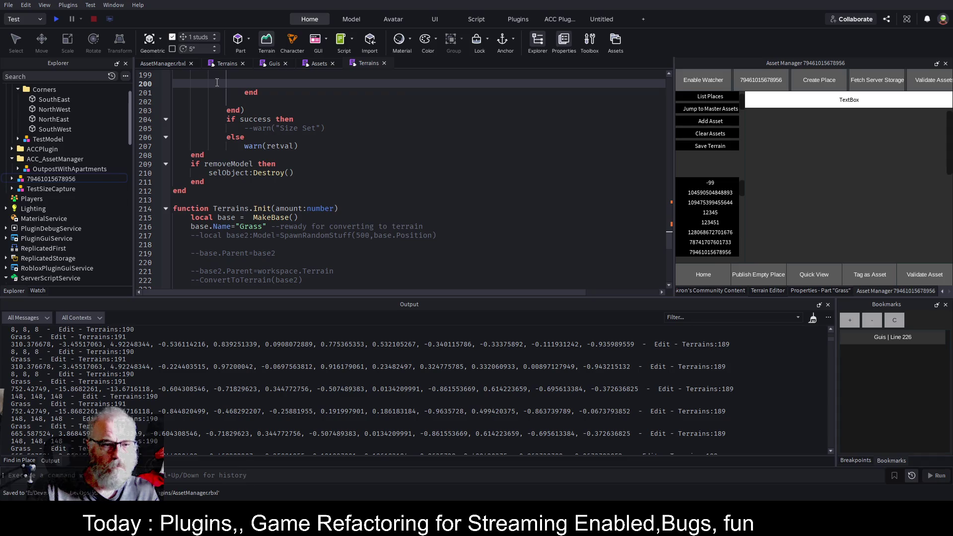
{"action": "scroll", "coordinate": [348, 186], "scroll_direction": "up", "scroll_amount": 4}
{"action": "left_click", "coordinate": [419, 169]}
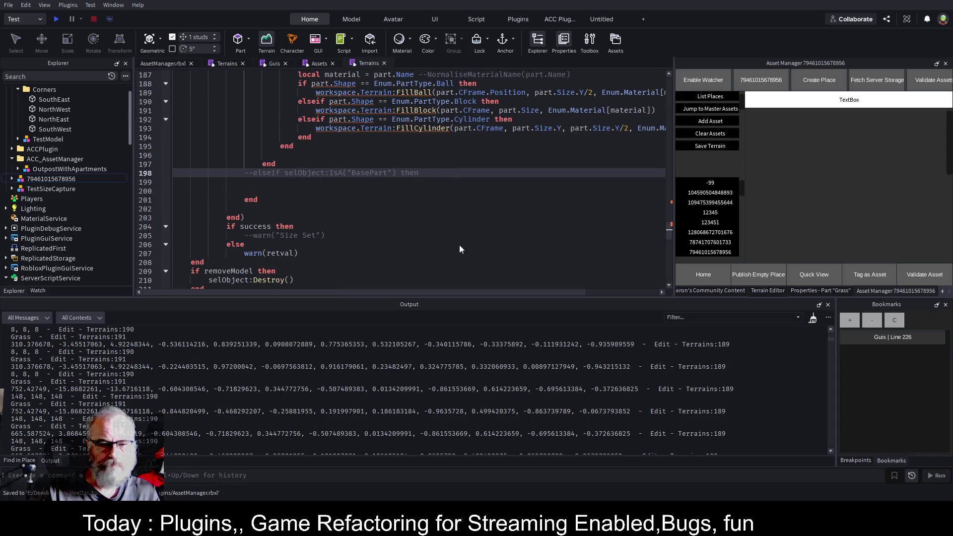
{"action": "key", "text": "alt+shift+f"}
{"action": "left_click", "coordinate": [435, 227]}
{"action": "scroll", "coordinate": [428, 233], "scroll_direction": "down", "scroll_amount": 3}
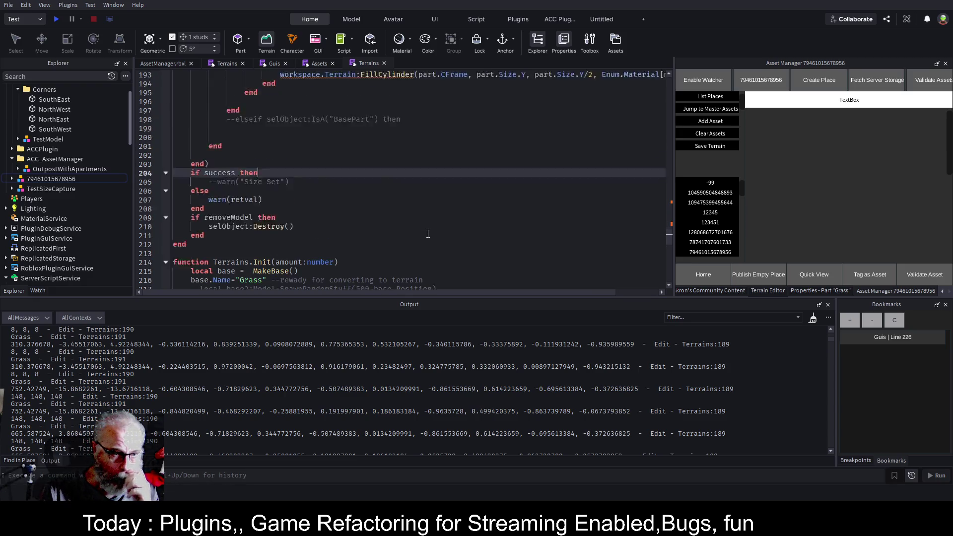
{"action": "scroll", "coordinate": [428, 234], "scroll_direction": "up", "scroll_amount": 6}
{"action": "key", "text": "ctrl+s"}
{"action": "left_click", "coordinate": [170, 64]}
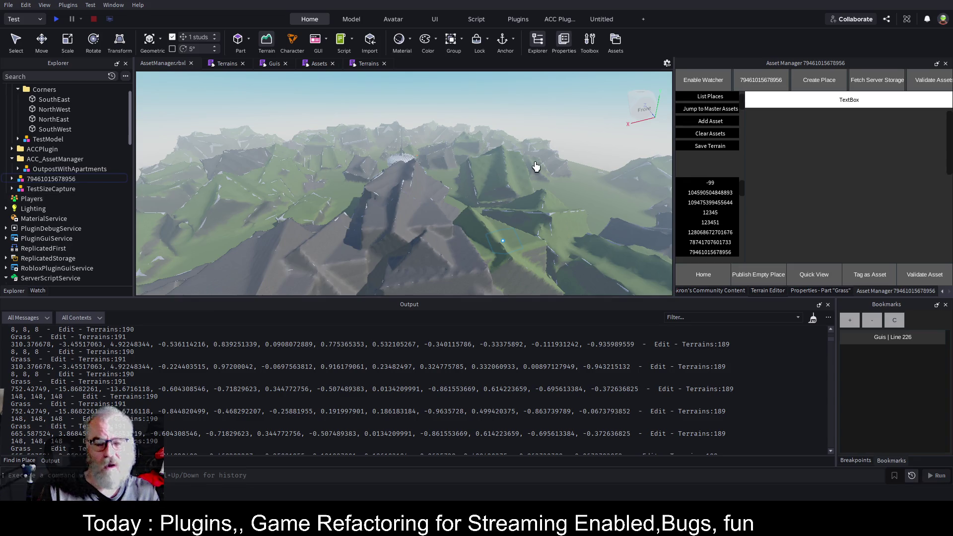
{"action": "scroll", "coordinate": [496, 185], "scroll_direction": "up", "scroll_amount": 2}
{"action": "scroll", "coordinate": [496, 185], "scroll_direction": "down", "scroll_amount": 1}
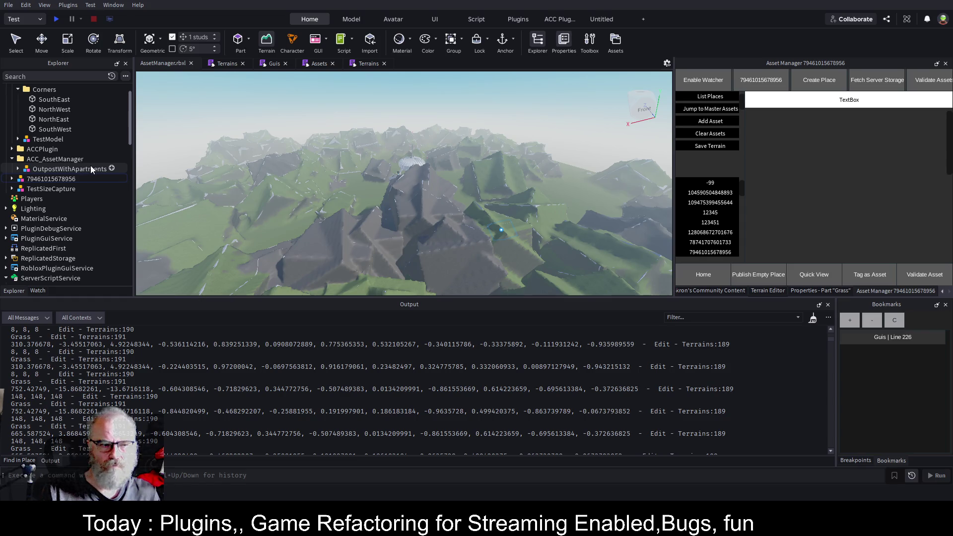
{"action": "left_click", "coordinate": [70, 178]}
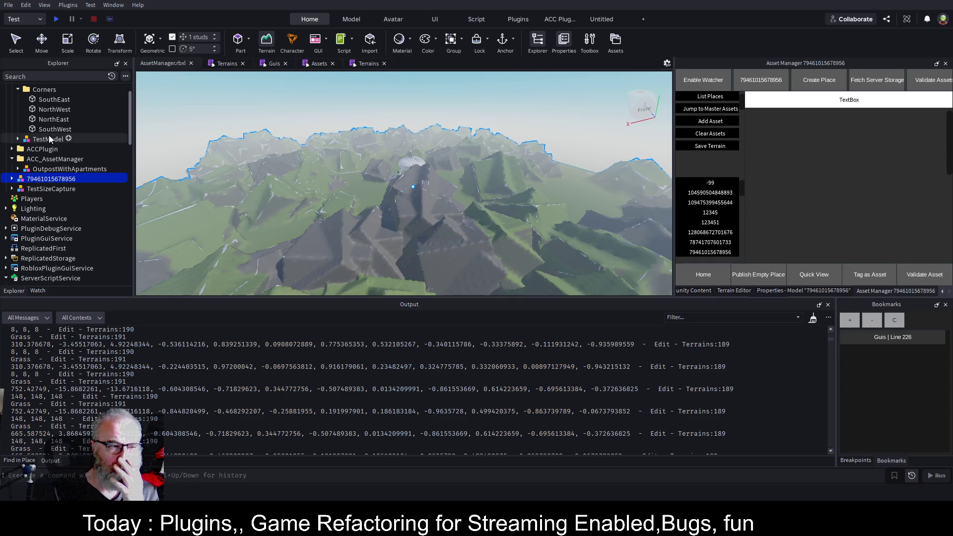
{"action": "key", "text": "Delete"}
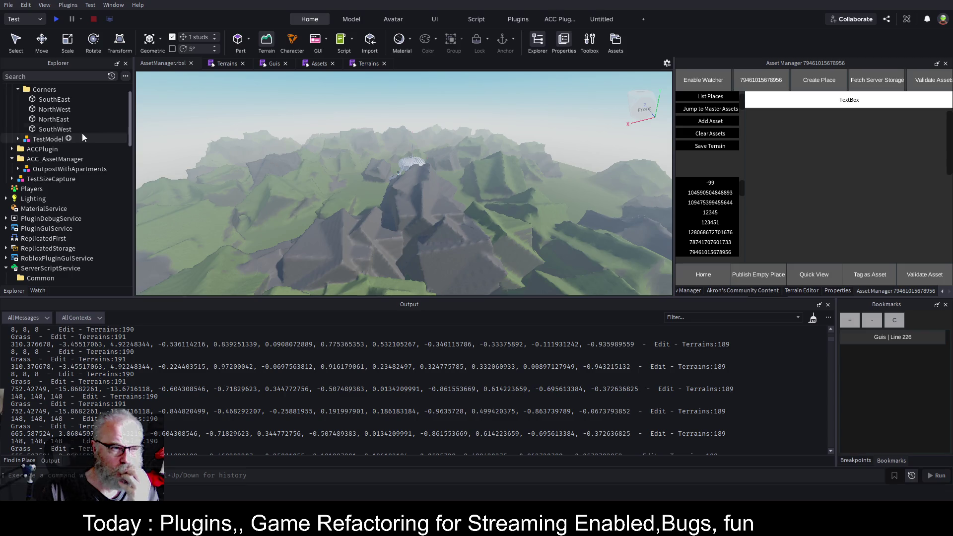
{"action": "left_click", "coordinate": [267, 41]}
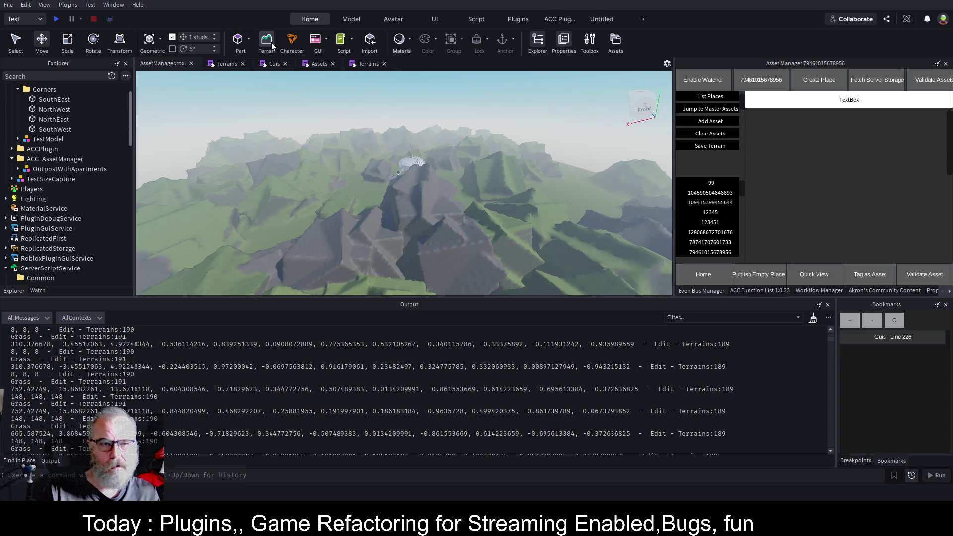
{"action": "left_click", "coordinate": [865, 149]}
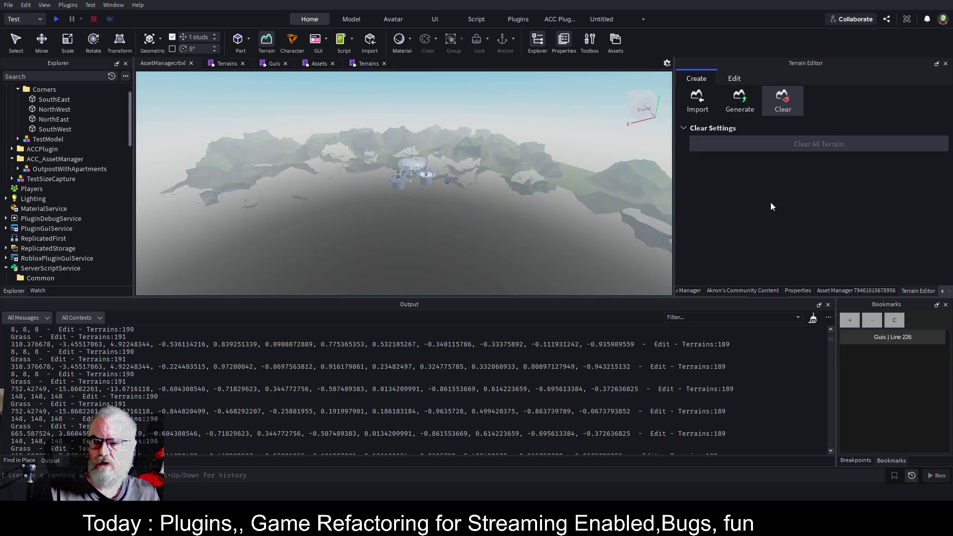
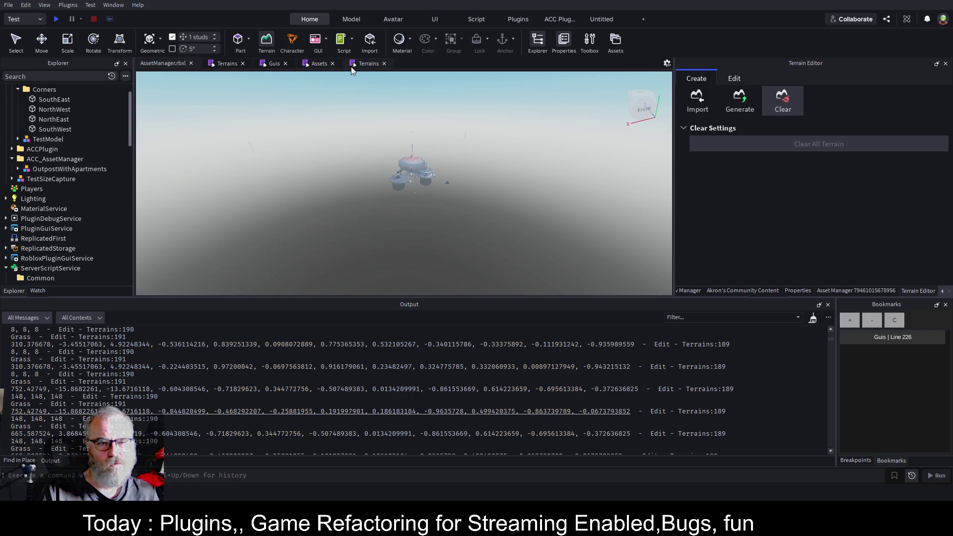
Step: In the Terrains script, fold the ConvertToTerrain and Terrains.Init functions to make room above them
{"action": "left_click", "coordinate": [319, 66]}
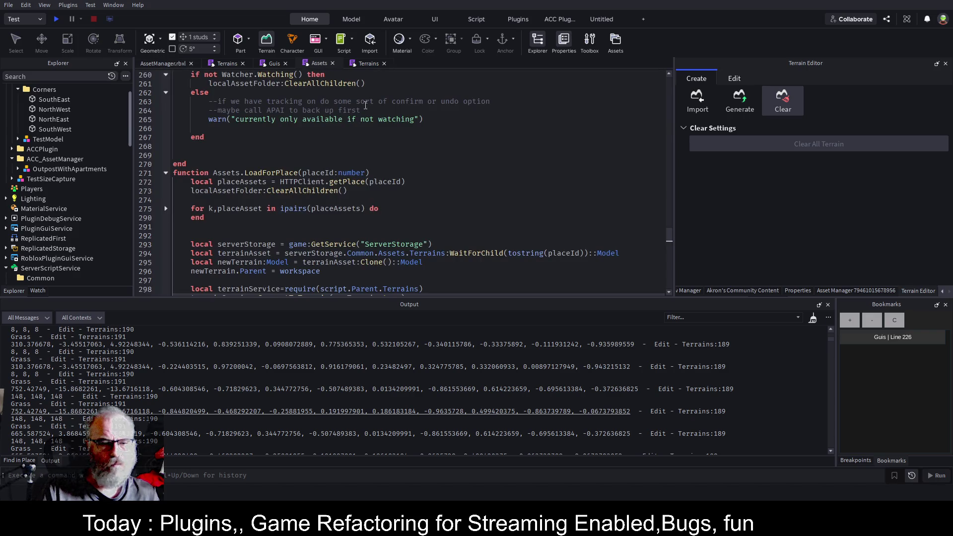
{"action": "left_click", "coordinate": [367, 63]}
{"action": "scroll", "coordinate": [302, 191], "scroll_direction": "up", "scroll_amount": 4}
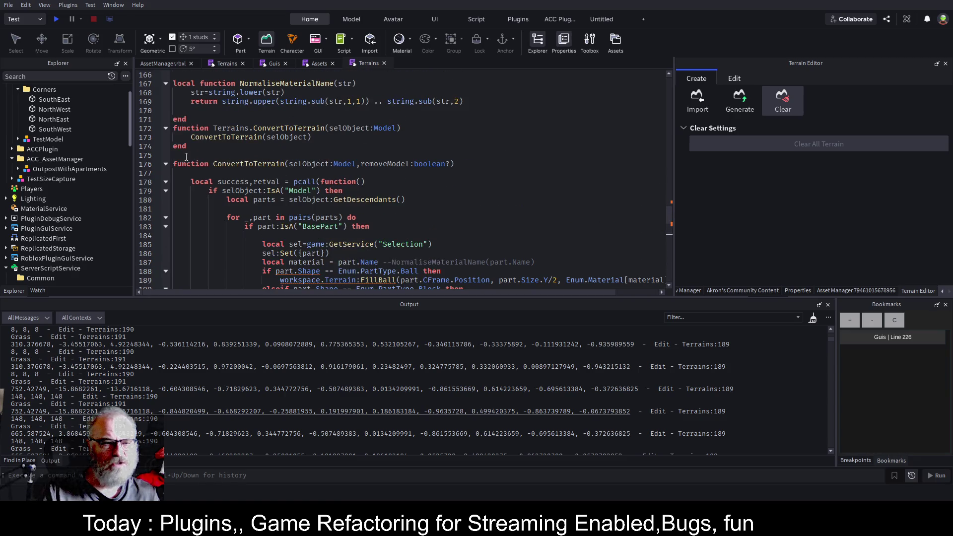
{"action": "left_click", "coordinate": [166, 164]}
{"action": "left_click", "coordinate": [166, 190]}
{"action": "left_click", "coordinate": [190, 153]}
Step: Declare a new function Terrains.Clear() on line 176
{"action": "key", "text": "Return"}
{"action": "type", "text": "func"}
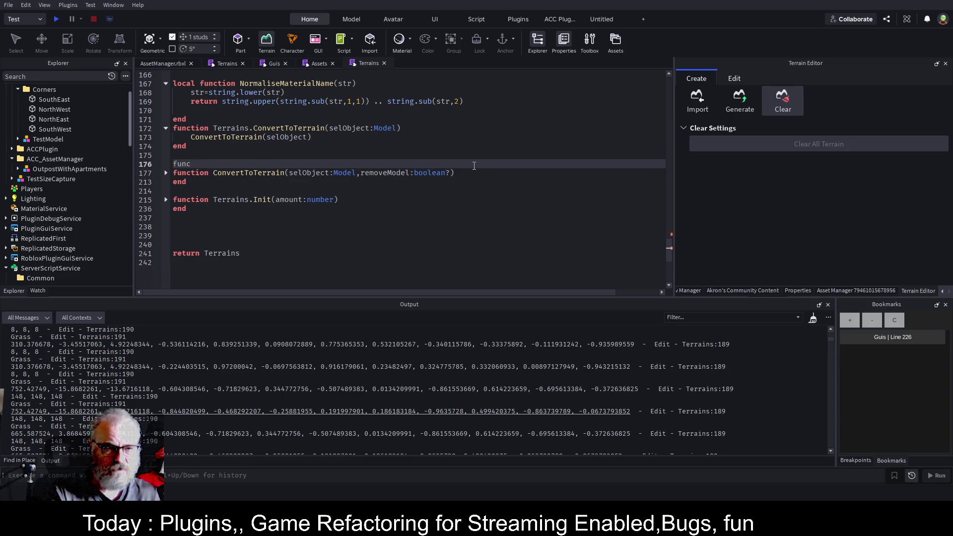
{"action": "type", "text": "tion Terrai"}
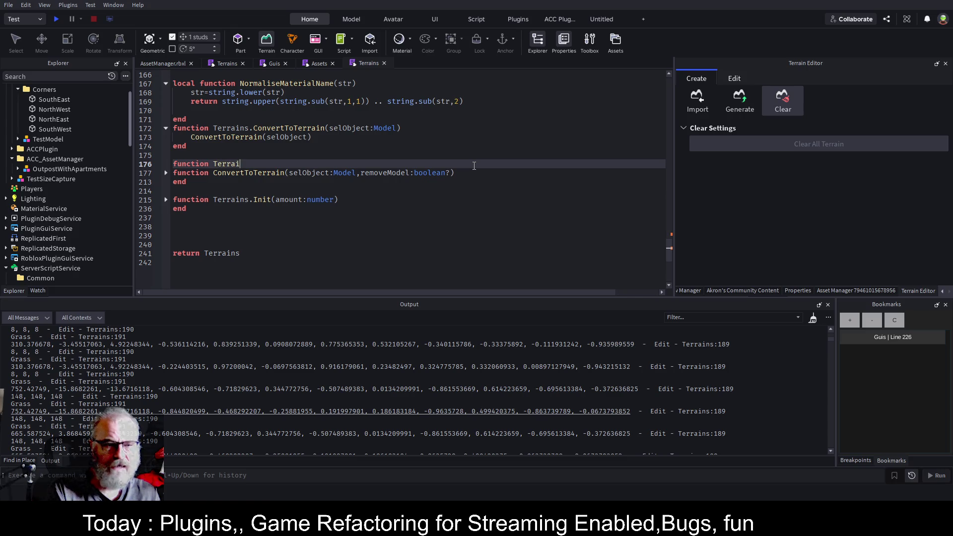
{"action": "type", "text": "ns.Clear()"}
{"action": "key", "text": "Return"}
Step: Give it a workspace.Terrain.Clear call as its body and save the place
{"action": "type", "text": "workspace.rt"}
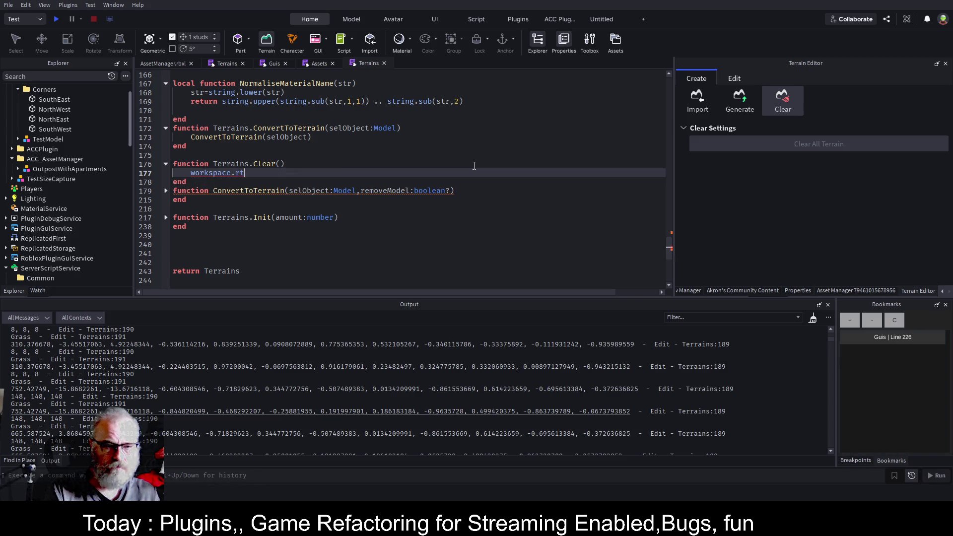
{"action": "key", "text": "Tab"}
{"action": "type", "text": ".cl"}
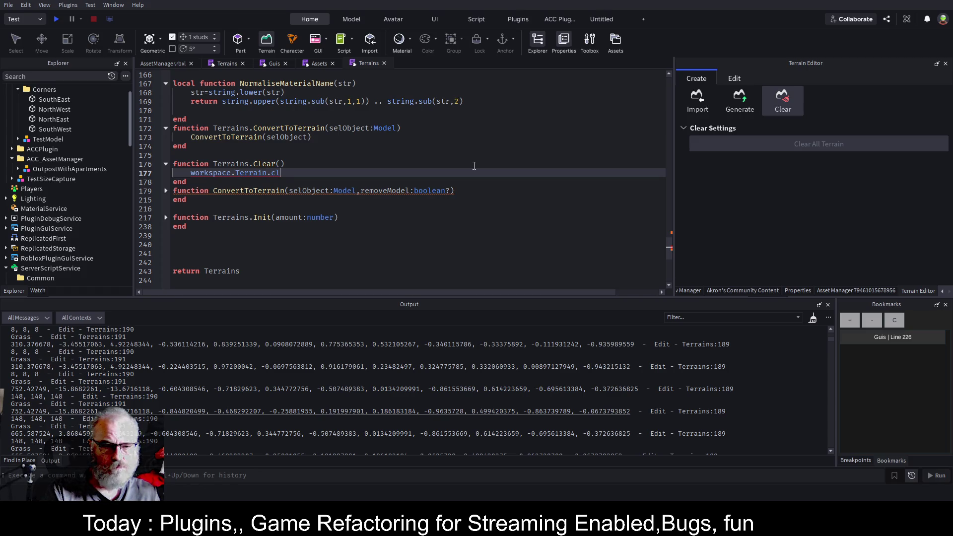
{"action": "key", "text": "Tab"}
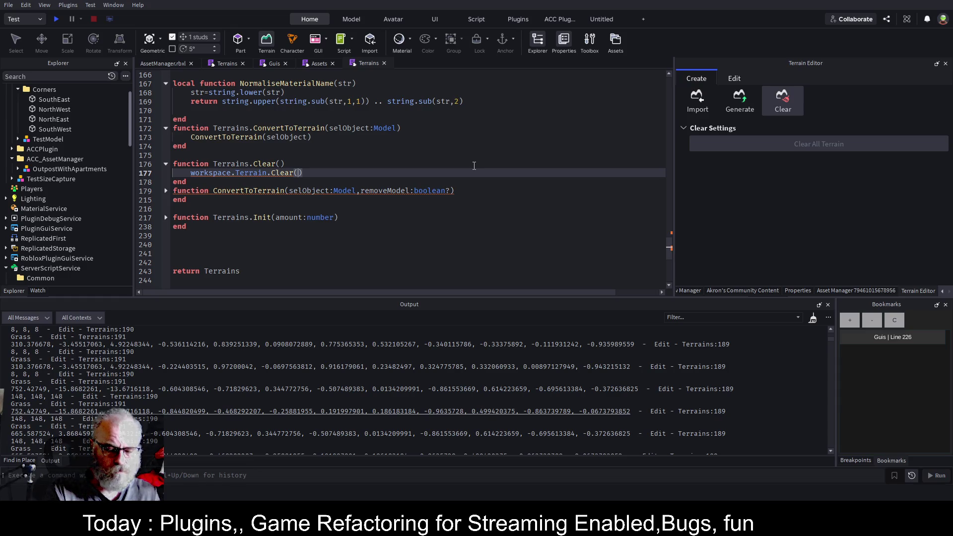
{"action": "key", "text": "BackSpace"}
{"action": "key", "text": "BackSpace"}
{"action": "key", "text": "BackSpace"}
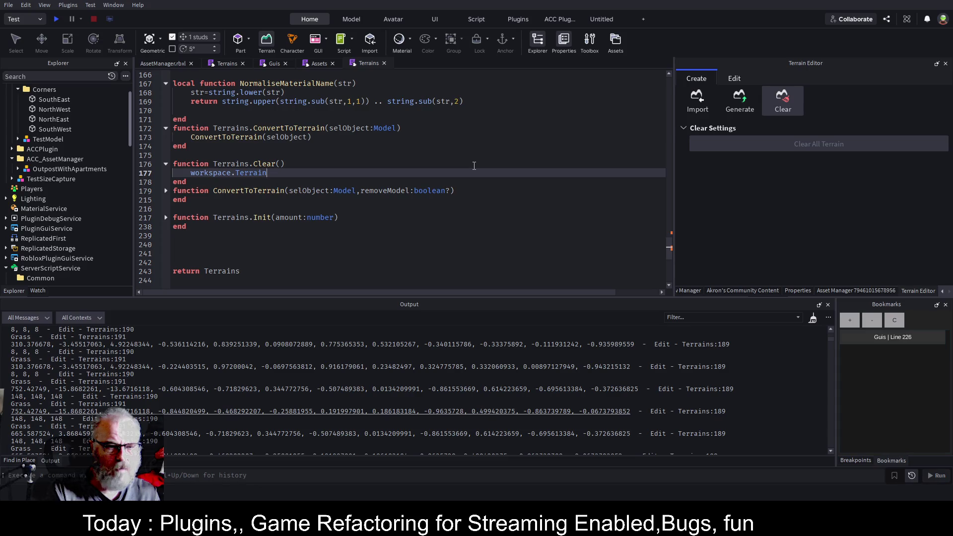
{"action": "type", "text": ".c"}
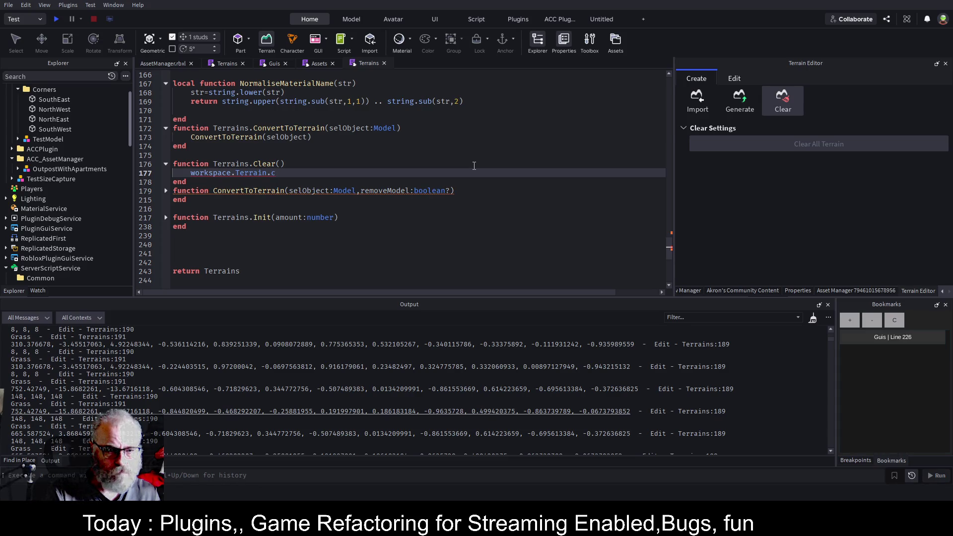
{"action": "type", "text": "l"}
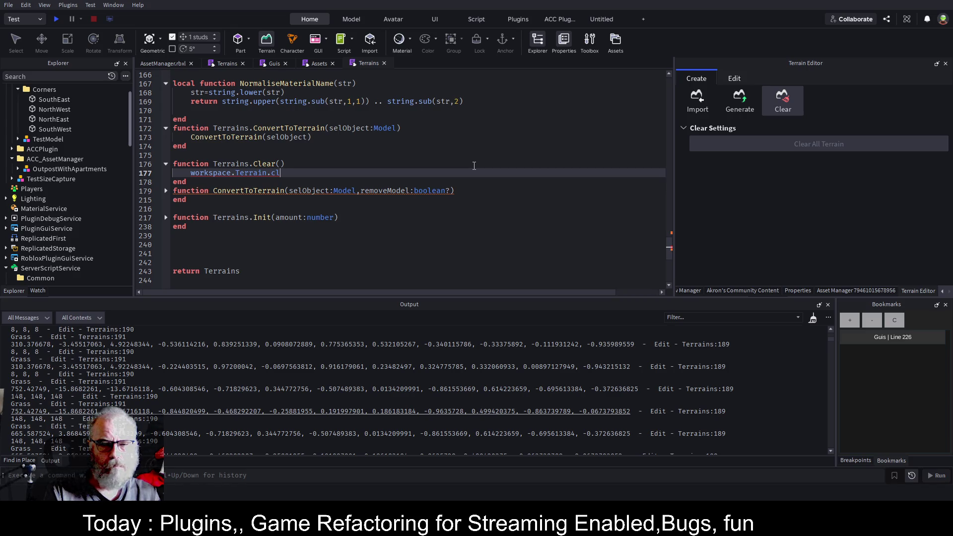
{"action": "key", "text": "Tab"}
{"action": "key", "text": "ctrl+s"}
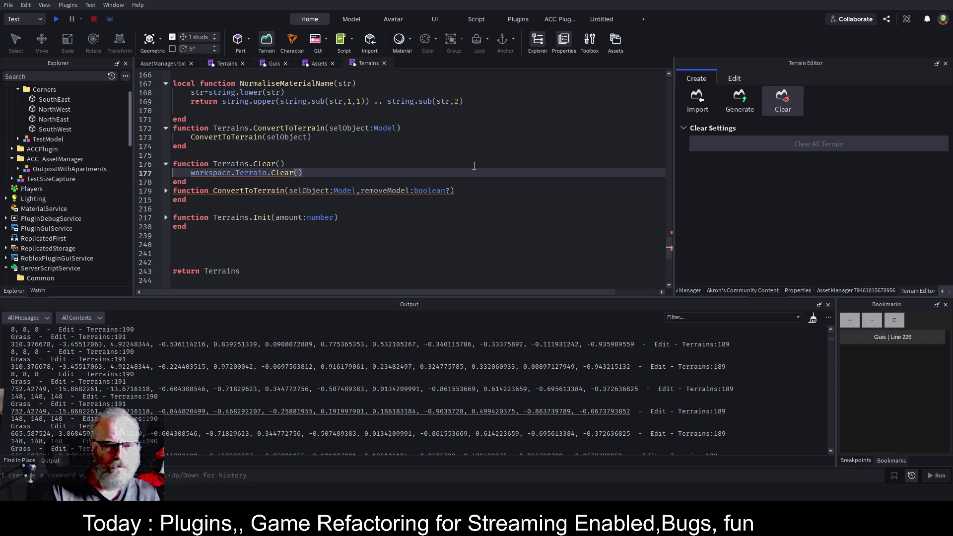
Step: Pass workspace.Terrain as the argument to the Clear call
{"action": "type", "text": "workspace.c"}
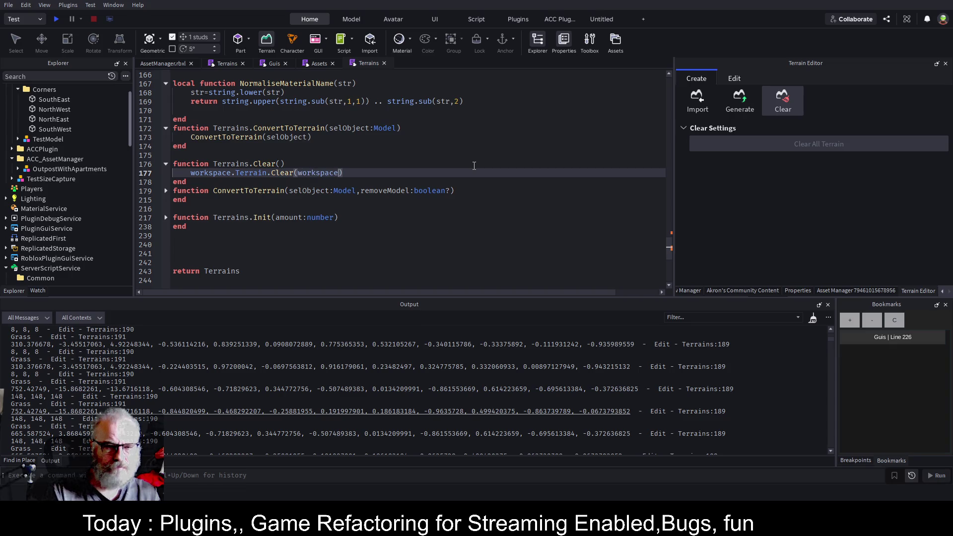
{"action": "key", "text": "BackSpace"}
{"action": "type", "text": "Terrain"}
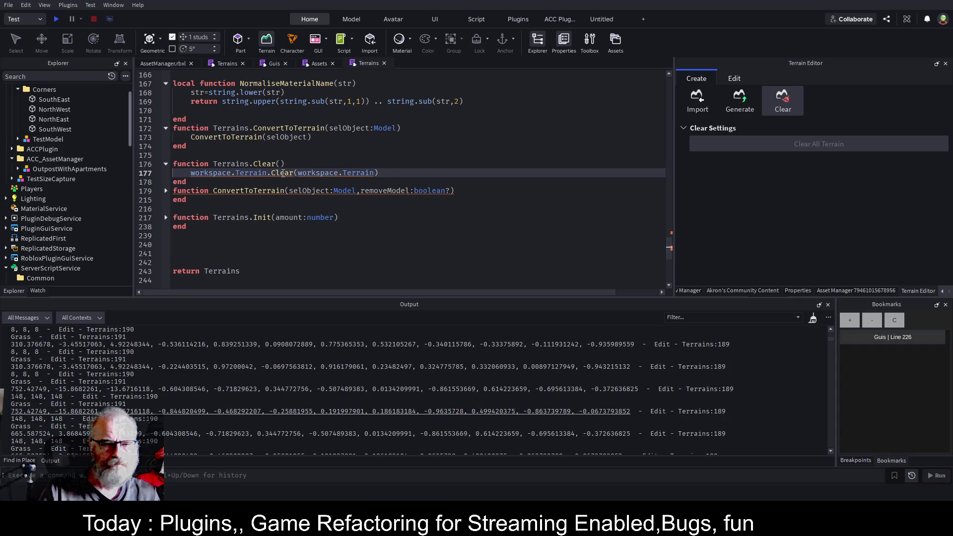
Step: Remove that argument so it calls workspace.Terrain.Clear() with no argument, and save
{"action": "left_click_drag", "start_coordinate": [294, 172], "coordinate": [379, 172]}
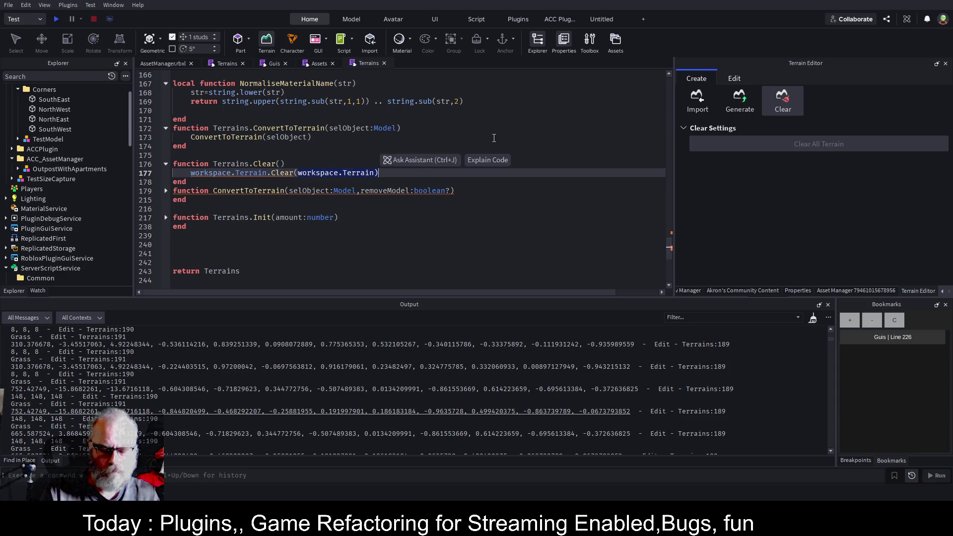
{"action": "key", "text": "BackSpace"}
{"action": "key", "text": "ctrl+s"}
{"action": "left_click", "coordinate": [381, 163]}
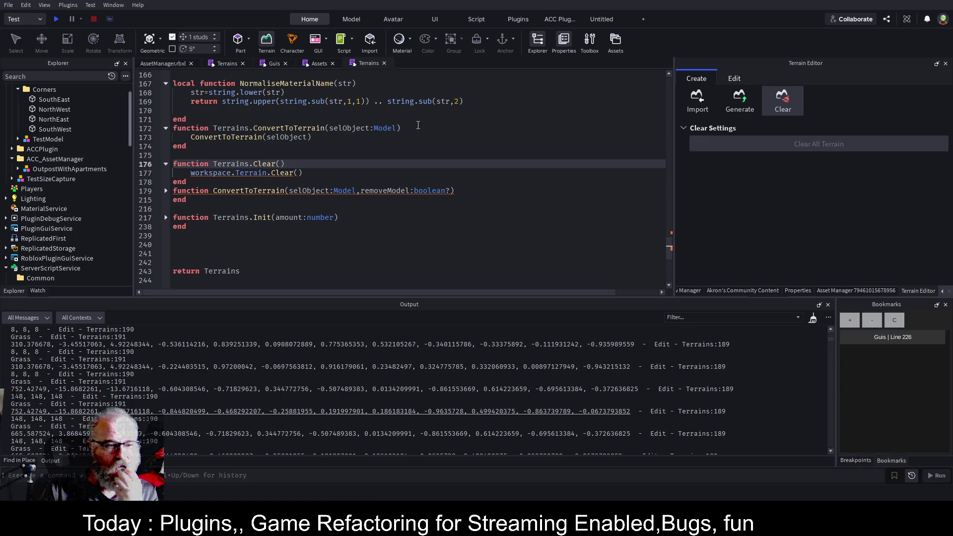
Step: Save the Terrains script, then move to the Assets script and fold LoadForPlace
{"action": "left_click", "coordinate": [357, 170]}
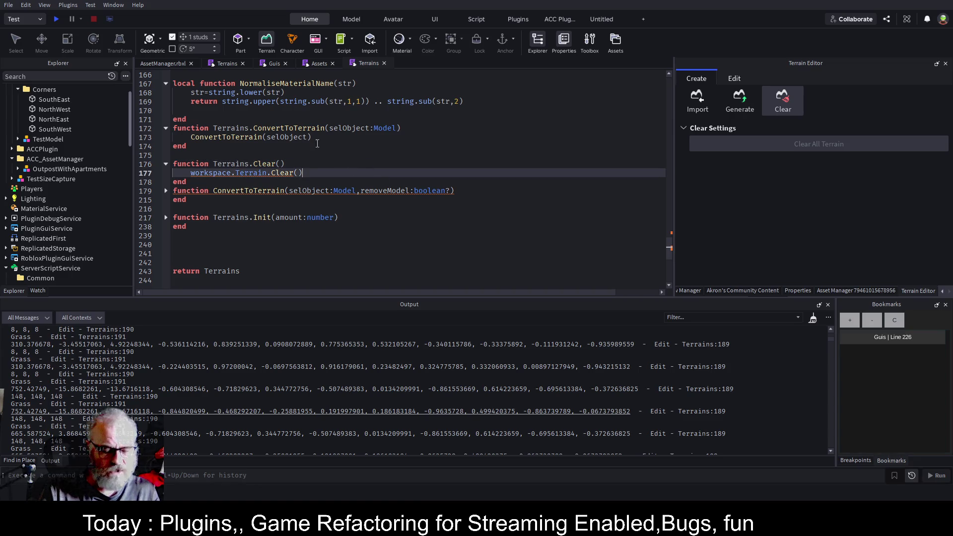
{"action": "key", "text": "ctrl+s"}
{"action": "left_click_drag", "start_coordinate": [284, 164], "coordinate": [213, 164]}
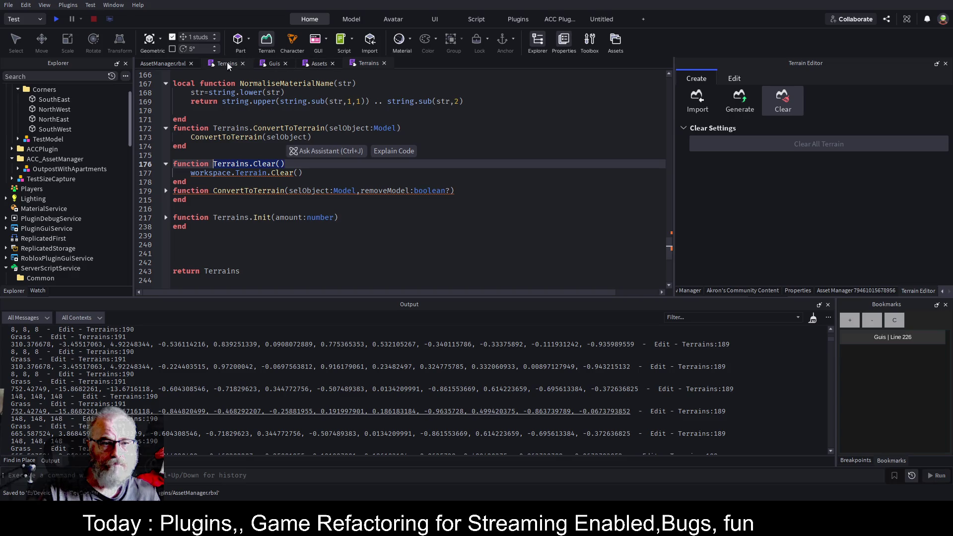
{"action": "left_click", "coordinate": [276, 64]}
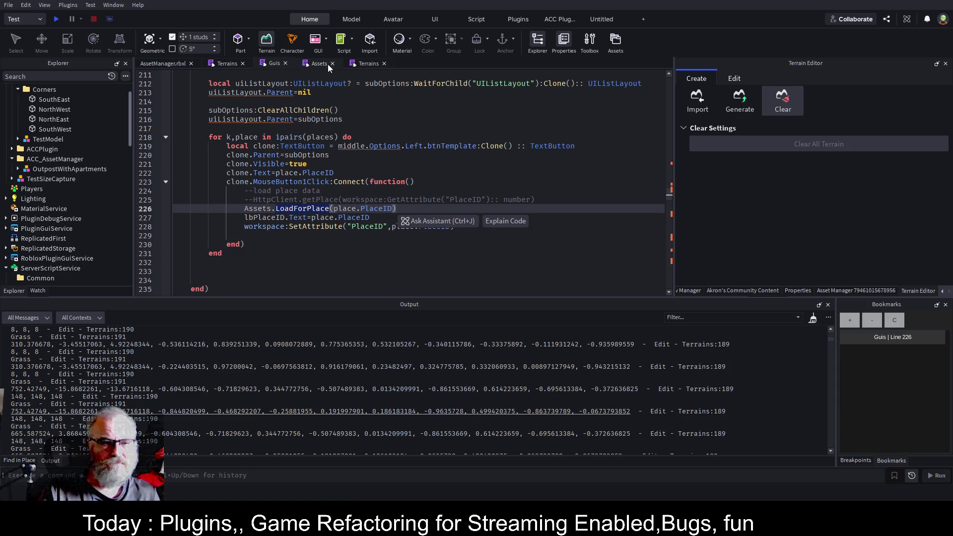
{"action": "left_click", "coordinate": [314, 63]}
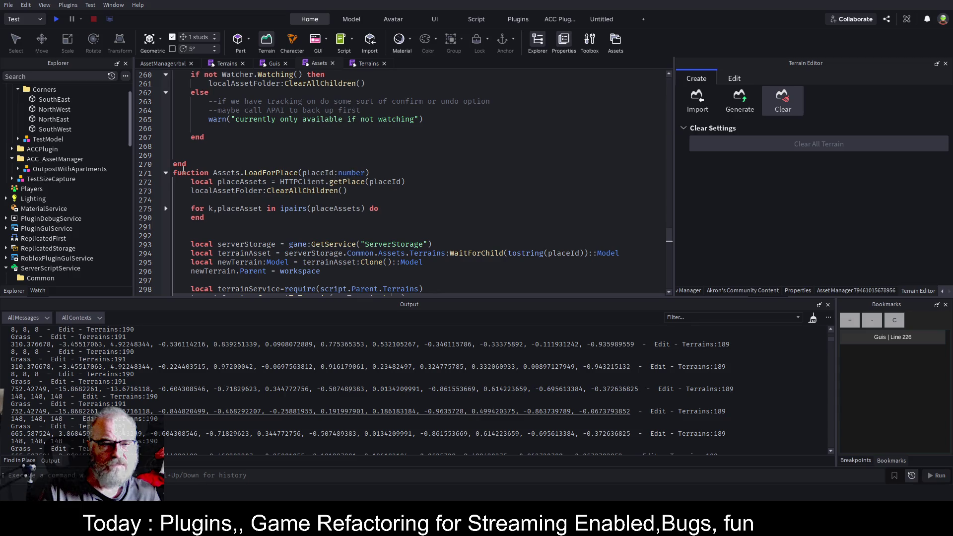
{"action": "left_click", "coordinate": [168, 172]}
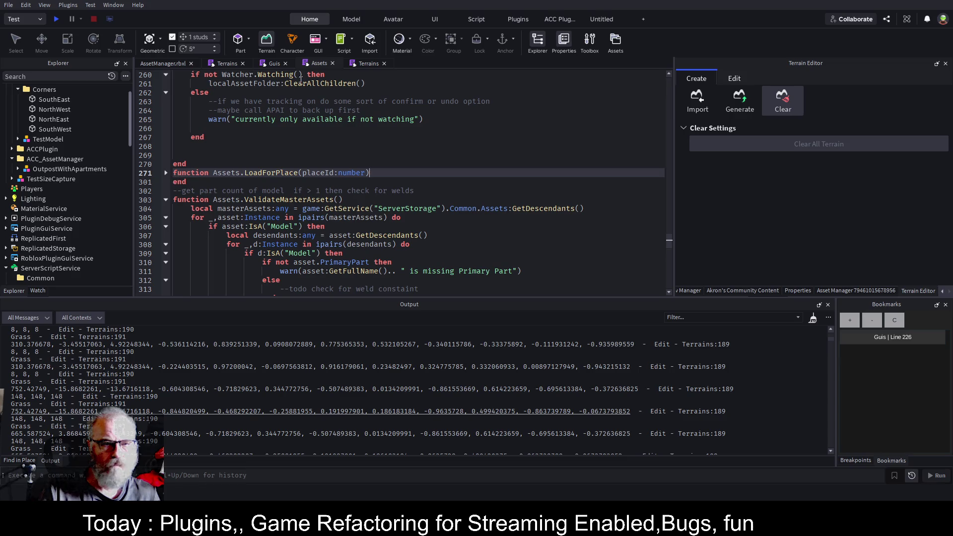
Step: Return to the Assets script and expand LoadForPlace to show its full body
{"action": "key", "text": "ctrl+Tab"}
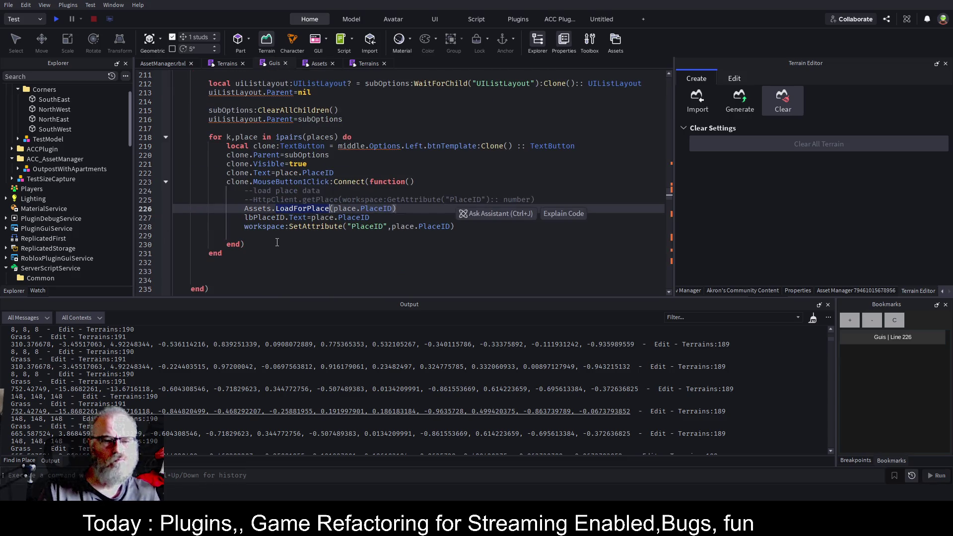
{"action": "left_click", "coordinate": [348, 235]}
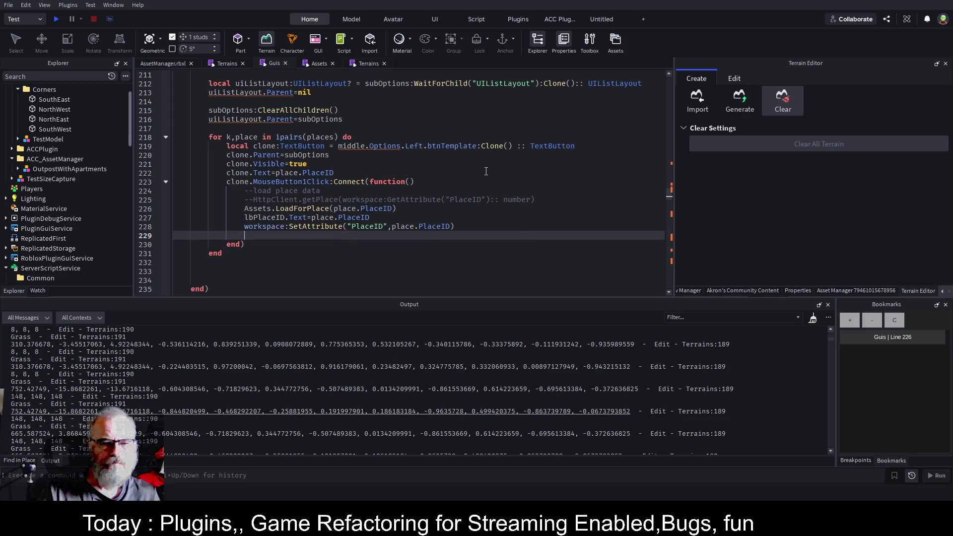
{"action": "type", "text": "te"}
{"action": "key", "text": "BackSpace"}
{"action": "key", "text": "BackSpace"}
{"action": "key", "text": "BackSpace"}
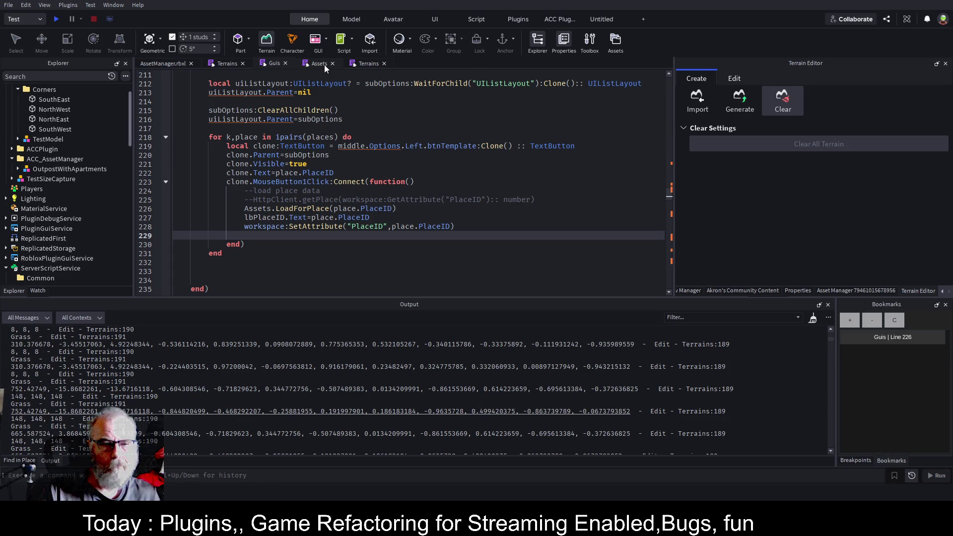
{"action": "left_click", "coordinate": [324, 65]}
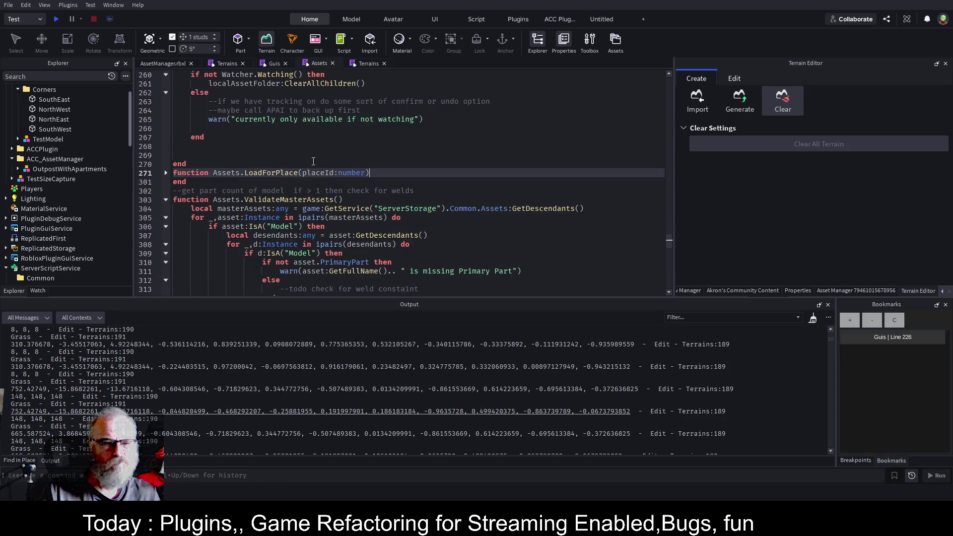
{"action": "left_click", "coordinate": [167, 173]}
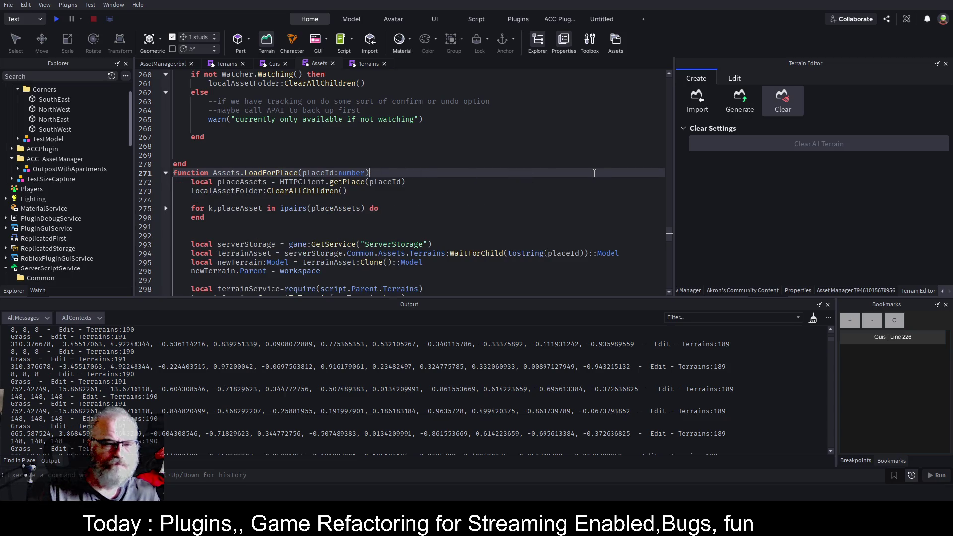
Step: Insert a Terrains.Clear() call at the top of LoadForPlace and save
{"action": "key", "text": "Return"}
{"action": "key", "text": "Return"}
{"action": "key", "text": "Up"}
{"action": "type", "text": "Terrains.Clear()"}
{"action": "key", "text": "ctrl+s"}
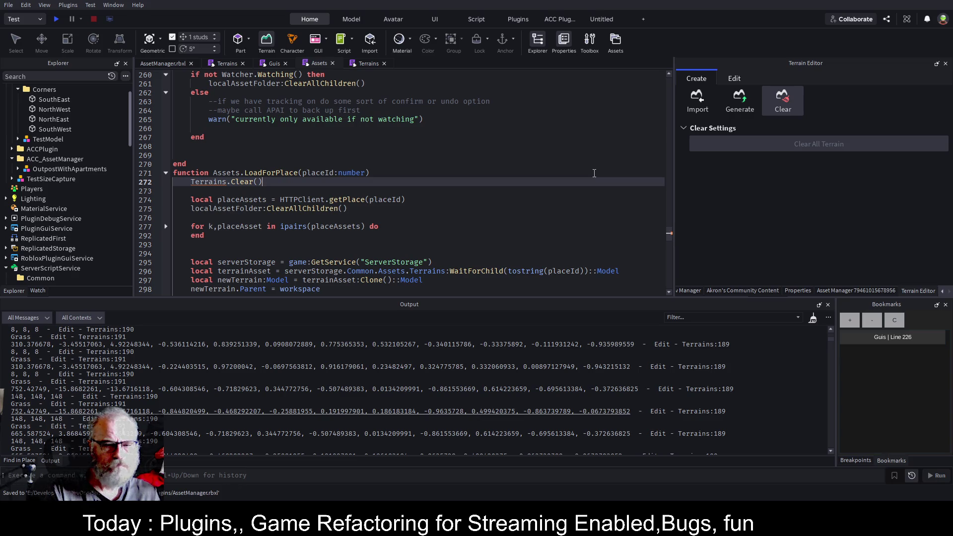
Step: Add a blank line above Terrains.Clear() and search the script for 'terrain'
{"action": "key", "text": "Home"}
{"action": "key", "text": "Return"}
{"action": "key", "text": "Up"}
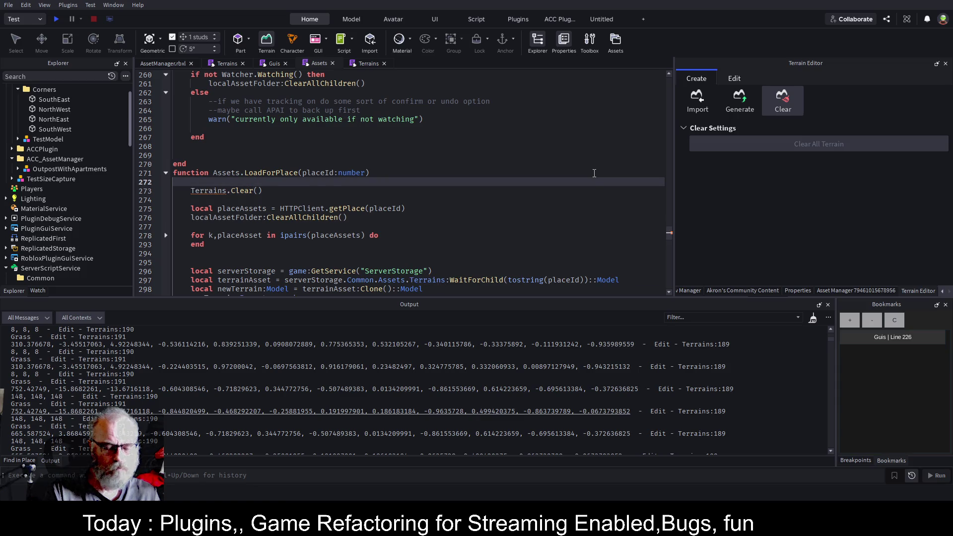
{"action": "type", "text": "ter"}
{"action": "key", "text": "BackSpace"}
{"action": "key", "text": "BackSpace"}
{"action": "key", "text": "BackSpace"}
{"action": "key", "text": "ctrl+f"}
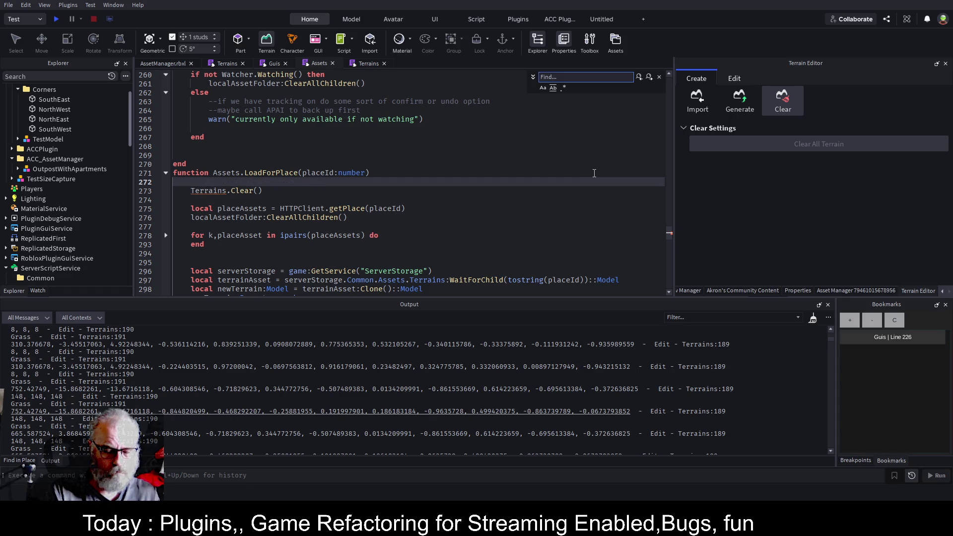
{"action": "type", "text": "terrao"}
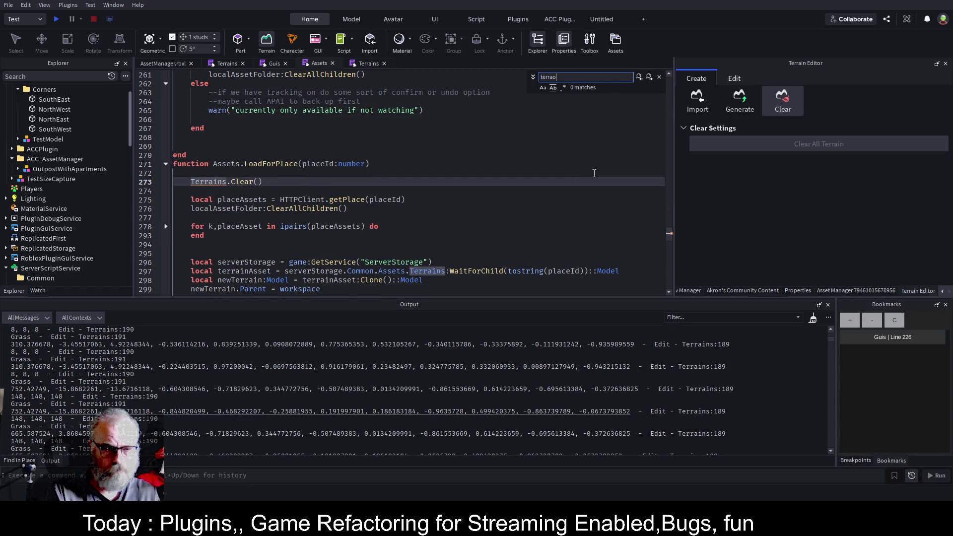
{"action": "key", "text": "BackSpace"}
{"action": "type", "text": "in"}
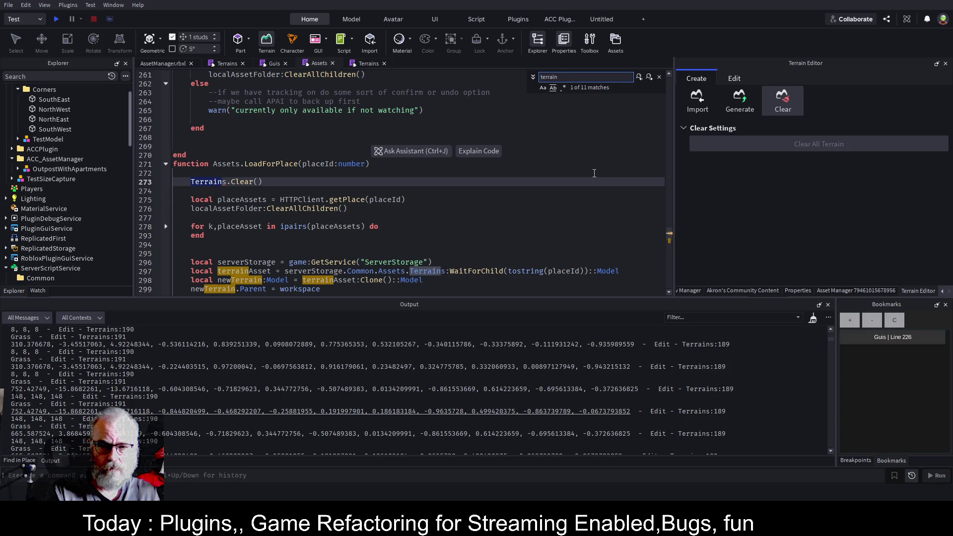
{"action": "key", "text": "Return"}
{"action": "key", "text": "Return"}
{"action": "key", "text": "Return"}
{"action": "key", "text": "Escape"}
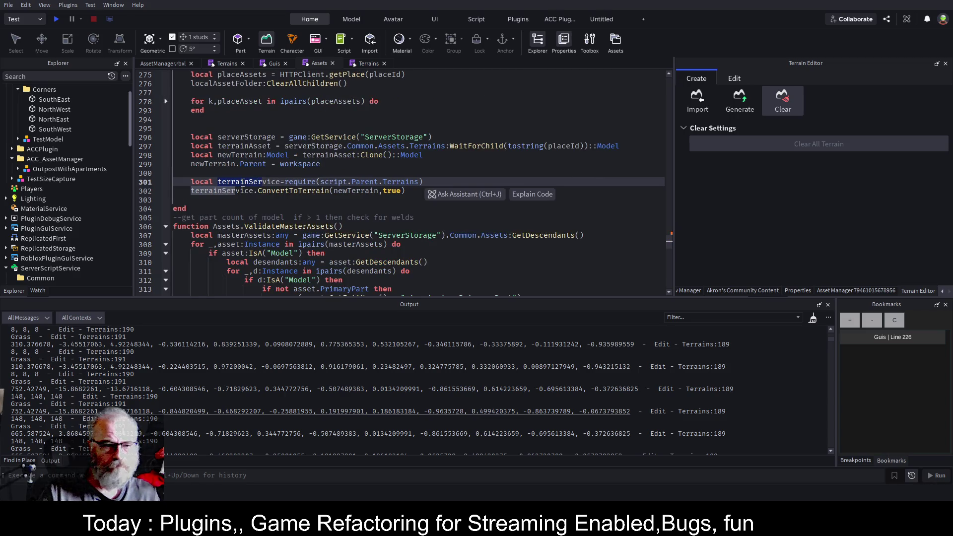
Step: Delete the local terrainService require line from inside LoadForPlace
{"action": "key", "text": "End"}
{"action": "key", "text": "shift+Home"}
{"action": "key", "text": "ctrl+c"}
{"action": "key", "text": "BackSpace"}
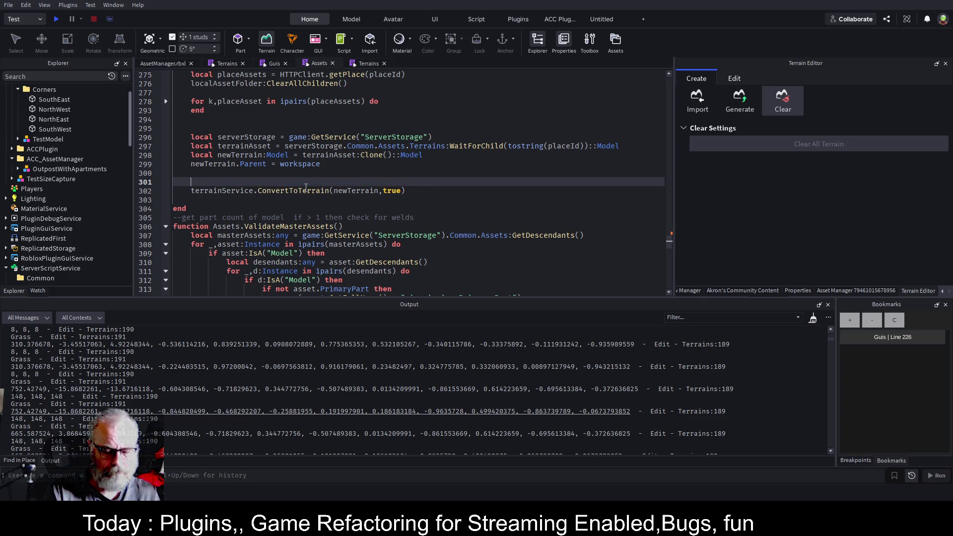
{"action": "key", "text": "ctrl+Home"}
{"action": "key", "text": "Down"}
{"action": "key", "text": "Down"}
{"action": "key", "text": "Down"}
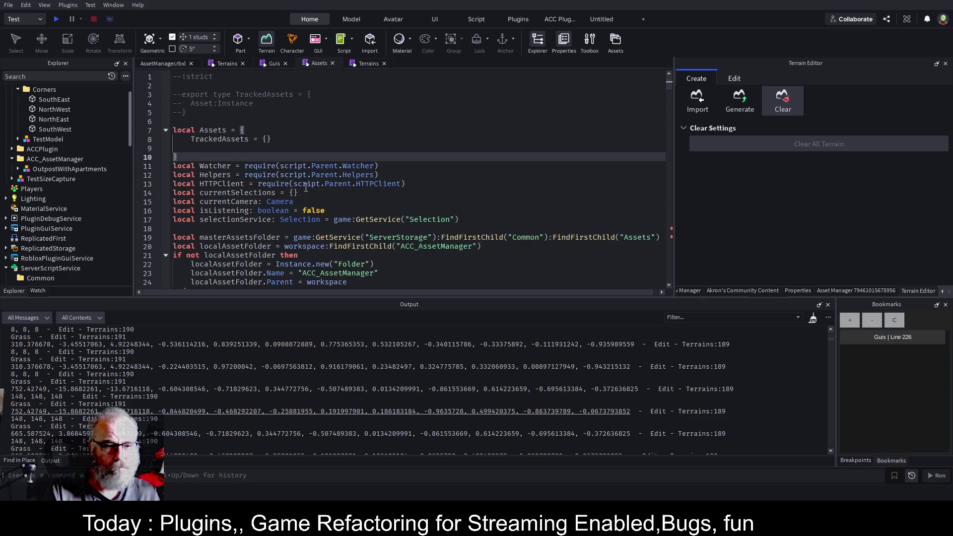
Step: Paste the terrainService require line below the Helpers require near the top, and save
{"action": "key", "text": "Down"}
{"action": "key", "text": "Down"}
{"action": "key", "text": "Return"}
{"action": "key", "text": "Return"}
{"action": "key", "text": "Return"}
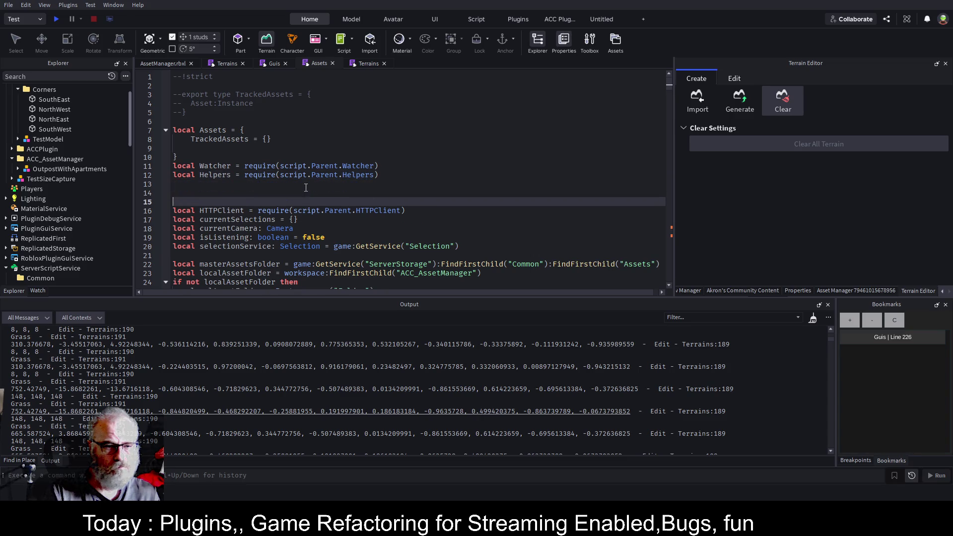
{"action": "key", "text": "Up"}
{"action": "key", "text": "ctrl+v"}
{"action": "key", "text": "ctrl+s"}
Step: Change Terrains.Clear() on line 276 to terrainService.Clear() and save
{"action": "scroll", "coordinate": [276, 178], "scroll_direction": "down", "scroll_amount": 5}
{"action": "scroll", "coordinate": [276, 177], "scroll_direction": "down", "scroll_amount": 20}
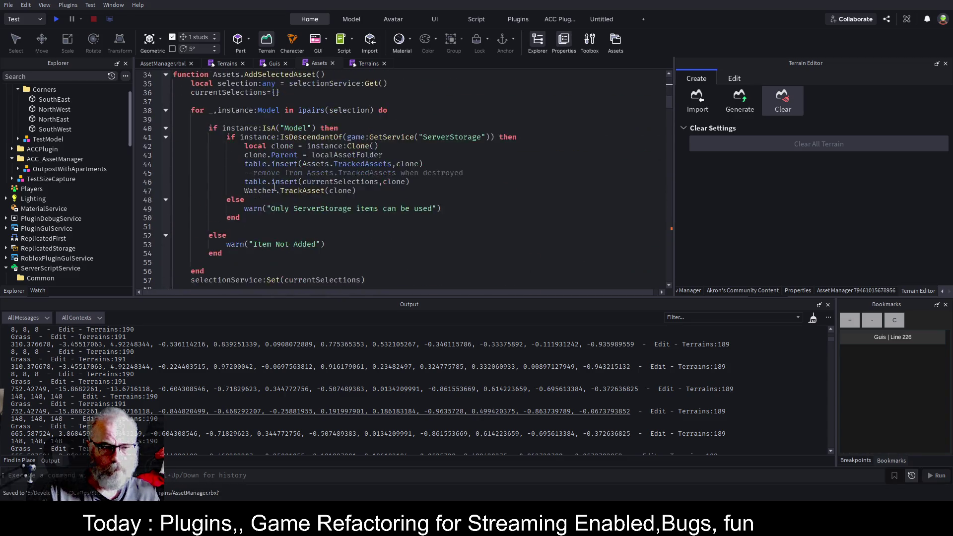
{"action": "scroll", "coordinate": [284, 187], "scroll_direction": "down", "scroll_amount": 20}
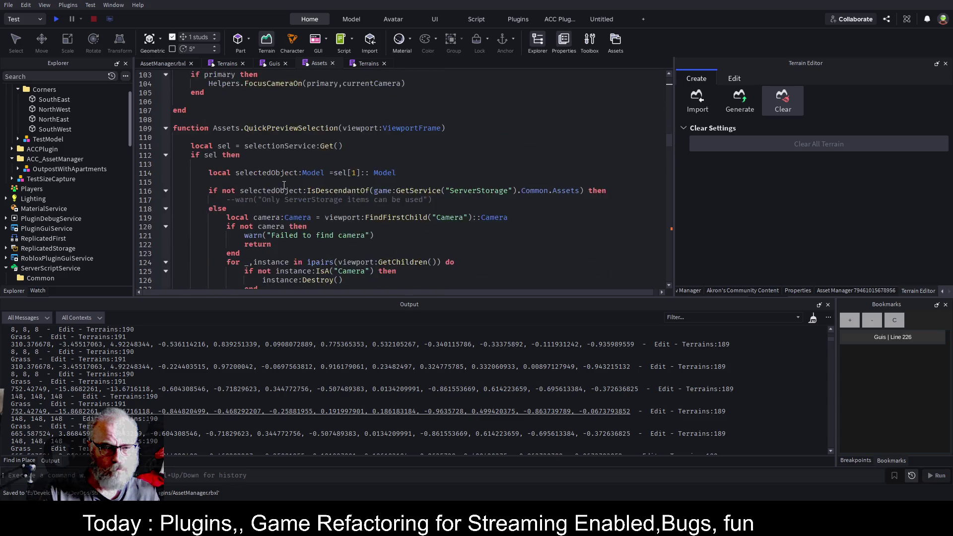
{"action": "scroll", "coordinate": [282, 190], "scroll_direction": "down", "scroll_amount": 19}
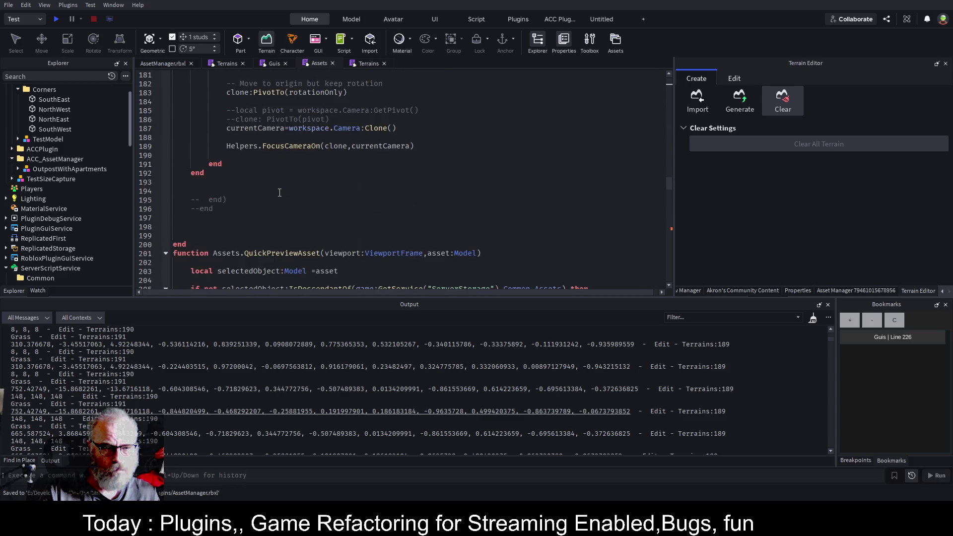
{"action": "scroll", "coordinate": [279, 193], "scroll_direction": "down", "scroll_amount": 6}
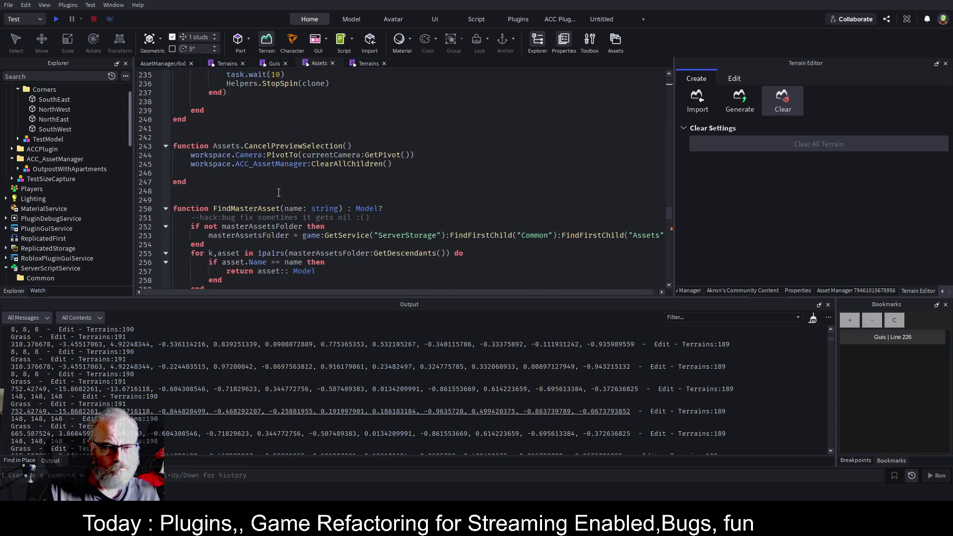
{"action": "scroll", "coordinate": [278, 193], "scroll_direction": "down", "scroll_amount": 11}
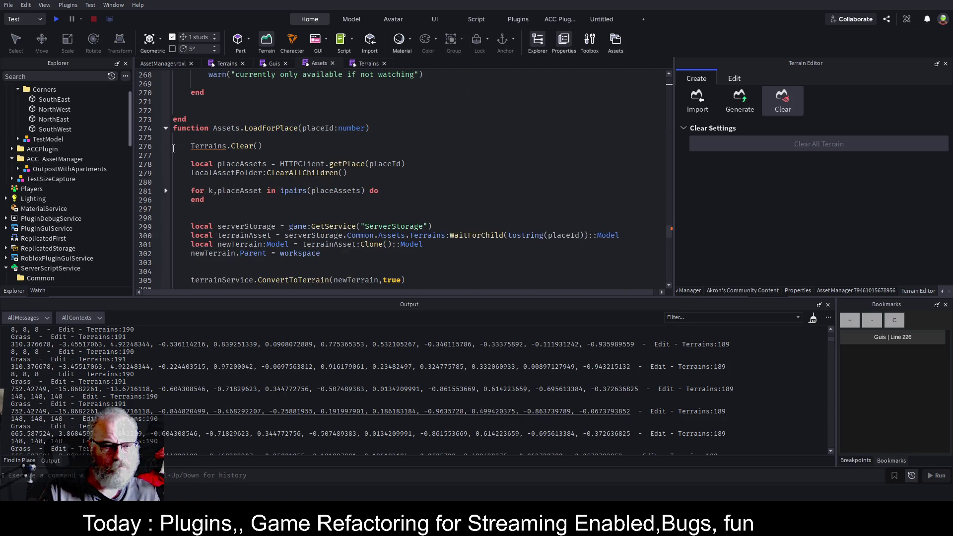
{"action": "double_click", "coordinate": [216, 147]}
{"action": "type", "text": "terr"}
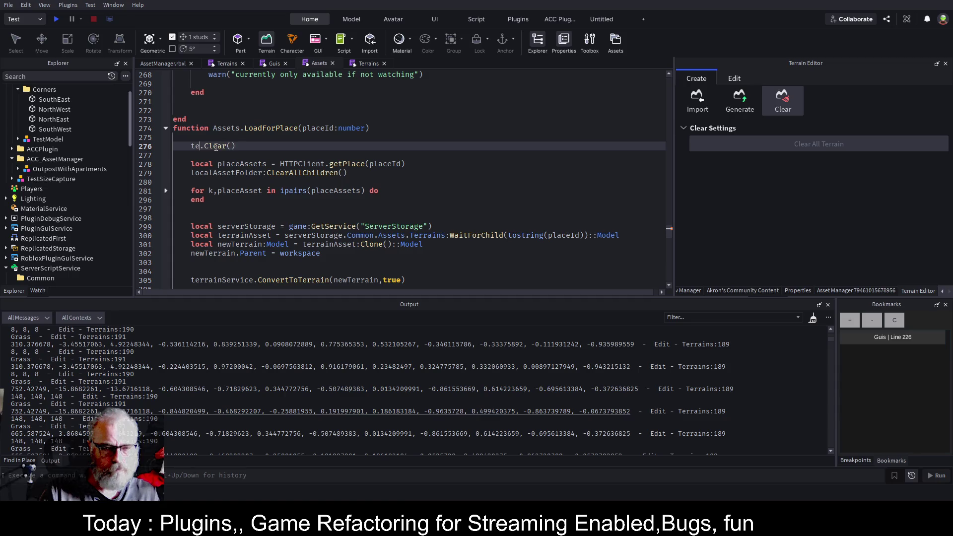
{"action": "key", "text": "Tab"}
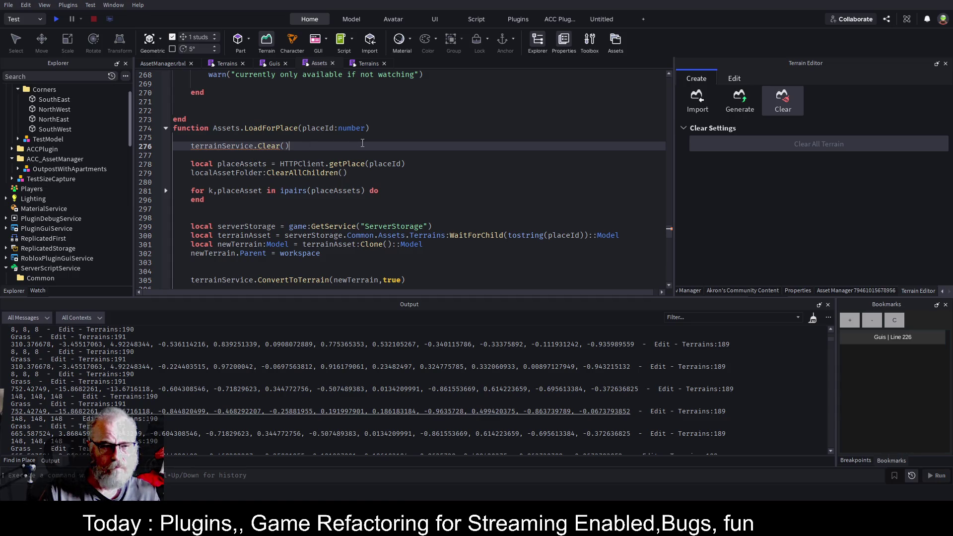
{"action": "key", "text": "ctrl+s"}
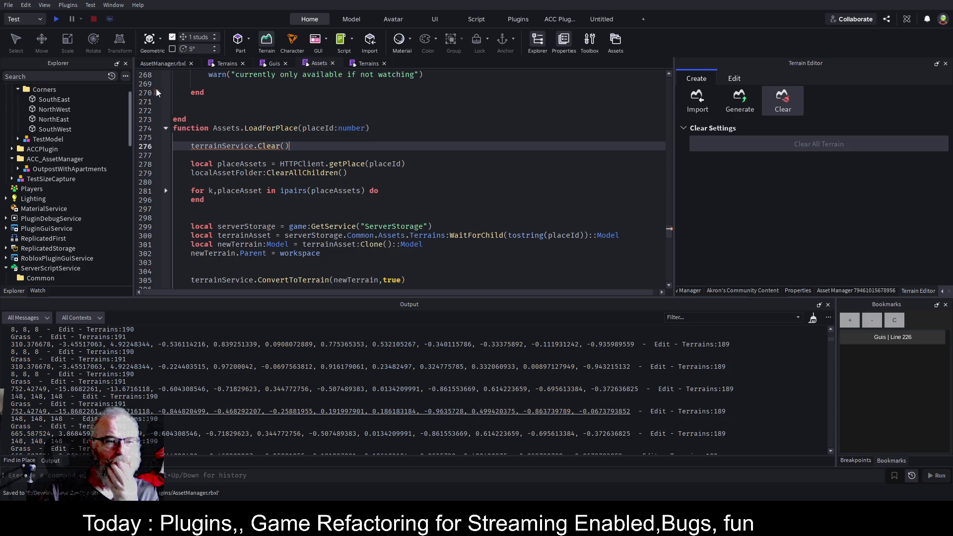
Step: Select the WorkspaceWatcher folder and return to the place's 3D view
{"action": "scroll", "coordinate": [97, 183], "scroll_direction": "down", "scroll_amount": 3}
{"action": "scroll", "coordinate": [97, 202], "scroll_direction": "down", "scroll_amount": 3}
{"action": "left_click", "coordinate": [69, 136]}
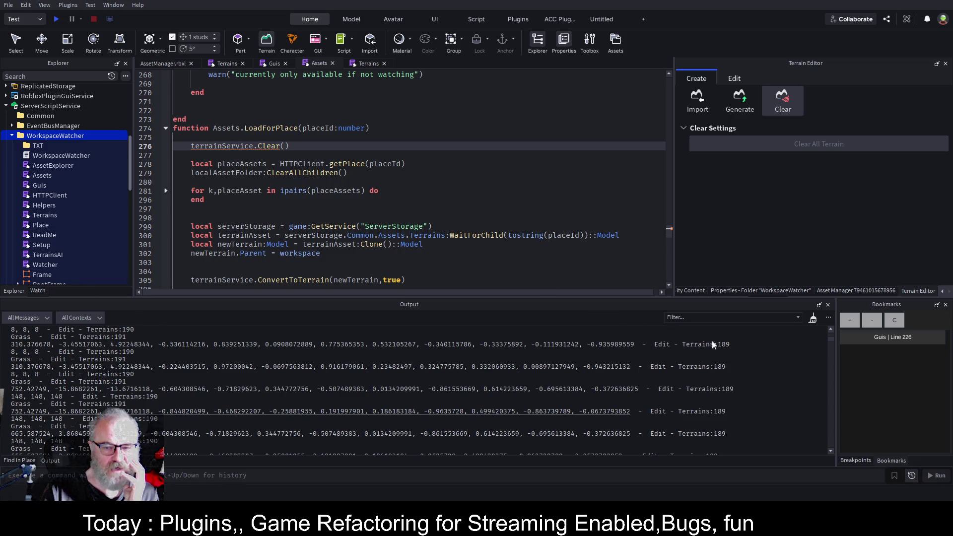
{"action": "key", "text": "ctrl+Tab"}
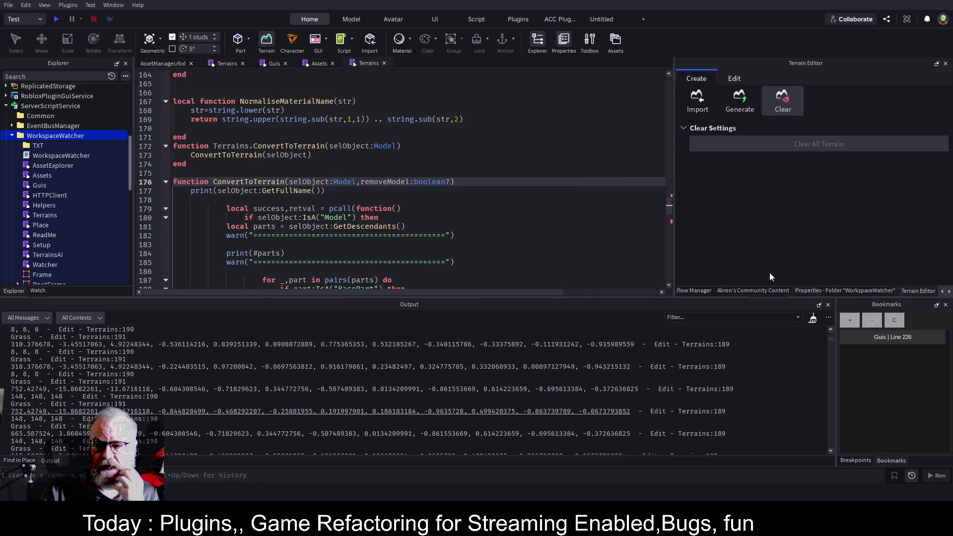
{"action": "left_click", "coordinate": [165, 65]}
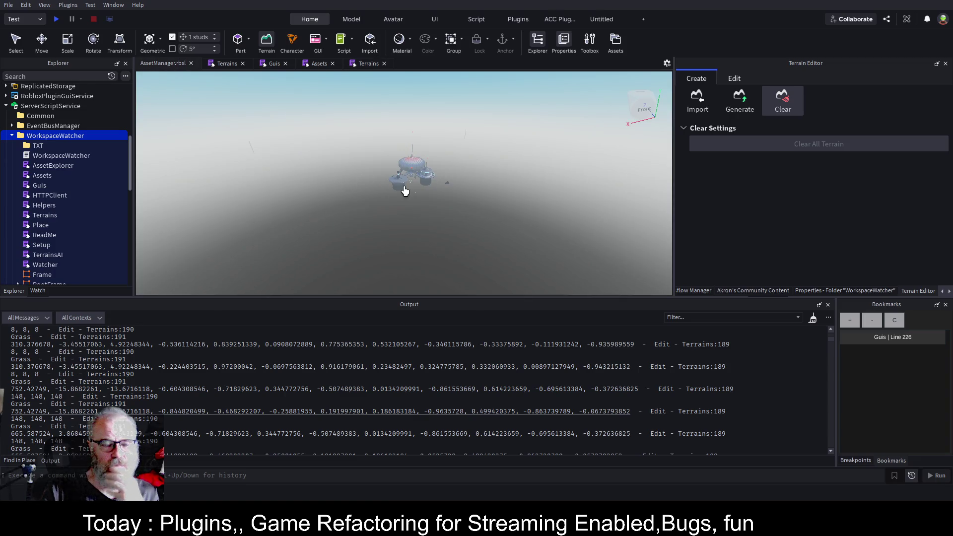
Step: Bring up the Asset Manager panel and clear the Output log
{"action": "left_click", "coordinate": [949, 292]}
{"action": "left_click", "coordinate": [910, 292]}
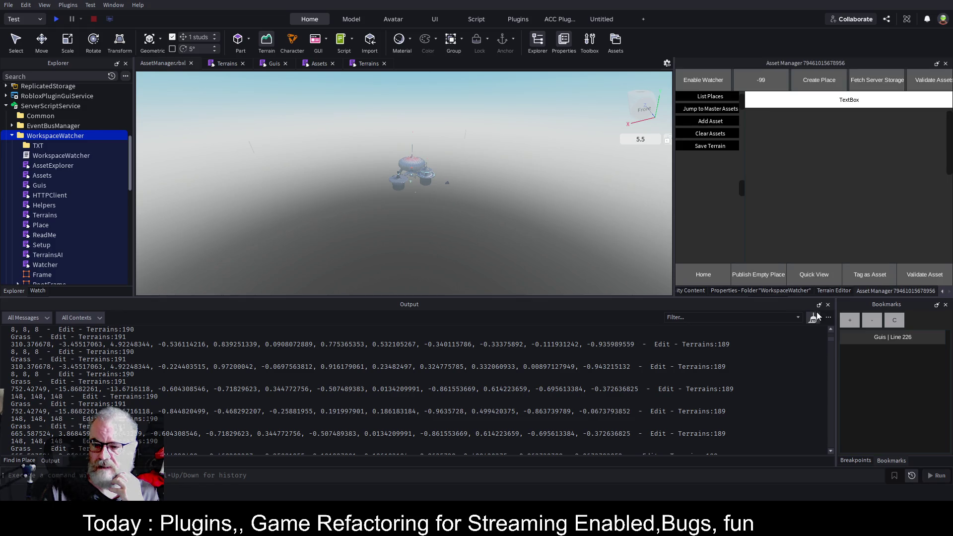
{"action": "left_click", "coordinate": [813, 319]}
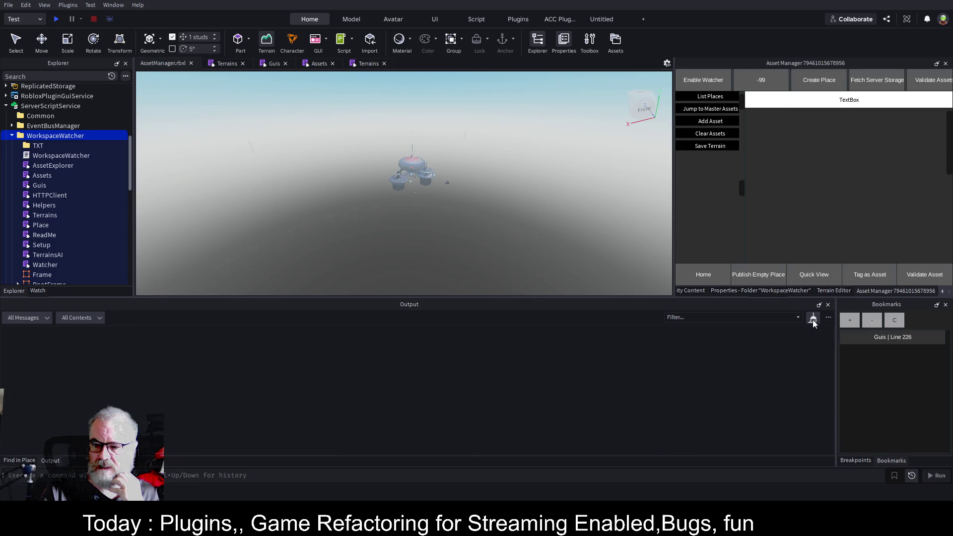
Step: Clear the loaded assets, load a listed place, and jump to the resulting error line
{"action": "left_click", "coordinate": [711, 134]}
{"action": "left_click", "coordinate": [715, 98]}
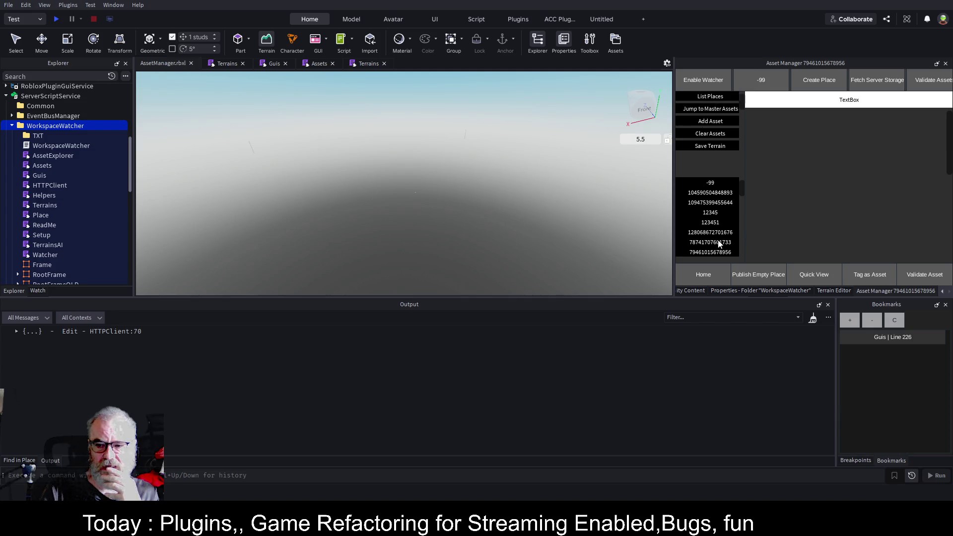
{"action": "left_click", "coordinate": [701, 252]}
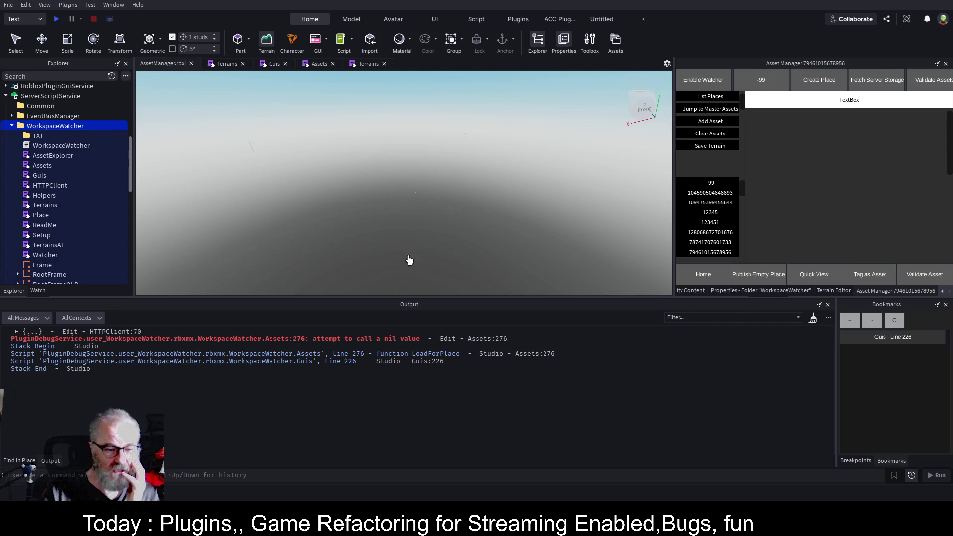
{"action": "left_click", "coordinate": [409, 340]}
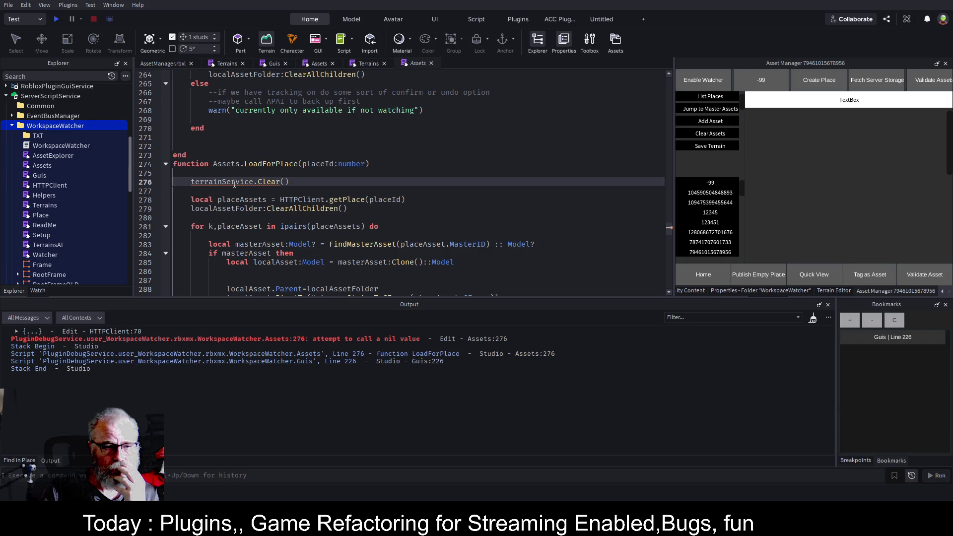
{"action": "left_click", "coordinate": [370, 63]}
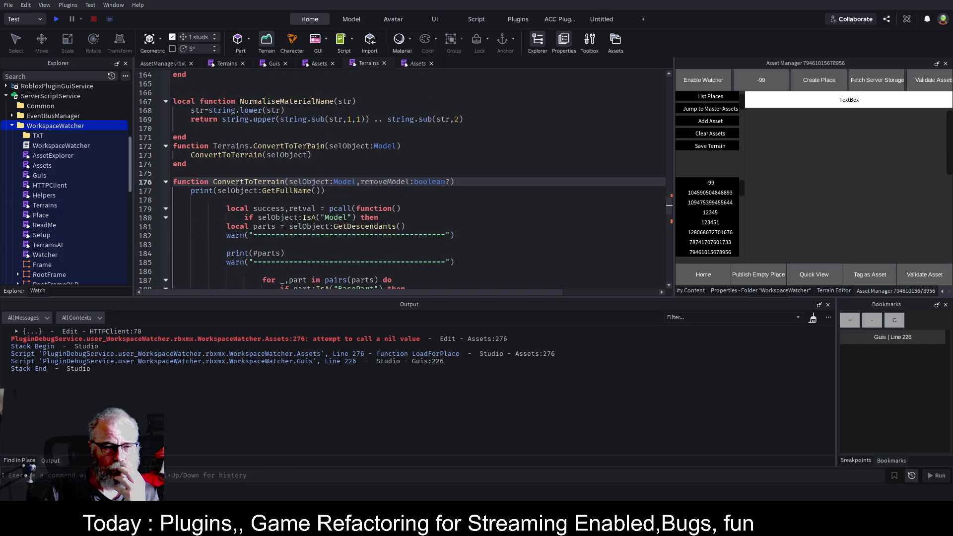
{"action": "left_click", "coordinate": [167, 183]}
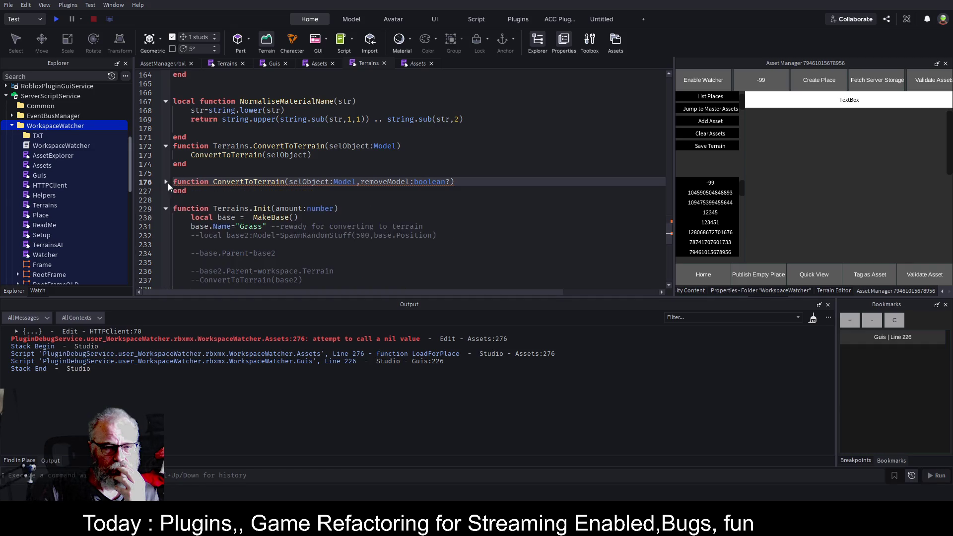
{"action": "scroll", "coordinate": [255, 168], "scroll_direction": "up", "scroll_amount": 1}
{"action": "scroll", "coordinate": [254, 168], "scroll_direction": "up", "scroll_amount": 19}
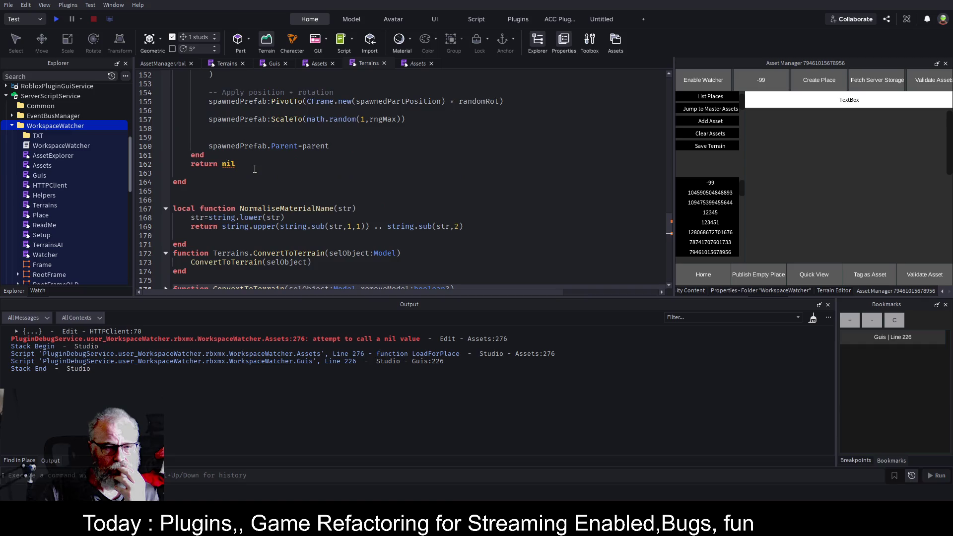
{"action": "scroll", "coordinate": [255, 169], "scroll_direction": "up", "scroll_amount": 18}
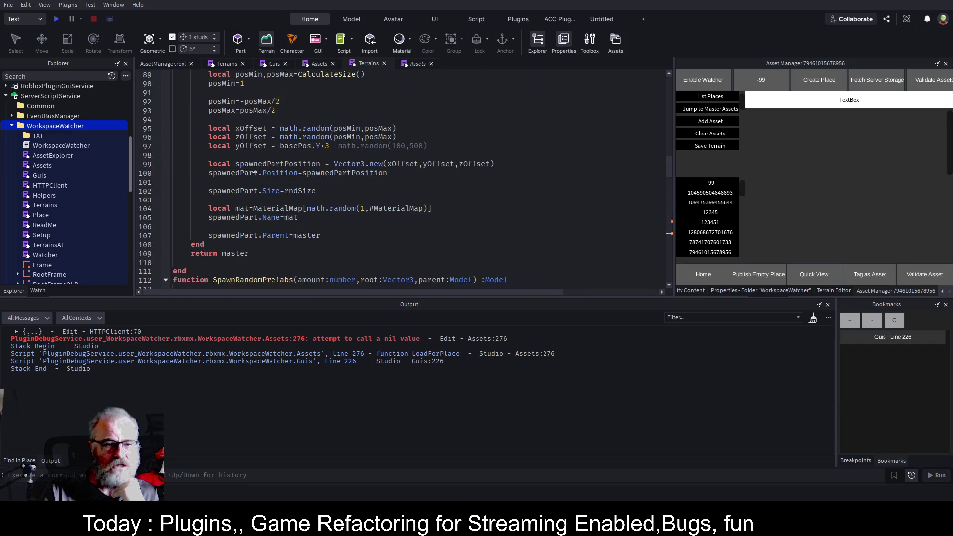
{"action": "scroll", "coordinate": [254, 168], "scroll_direction": "up", "scroll_amount": 10}
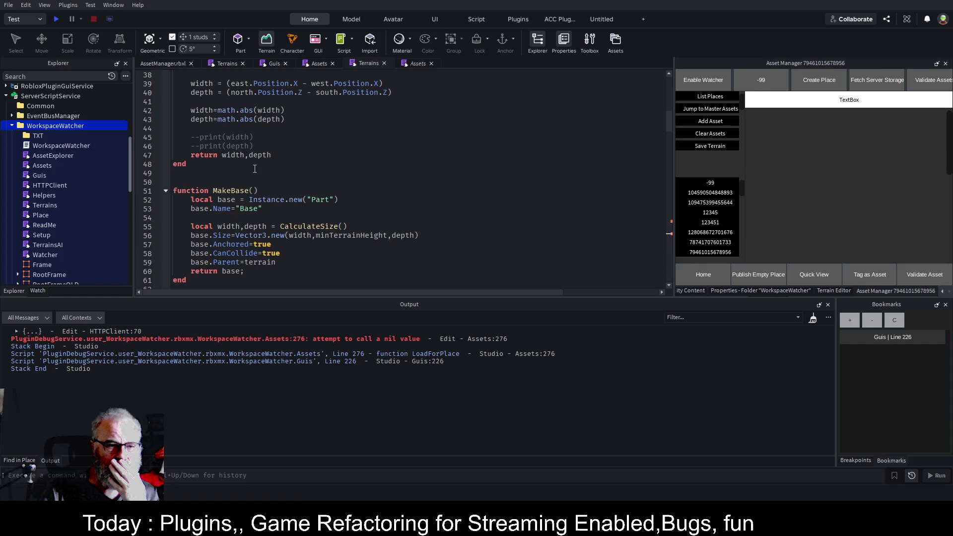
{"action": "scroll", "coordinate": [255, 169], "scroll_direction": "up", "scroll_amount": 5}
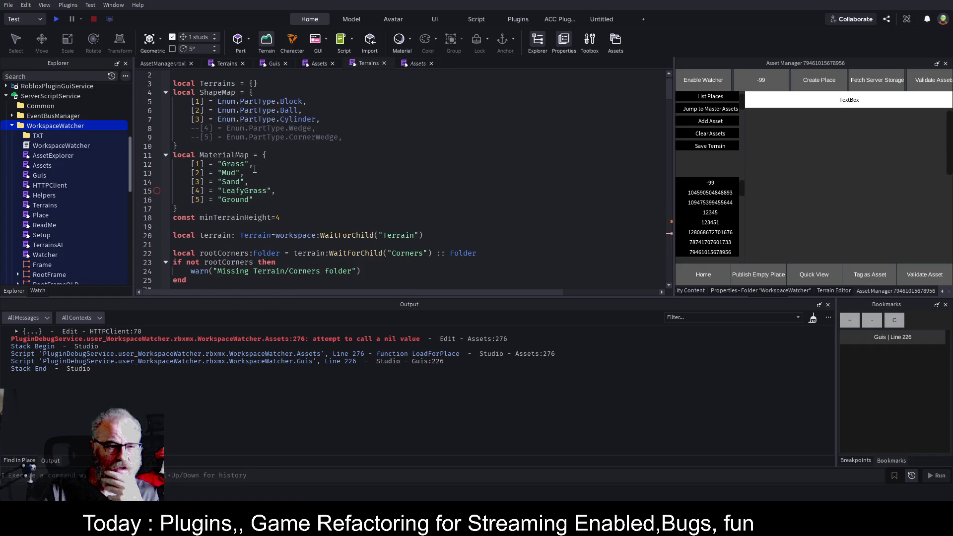
{"action": "left_click", "coordinate": [385, 63]}
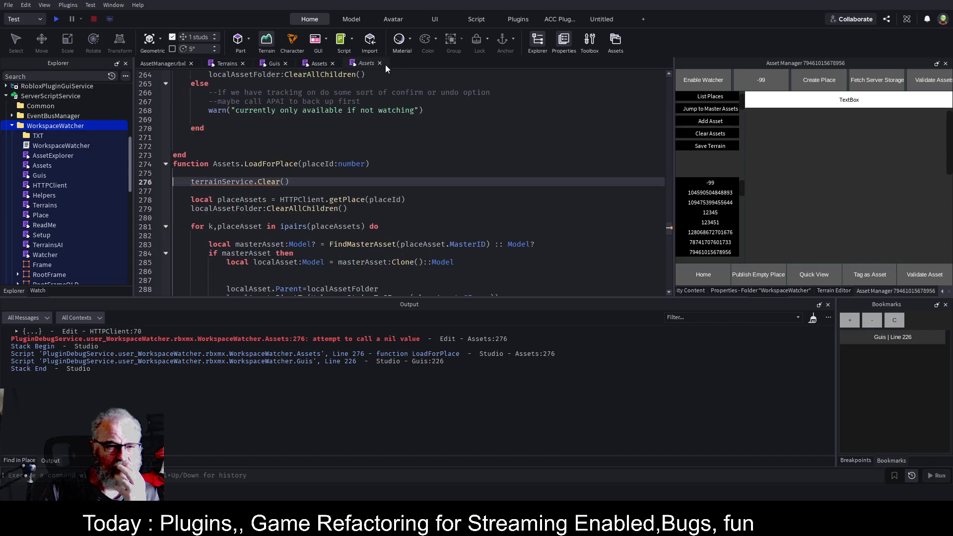
{"action": "left_click", "coordinate": [225, 65]}
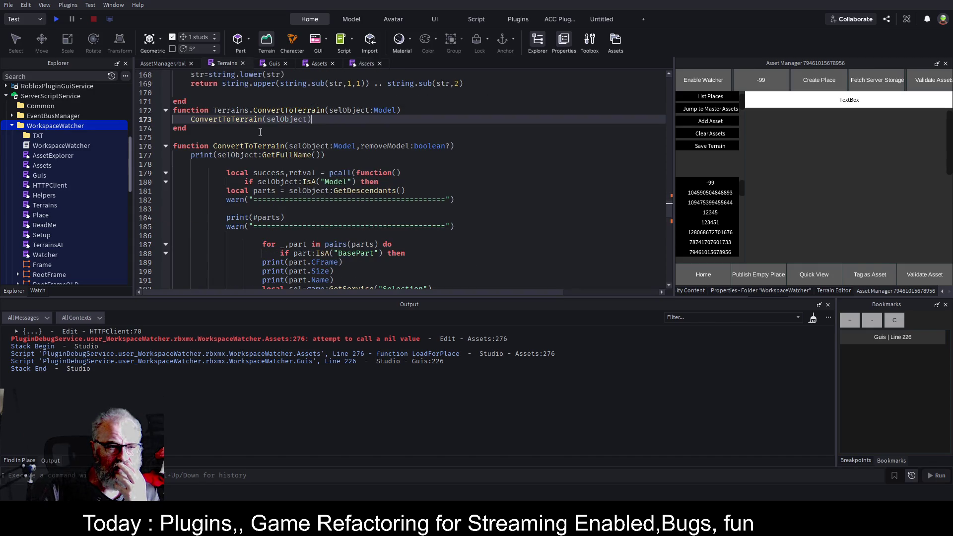
{"action": "left_click", "coordinate": [166, 147]}
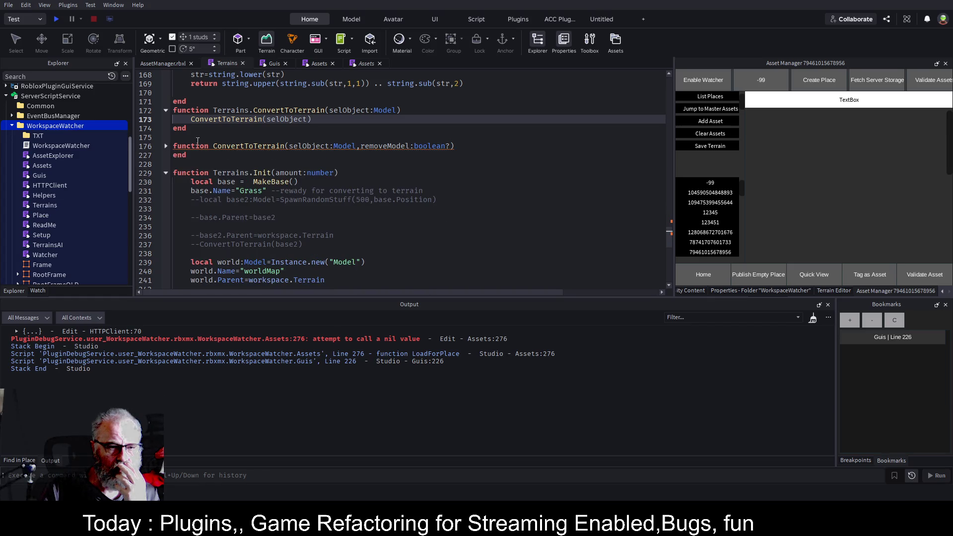
{"action": "left_click", "coordinate": [166, 173]}
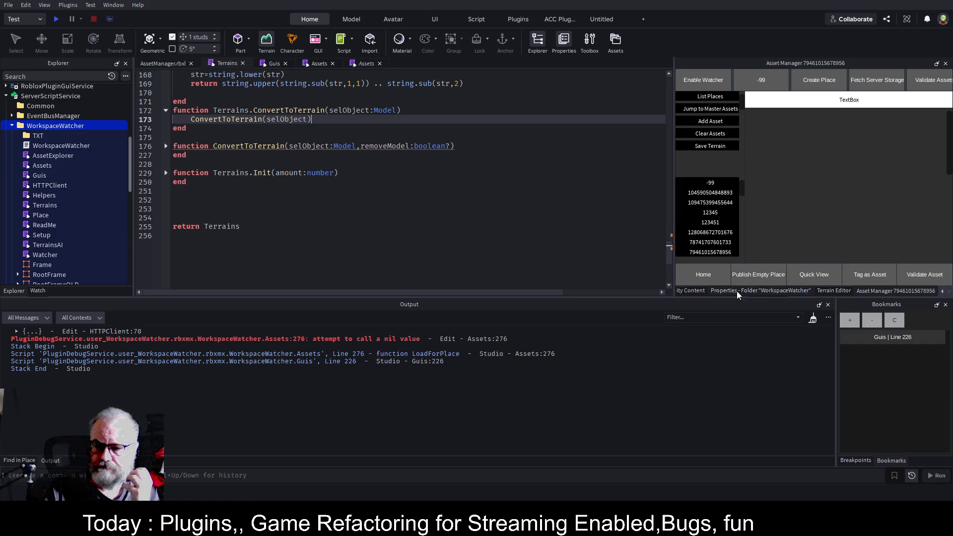
{"action": "left_click", "coordinate": [691, 291]}
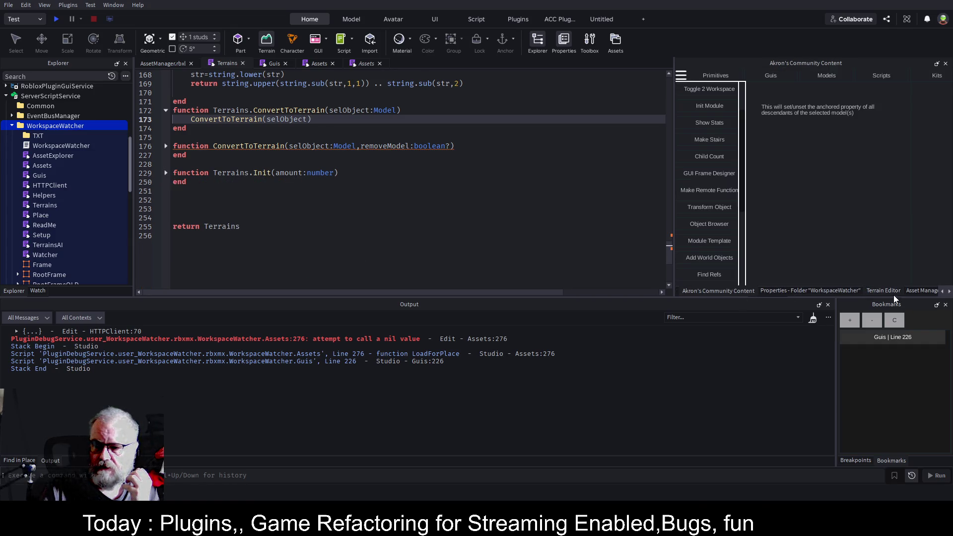
{"action": "scroll", "coordinate": [314, 180], "scroll_direction": "up", "scroll_amount": 10}
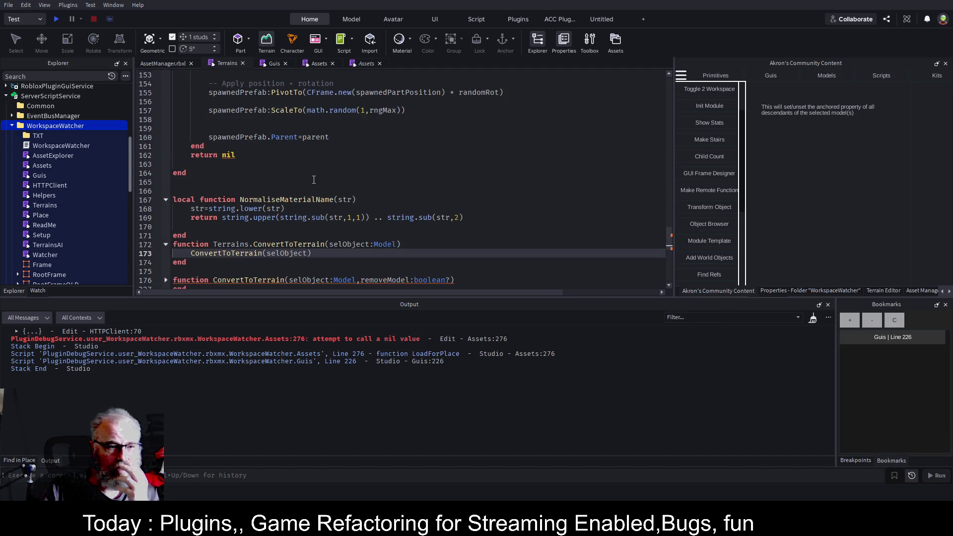
{"action": "scroll", "coordinate": [314, 180], "scroll_direction": "up", "scroll_amount": 17}
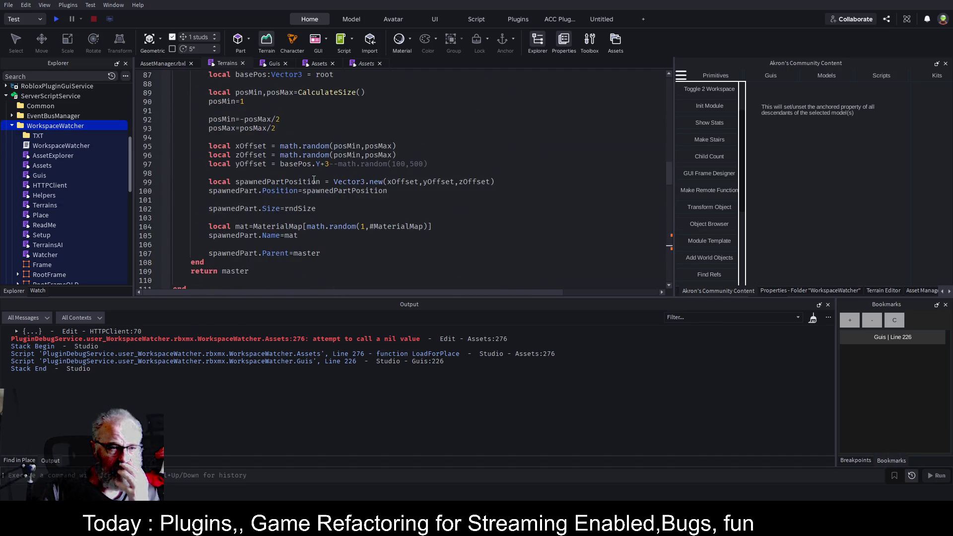
{"action": "scroll", "coordinate": [314, 180], "scroll_direction": "down", "scroll_amount": 1}
{"action": "scroll", "coordinate": [314, 180], "scroll_direction": "up", "scroll_amount": 16}
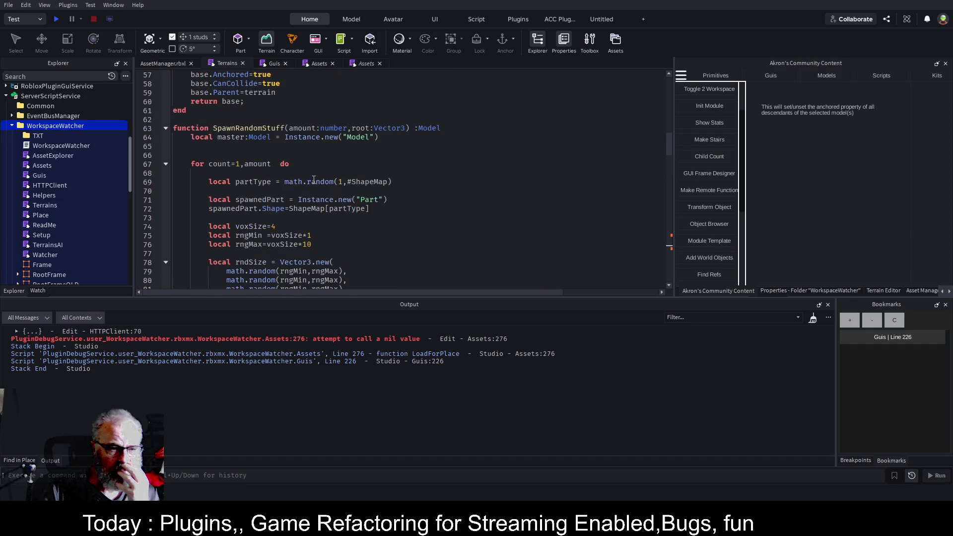
{"action": "scroll", "coordinate": [314, 180], "scroll_direction": "up", "scroll_amount": 14}
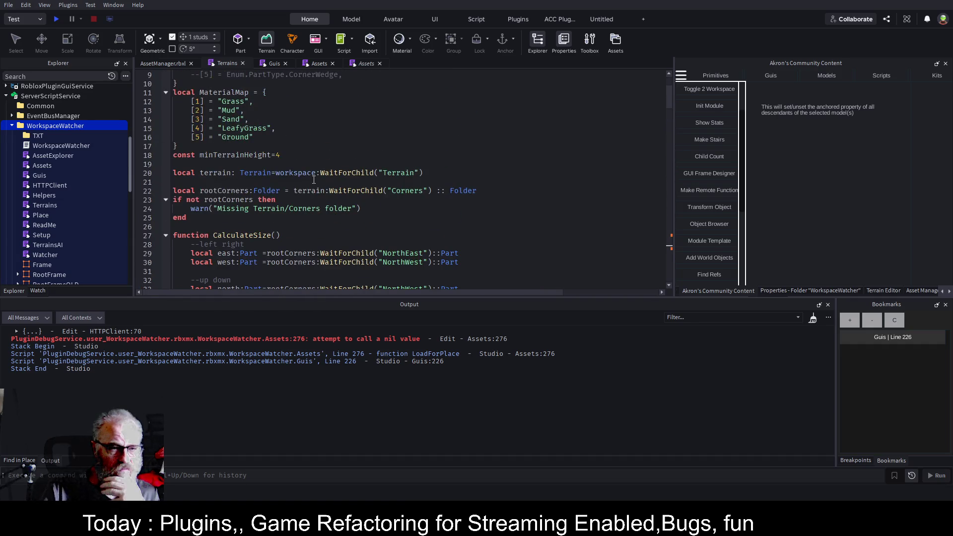
{"action": "scroll", "coordinate": [313, 180], "scroll_direction": "down", "scroll_amount": 5}
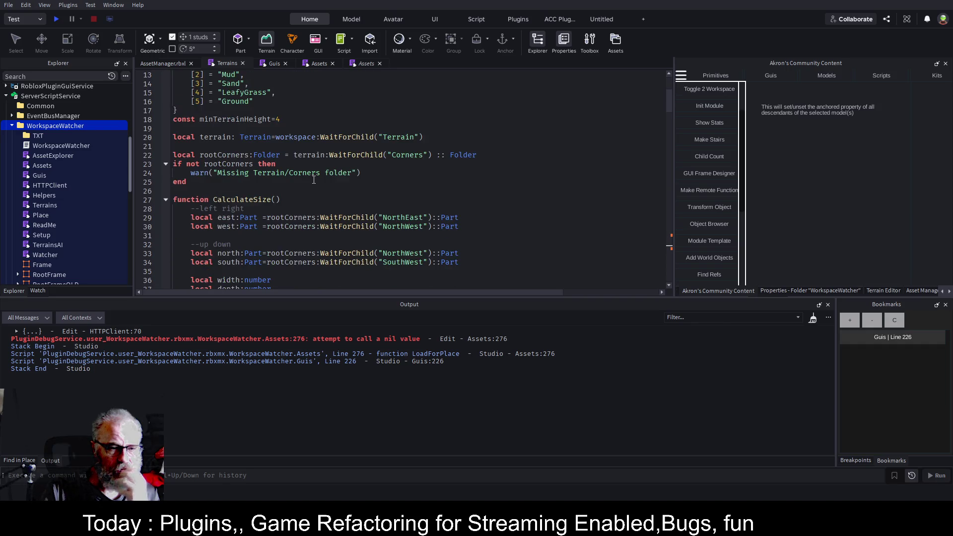
Step: Open blank lines above CalculateSize and declare function Terrains.Clear()
{"action": "left_click", "coordinate": [269, 158]}
{"action": "key", "text": "Down"}
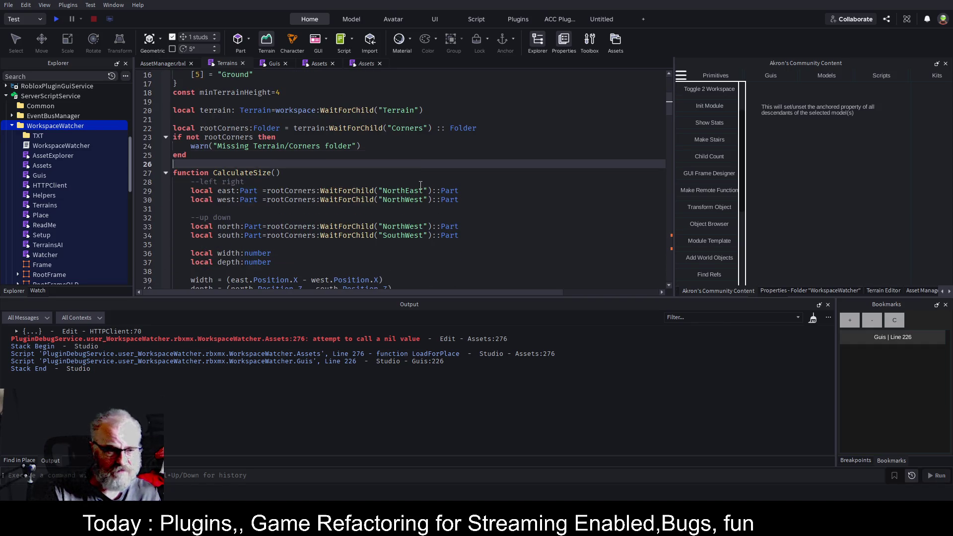
{"action": "key", "text": "Return"}
{"action": "key", "text": "Return"}
{"action": "type", "text": "function "}
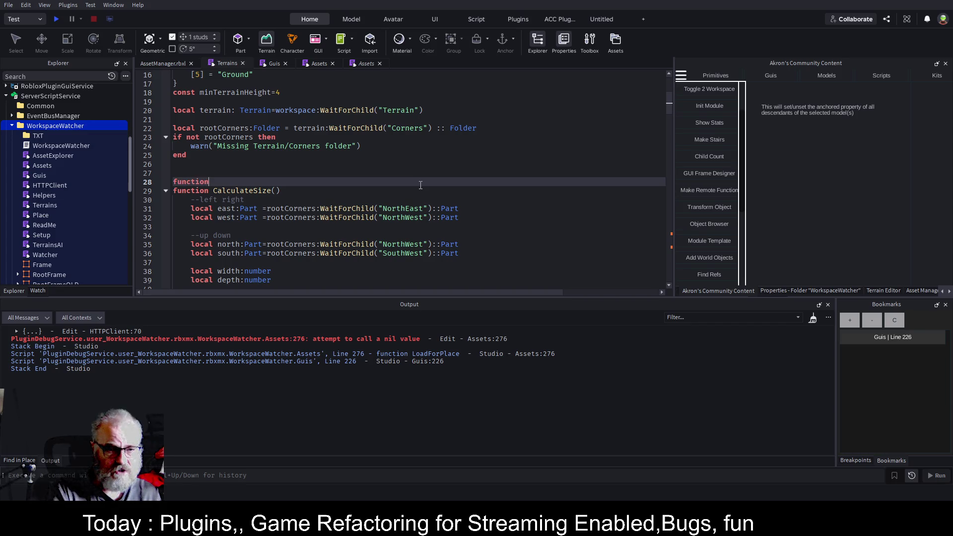
{"action": "type", "text": "Terr"}
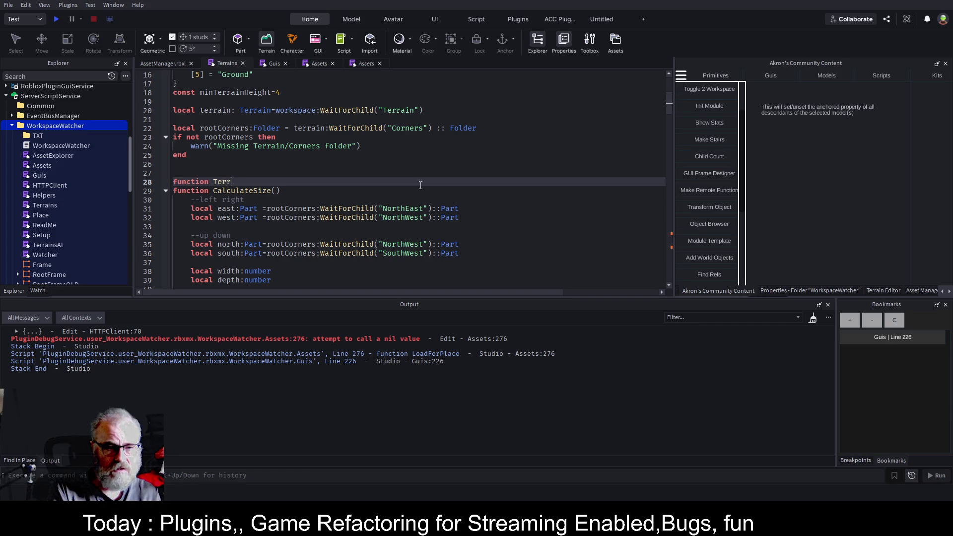
{"action": "type", "text": "ains.Clear()"}
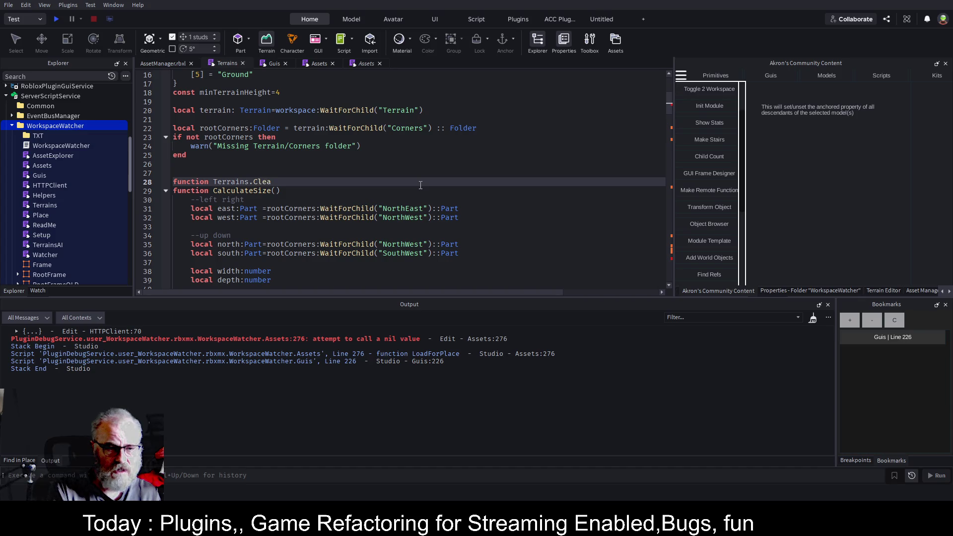
{"action": "key", "text": "Return"}
Step: Write terrain:Clear() as the function body and save the plugin
{"action": "type", "text": "w"}
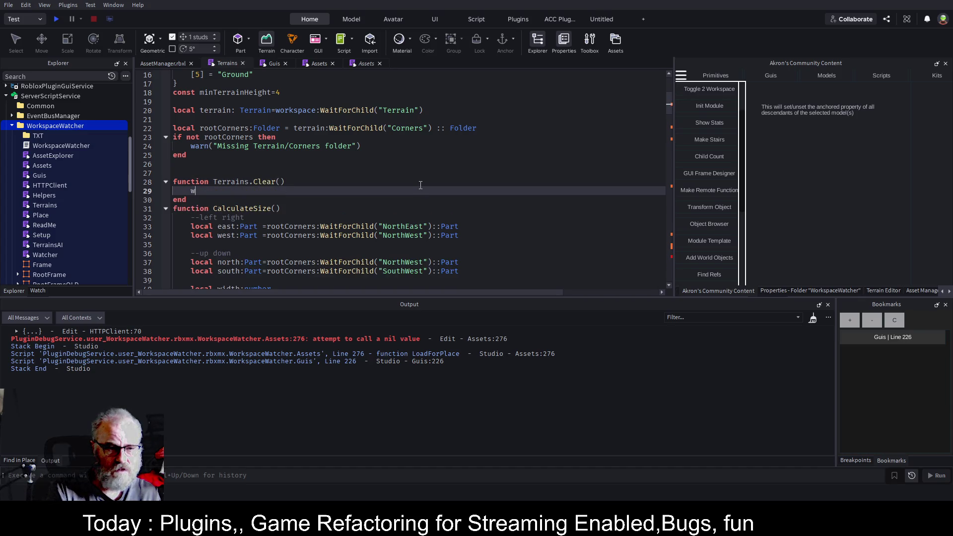
{"action": "key", "text": "Tab"}
{"action": "type", "text": "."}
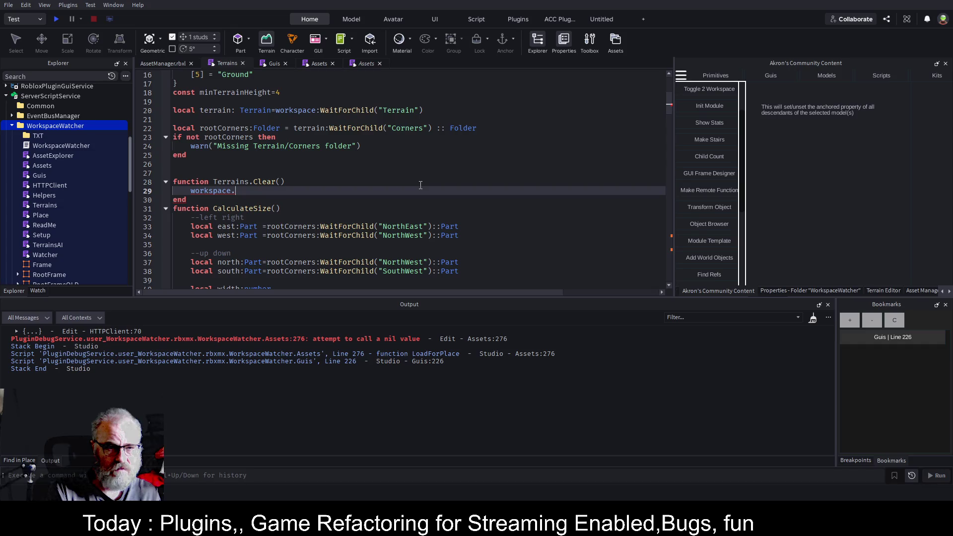
{"action": "key", "text": "BackSpace"}
{"action": "key", "text": "BackSpace"}
{"action": "key", "text": "BackSpace"}
{"action": "type", "text": "t"}
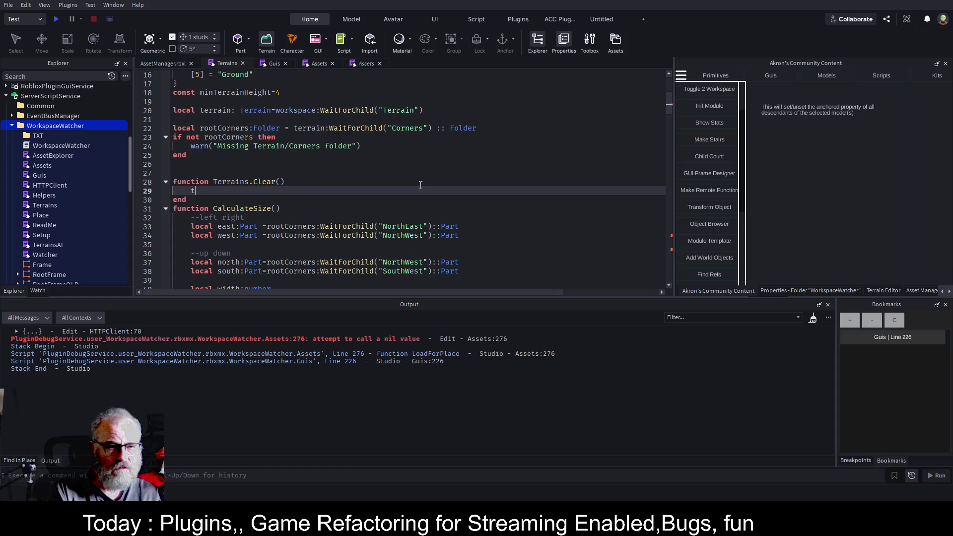
{"action": "type", "text": "e"}
{"action": "key", "text": "BackSpace"}
{"action": "key", "text": "BackSpace"}
{"action": "type", "text": "rrain:C"}
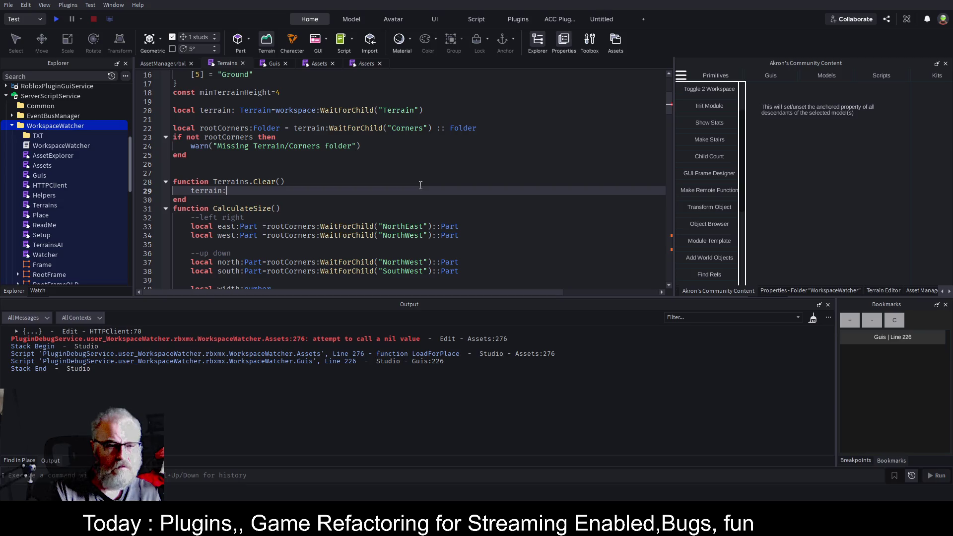
{"action": "type", "text": "lear()"}
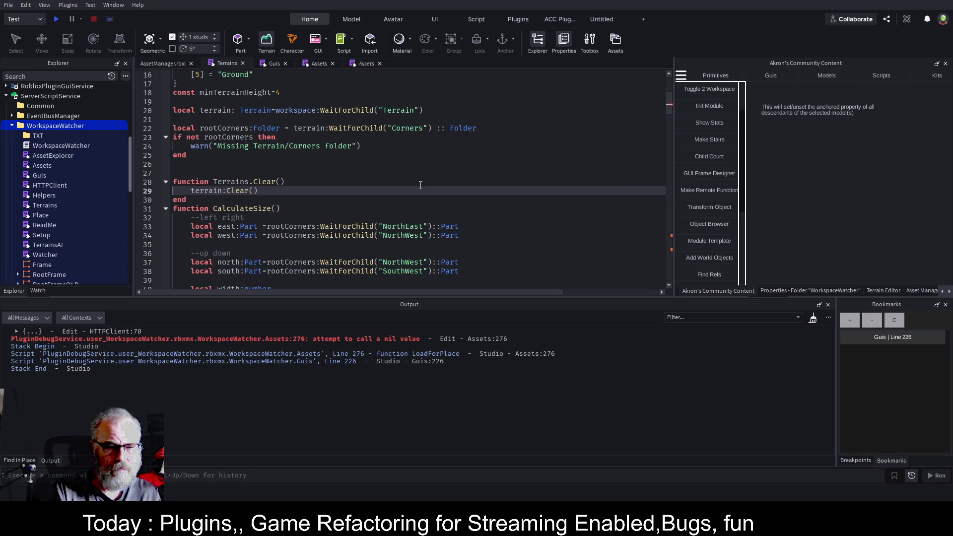
{"action": "key", "text": "ctrl+s"}
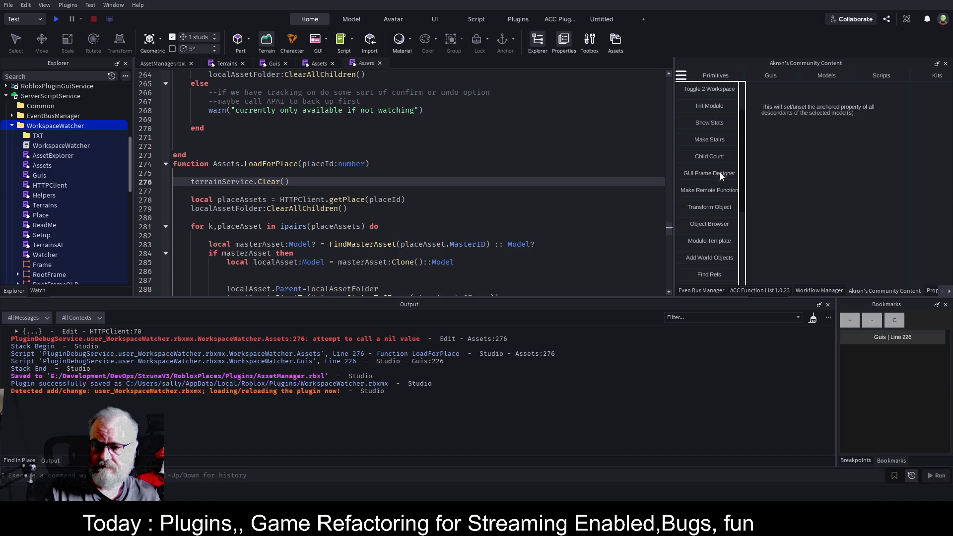
{"action": "left_click", "coordinate": [169, 62]}
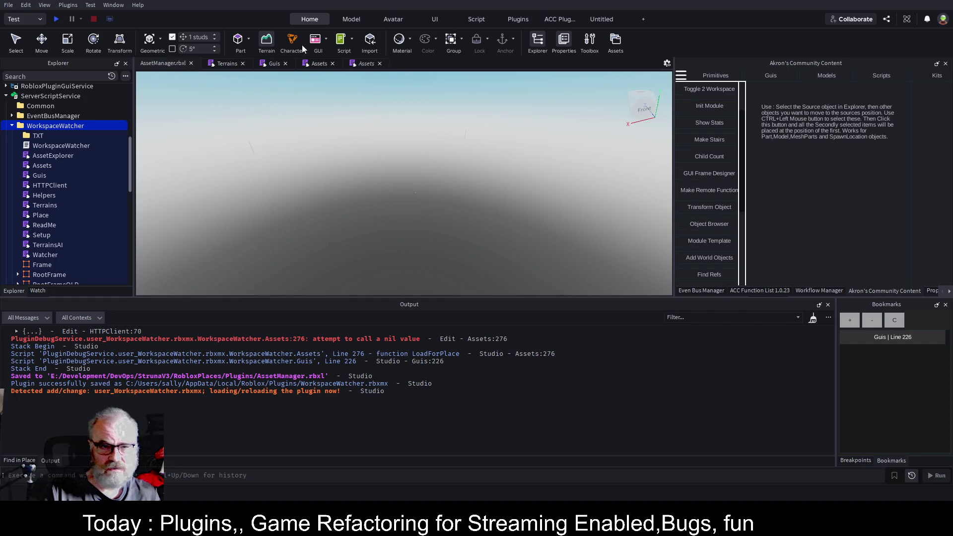
{"action": "left_click", "coordinate": [815, 318]}
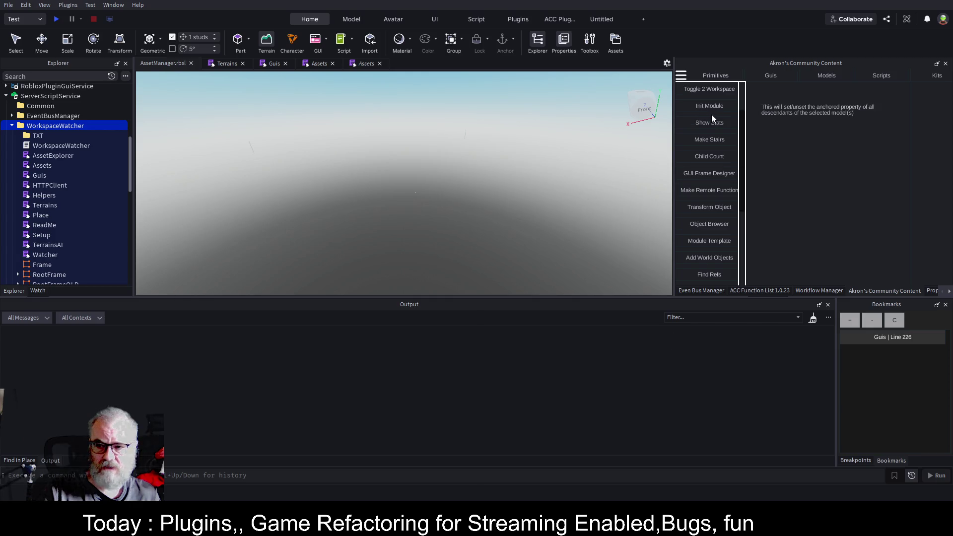
{"action": "left_click", "coordinate": [949, 292]}
{"action": "left_click", "coordinate": [917, 292]}
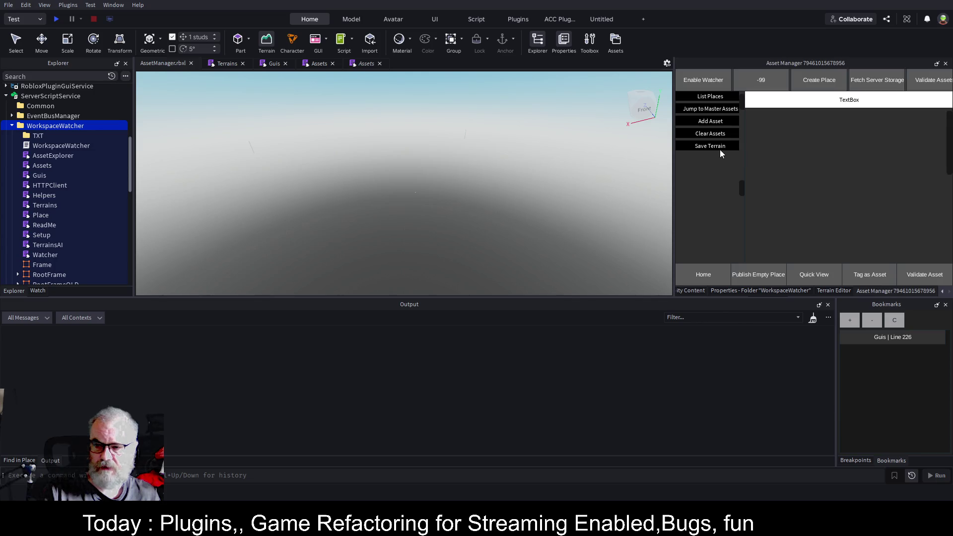
{"action": "left_click", "coordinate": [720, 98]}
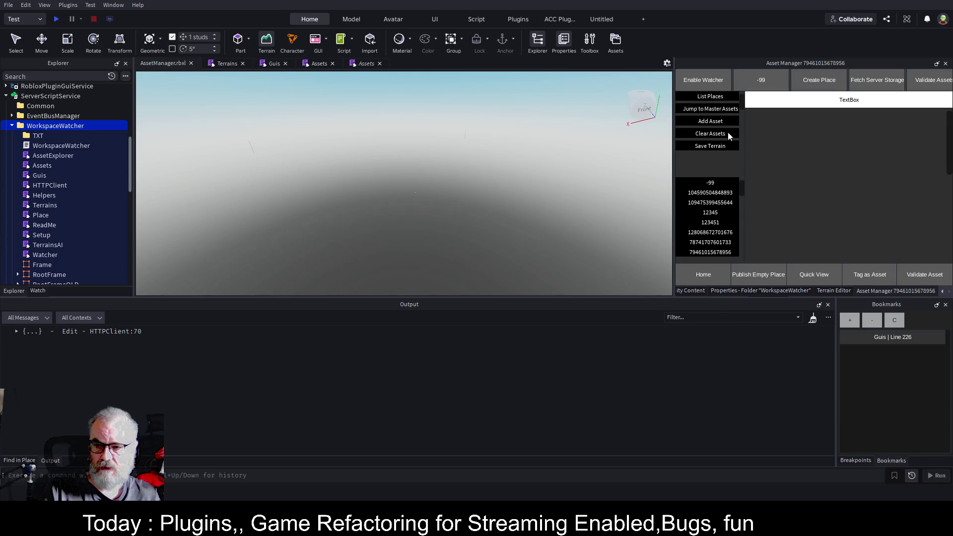
{"action": "left_click", "coordinate": [717, 253]}
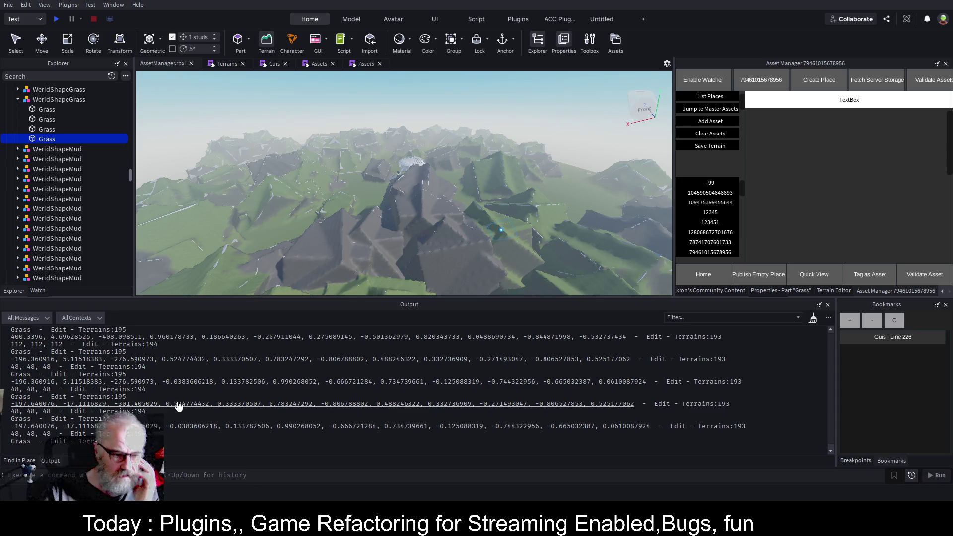
Step: Close the duplicate Assets script and move into the Terrains script
{"action": "scroll", "coordinate": [274, 378], "scroll_direction": "up", "scroll_amount": 3}
{"action": "scroll", "coordinate": [275, 378], "scroll_direction": "down", "scroll_amount": 2}
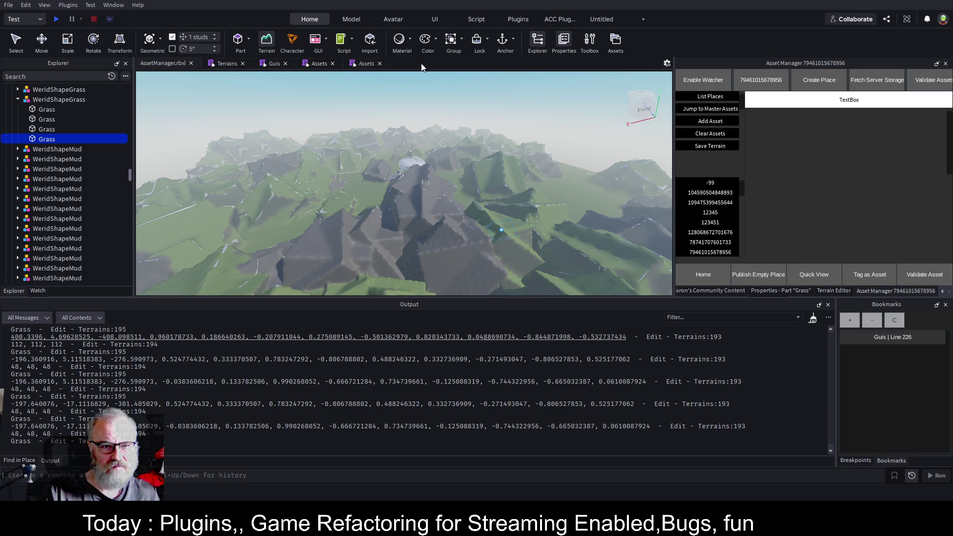
{"action": "left_click", "coordinate": [379, 64]}
{"action": "left_click", "coordinate": [231, 65]}
{"action": "left_click", "coordinate": [378, 235]}
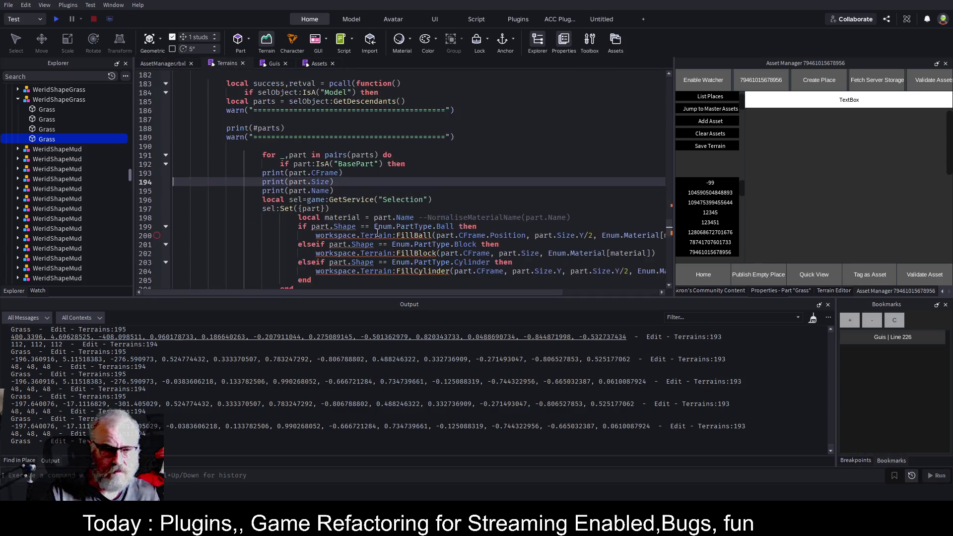
Step: Delete the three debug print lines and the warn/print block, then save
{"action": "left_click_drag", "start_coordinate": [341, 191], "coordinate": [244, 175]}
{"action": "key", "text": "BackSpace"}
{"action": "key", "text": "Up"}
{"action": "key", "text": "Up"}
{"action": "key", "text": "Up"}
{"action": "key", "text": "shift+Up"}
{"action": "key", "text": "shift+Up"}
{"action": "key", "text": "shift+Up"}
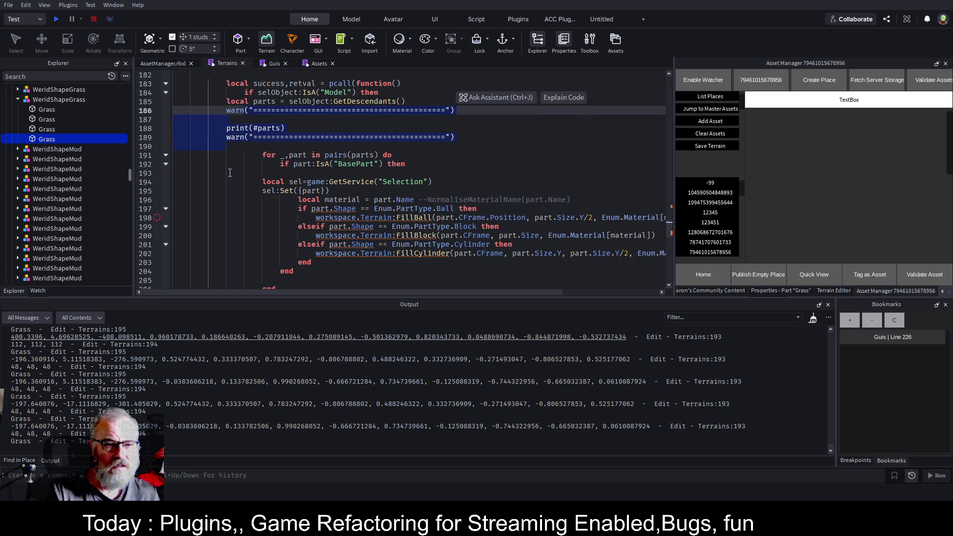
{"action": "key", "text": "BackSpace"}
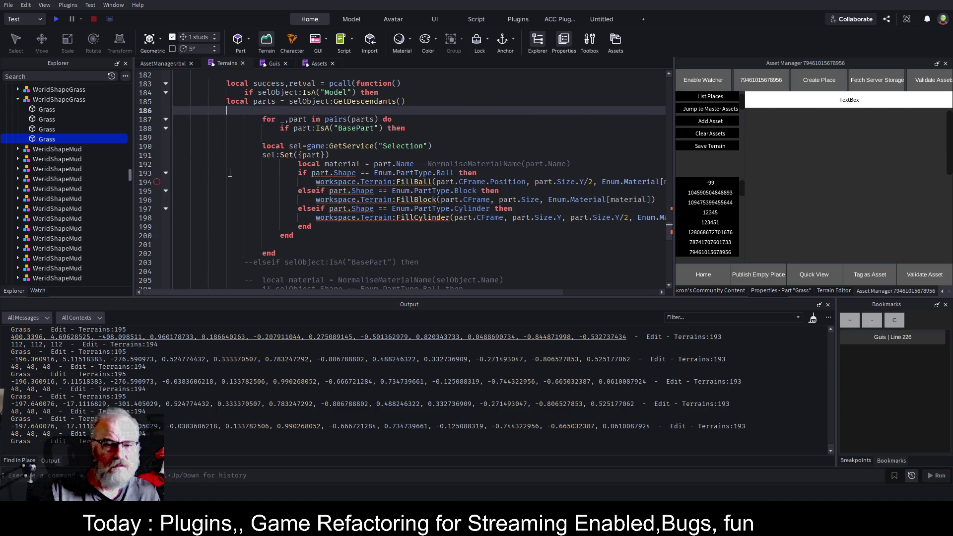
{"action": "key", "text": "ctrl+s"}
Step: Remove the commented-out elseif block and save again
{"action": "scroll", "coordinate": [334, 150], "scroll_direction": "down", "scroll_amount": 4}
{"action": "left_click_drag", "start_coordinate": [242, 157], "coordinate": [277, 243]}
{"action": "key", "text": "BackSpace"}
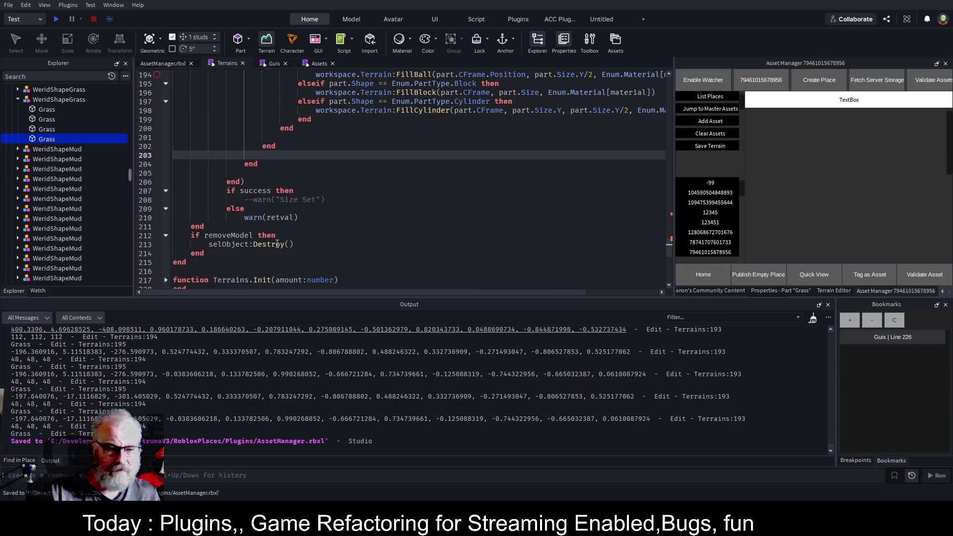
{"action": "key", "text": "ctrl+s"}
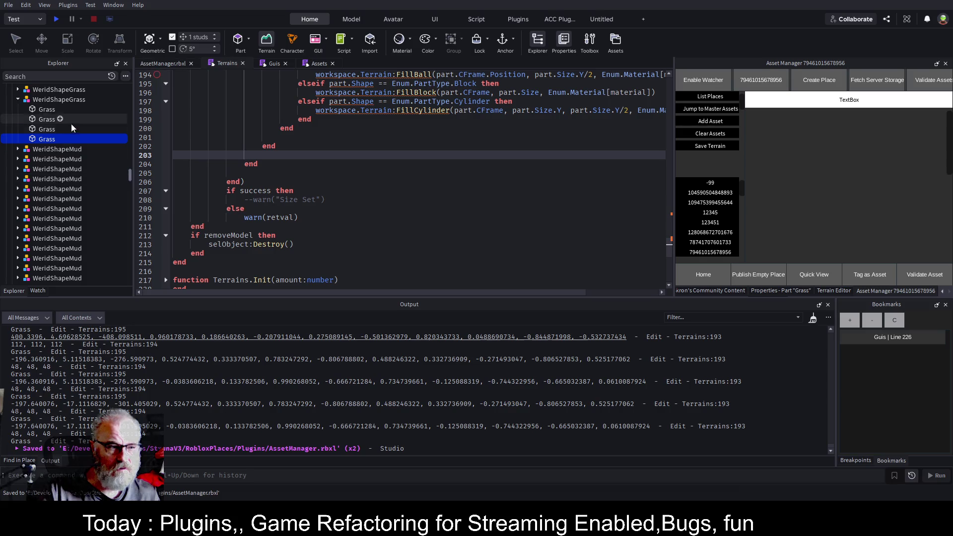
{"action": "left_click_drag", "start_coordinate": [131, 174], "coordinate": [134, 84]}
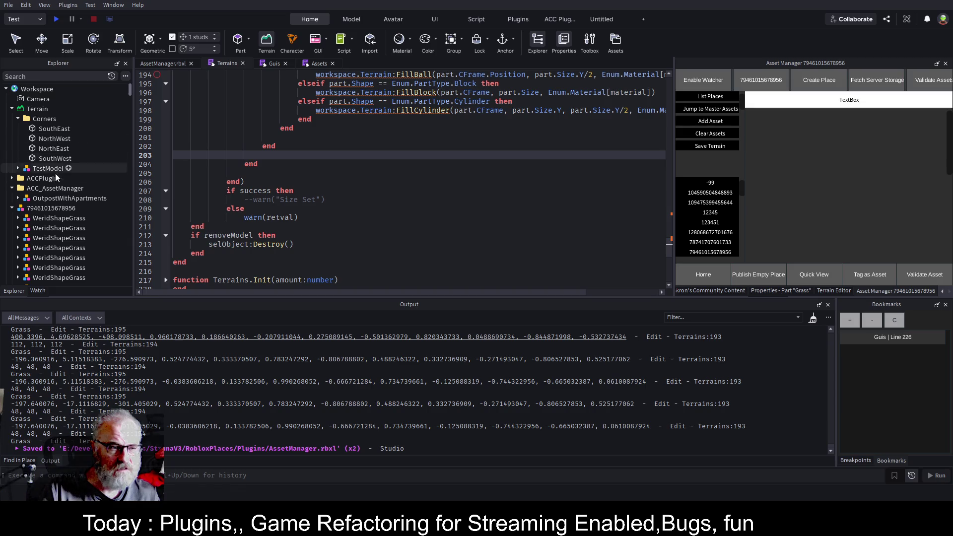
{"action": "left_click", "coordinate": [44, 207]}
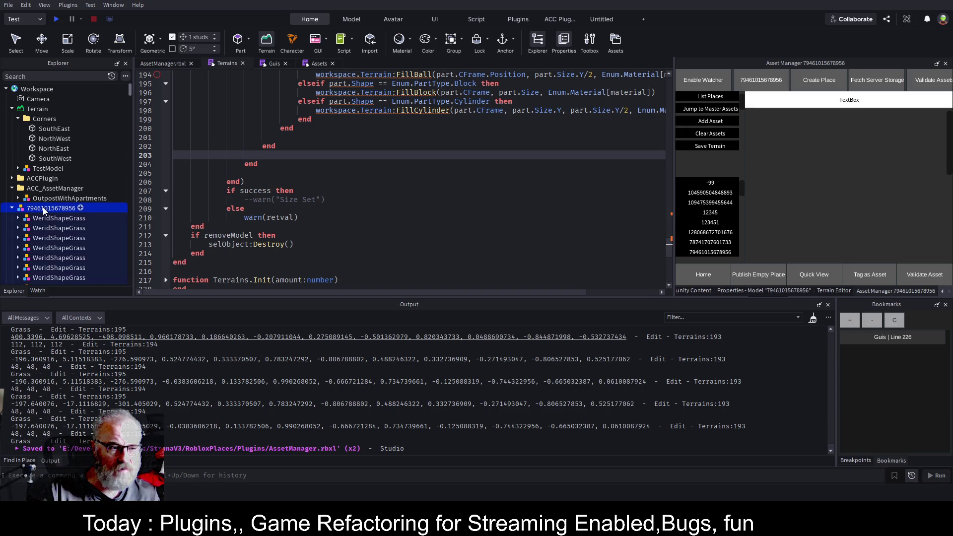
{"action": "key", "text": "Delete"}
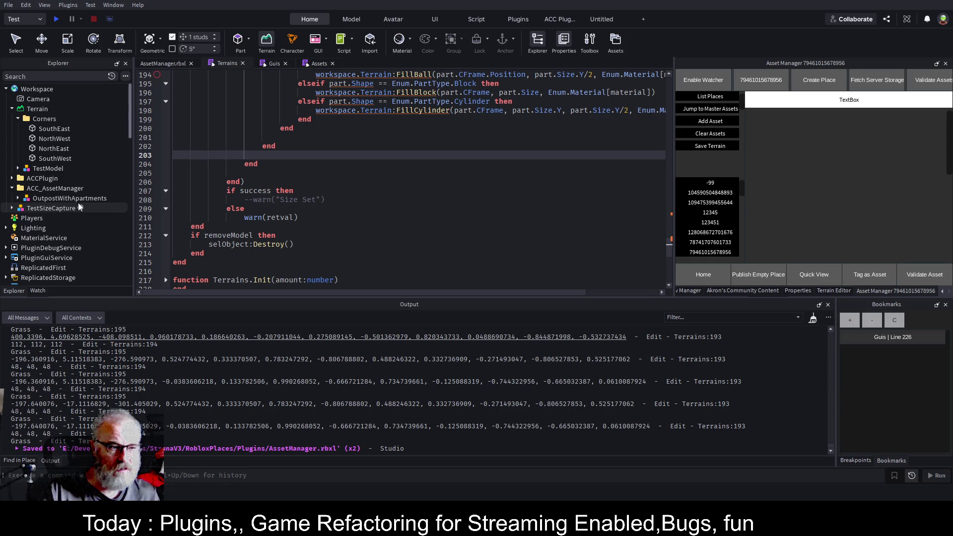
{"action": "scroll", "coordinate": [78, 204], "scroll_direction": "down", "scroll_amount": 3}
{"action": "left_click", "coordinate": [66, 242]}
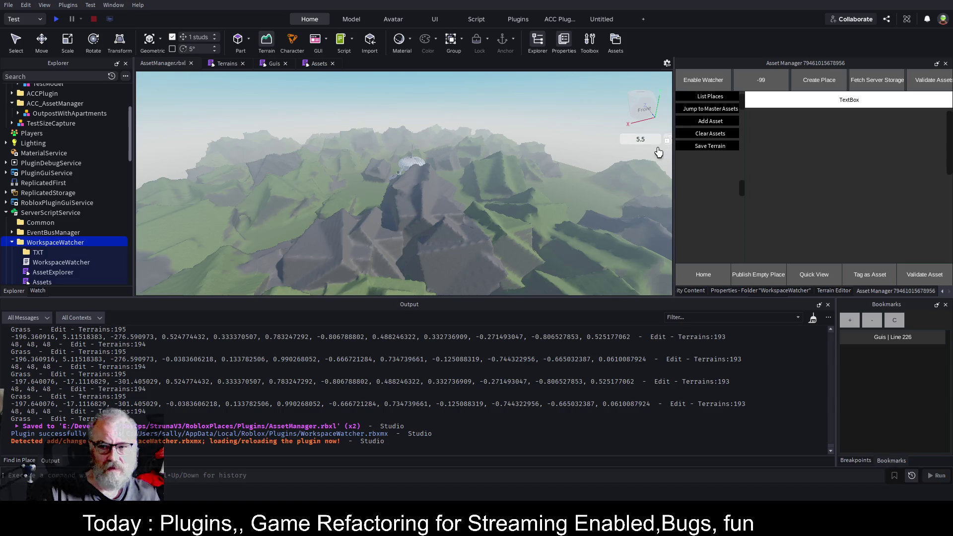
{"action": "left_click", "coordinate": [813, 319]}
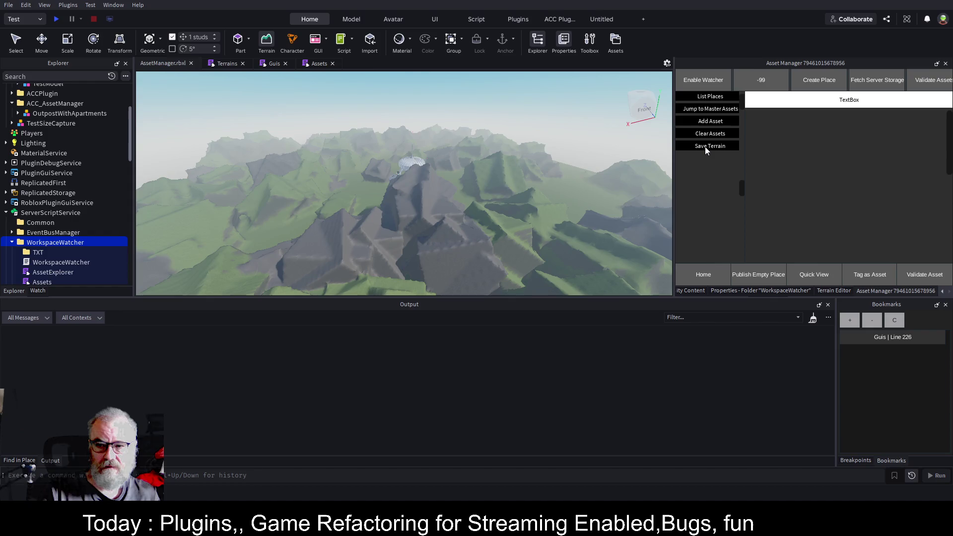
{"action": "left_click", "coordinate": [716, 97]}
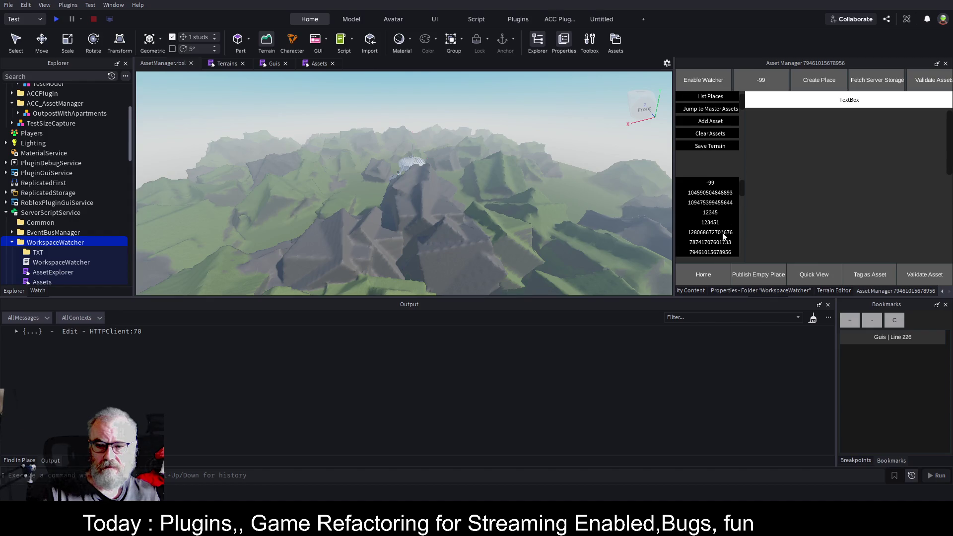
{"action": "left_click", "coordinate": [703, 253]}
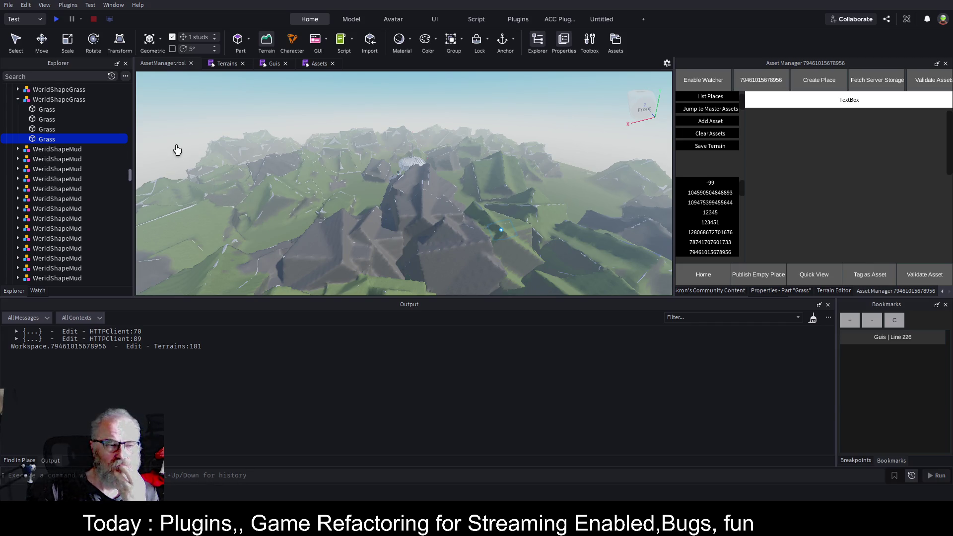
Step: Wipe all terrain from the place using the terrain clear option
{"action": "left_click", "coordinate": [266, 43]}
{"action": "left_click", "coordinate": [265, 43]}
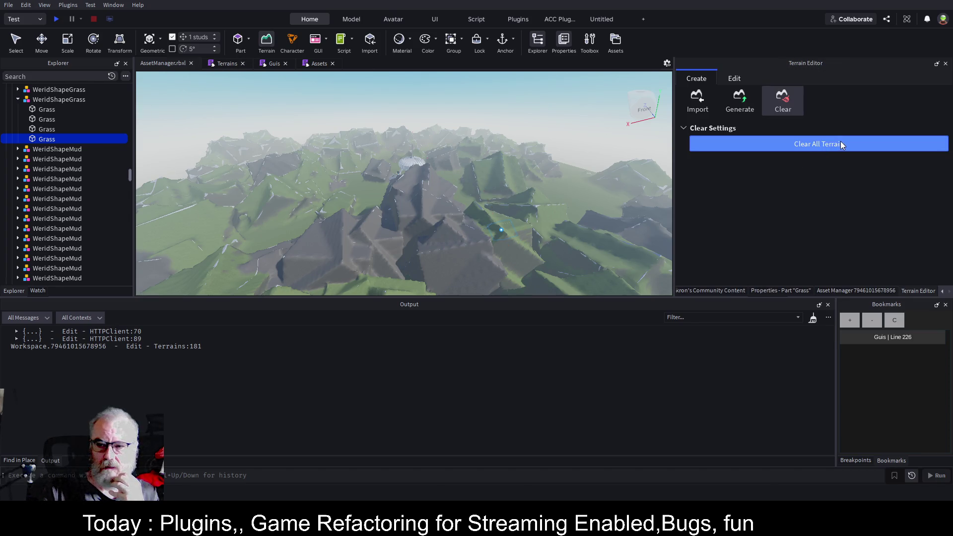
{"action": "left_click", "coordinate": [841, 142]}
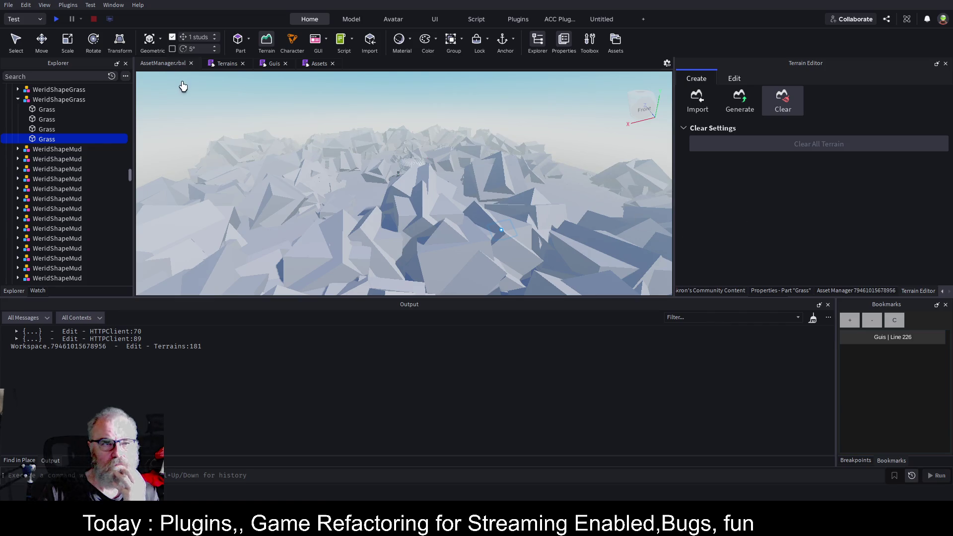
{"action": "scroll", "coordinate": [67, 134], "scroll_direction": "up", "scroll_amount": 3}
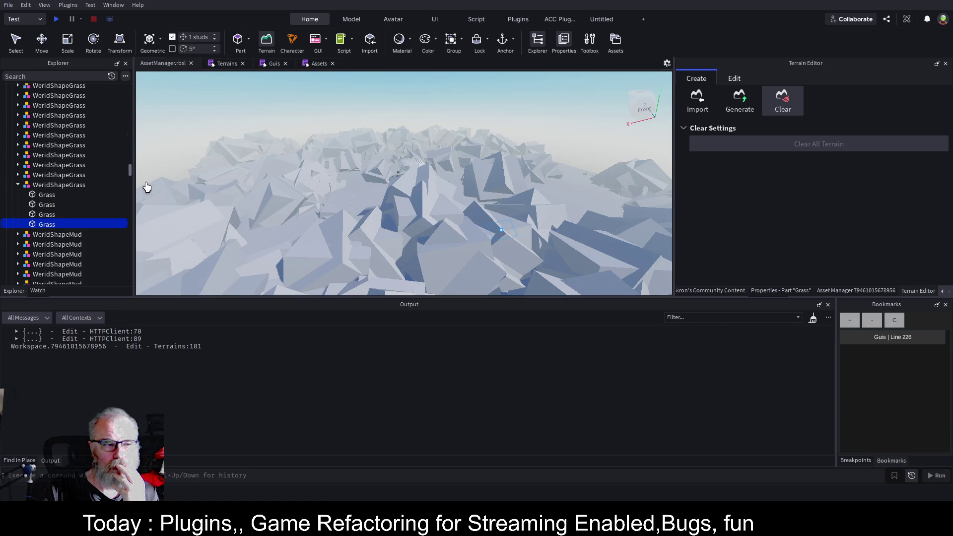
{"action": "left_click_drag", "start_coordinate": [130, 173], "coordinate": [130, 89]}
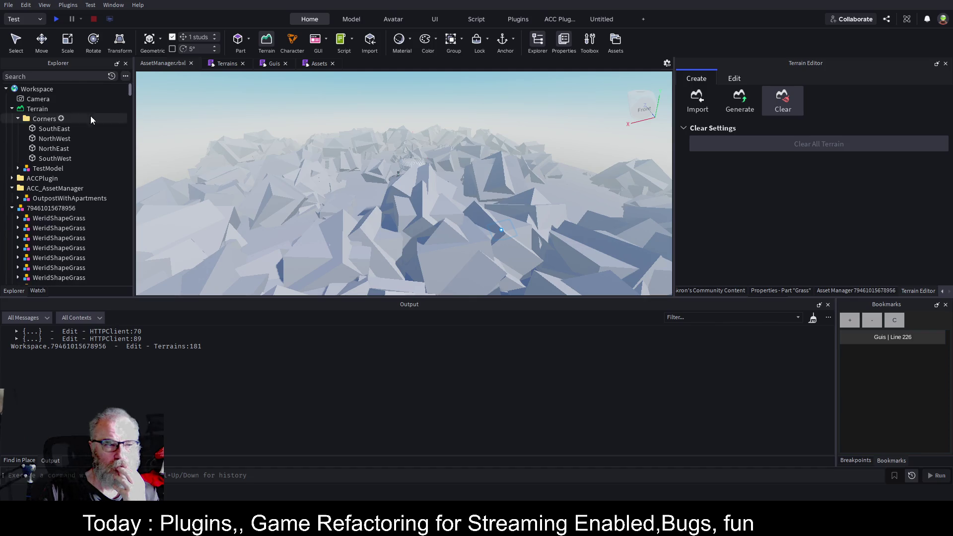
{"action": "left_click", "coordinate": [42, 208]}
{"action": "key", "text": "Delete"}
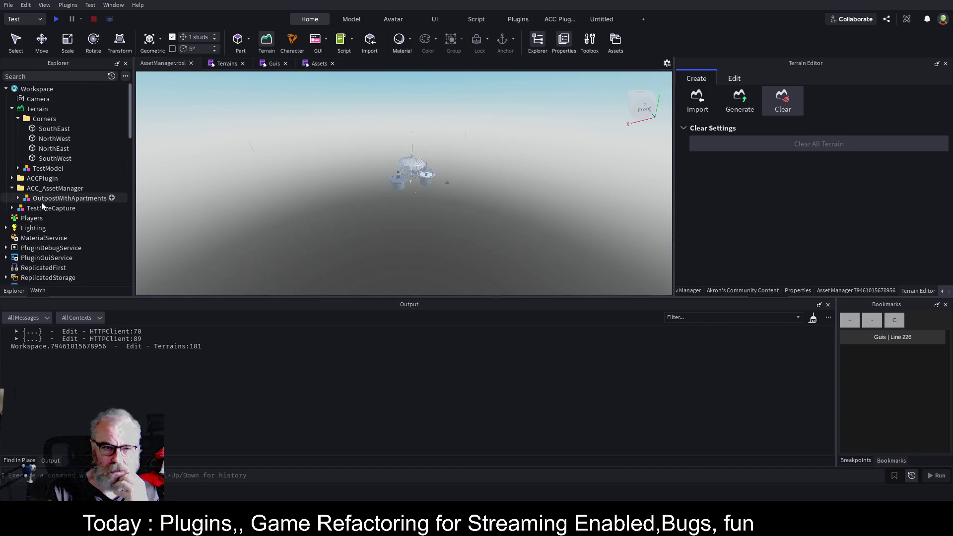
{"action": "left_click", "coordinate": [225, 63]}
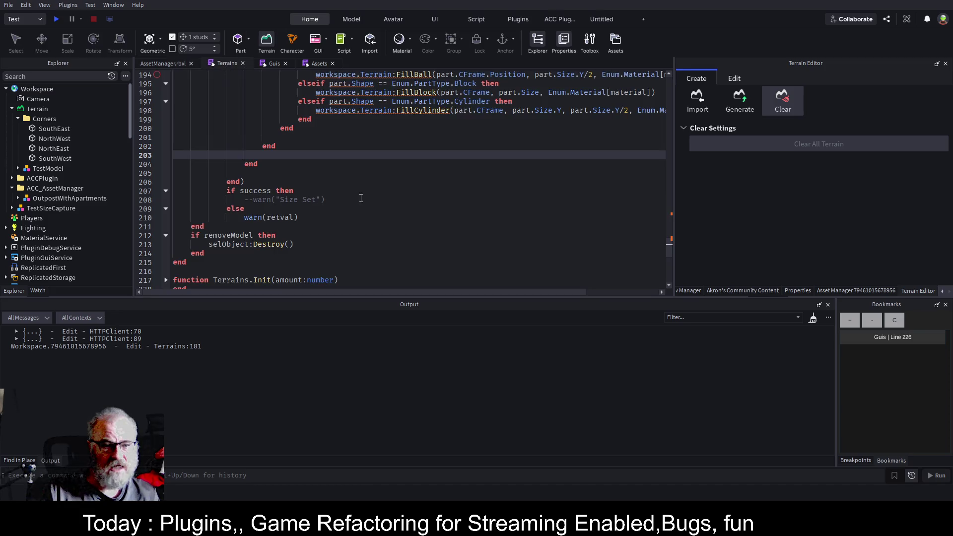
{"action": "scroll", "coordinate": [367, 193], "scroll_direction": "up", "scroll_amount": 1}
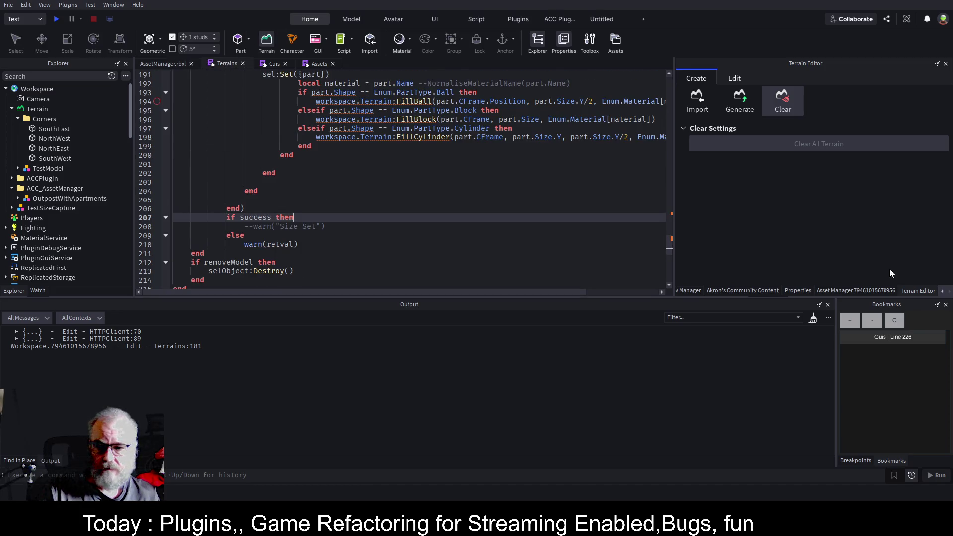
Step: Open the ACC Function List panel and jump to the Terrains.Clear function
{"action": "left_click", "coordinate": [732, 293]}
{"action": "left_click", "coordinate": [693, 293]}
{"action": "left_click", "coordinate": [943, 292]}
{"action": "left_click", "coordinate": [943, 291]}
{"action": "left_click", "coordinate": [774, 292]}
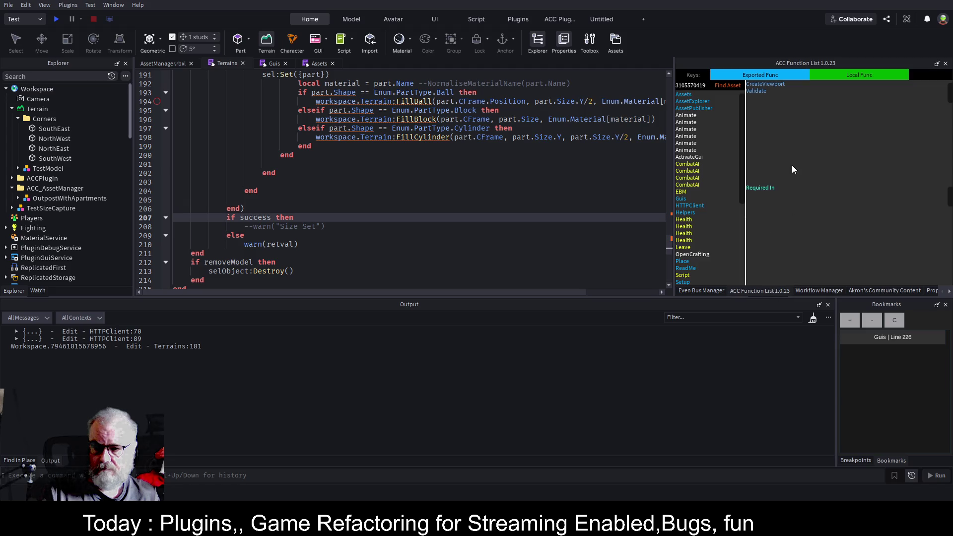
{"action": "left_click", "coordinate": [422, 137]}
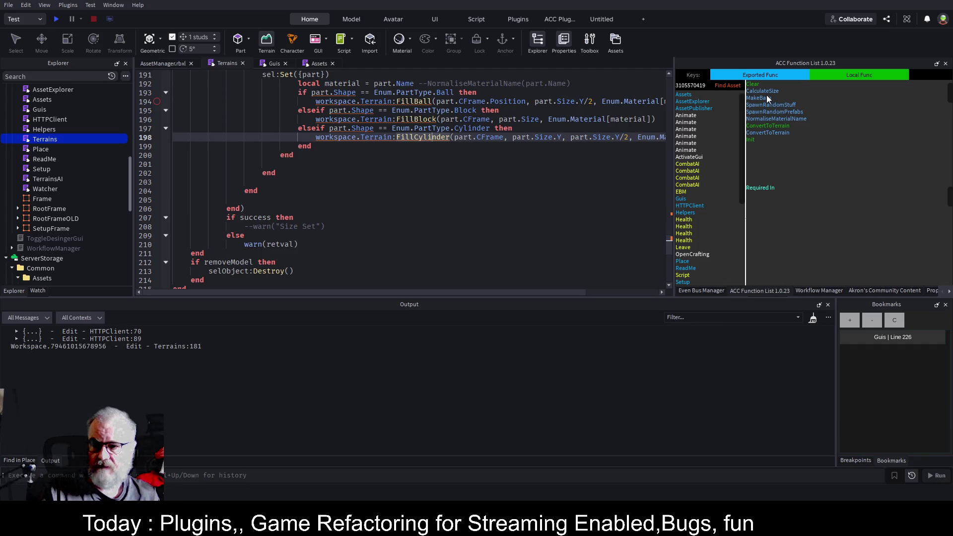
{"action": "left_click", "coordinate": [754, 85]}
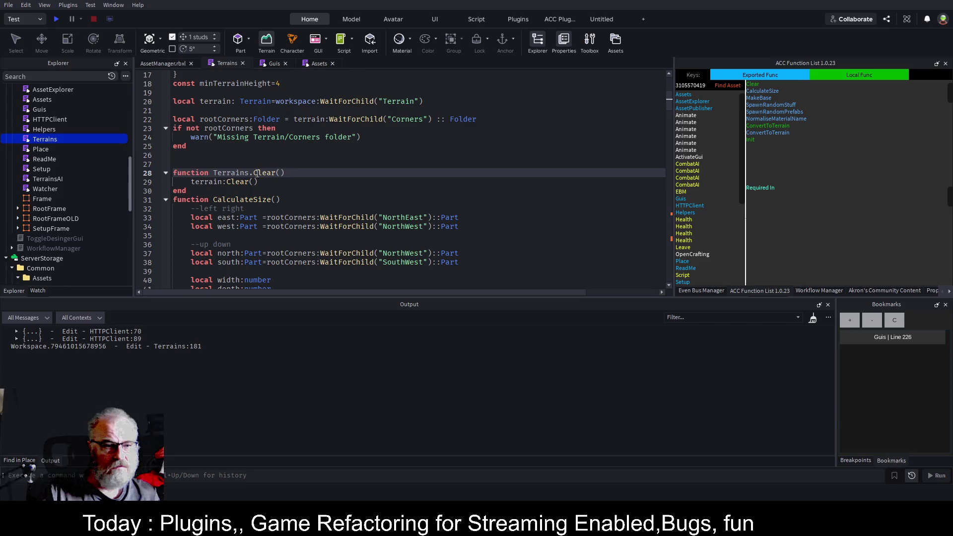
Step: Check the place-loading code in Guis and Assets' LoadForPlace, then return to Terrains
{"action": "left_click", "coordinate": [274, 63]}
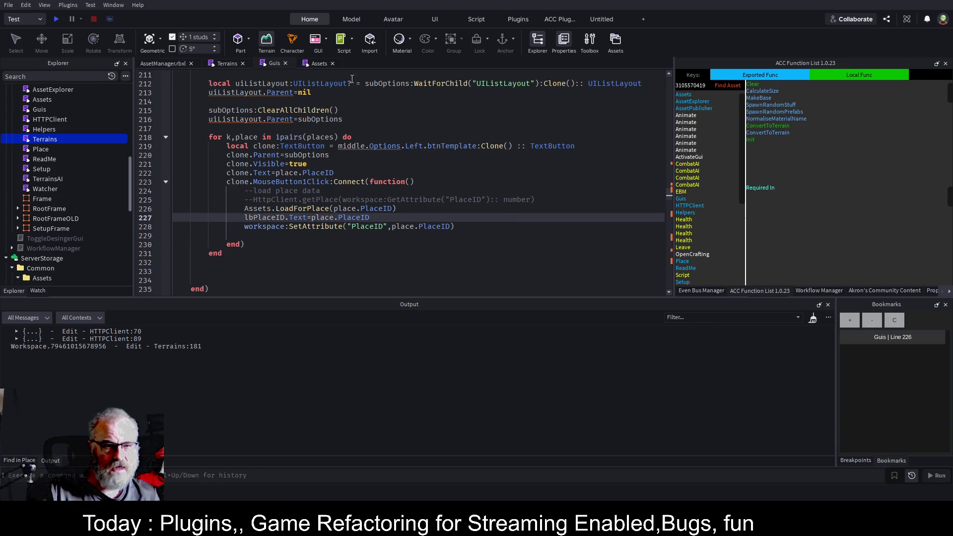
{"action": "left_click", "coordinate": [314, 64]}
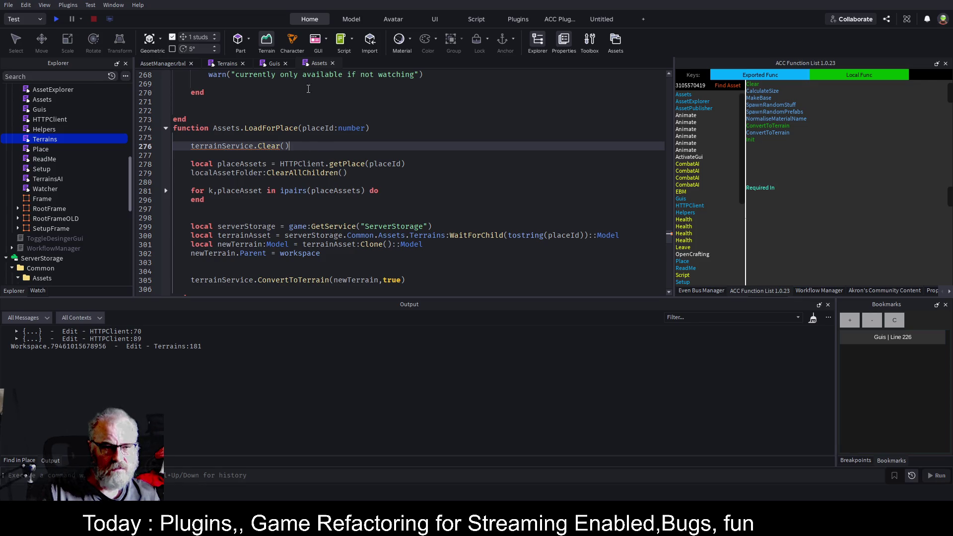
{"action": "left_click", "coordinate": [230, 65]}
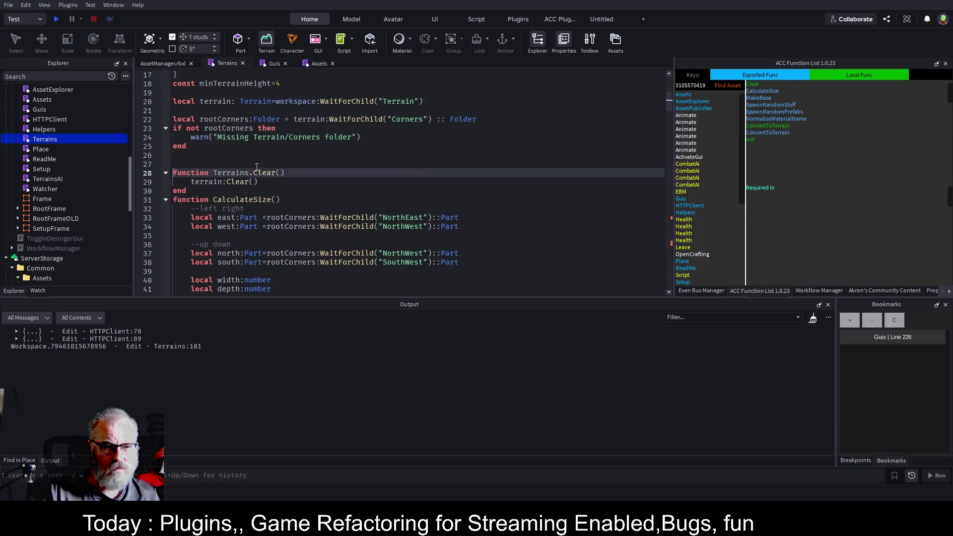
Step: Add print("CLEARING Terrain") before terrain:Clear() in Terrains.Clear
{"action": "key", "text": "Return"}
{"action": "type", "text": "print("}
{"action": "type", "text": "\"CLEAIN\""}
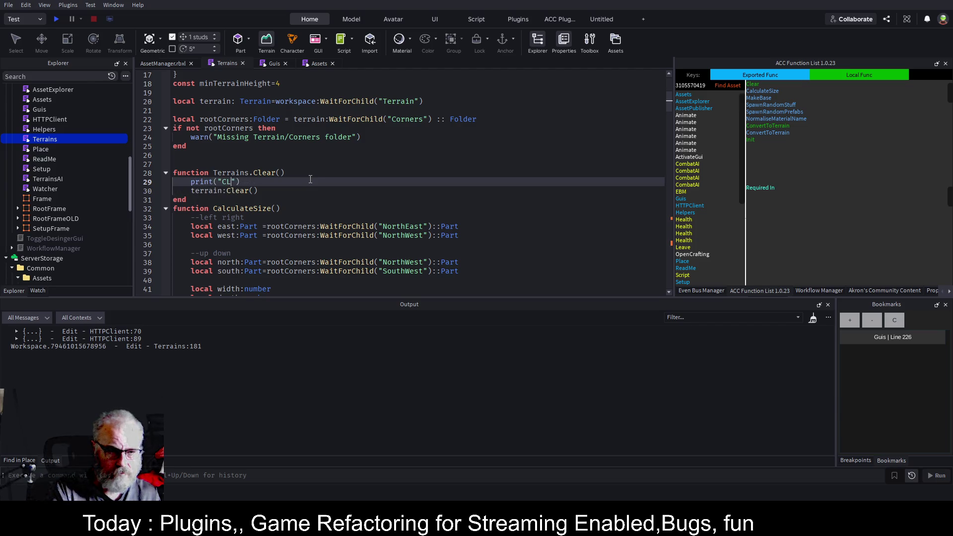
{"action": "key", "text": "BackSpace"}
{"action": "key", "text": "BackSpace"}
{"action": "type", "text": "RING"}
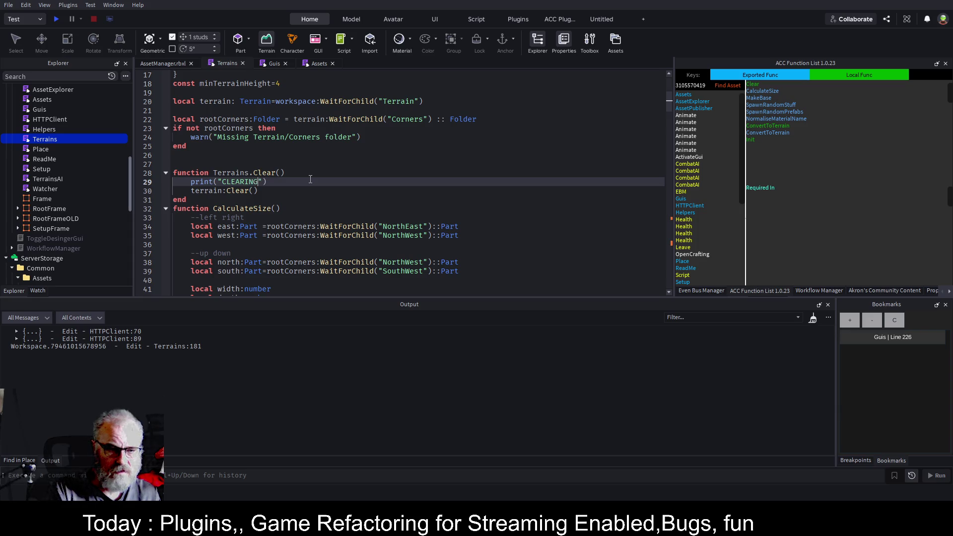
{"action": "type", "text": " TERRAOI"}
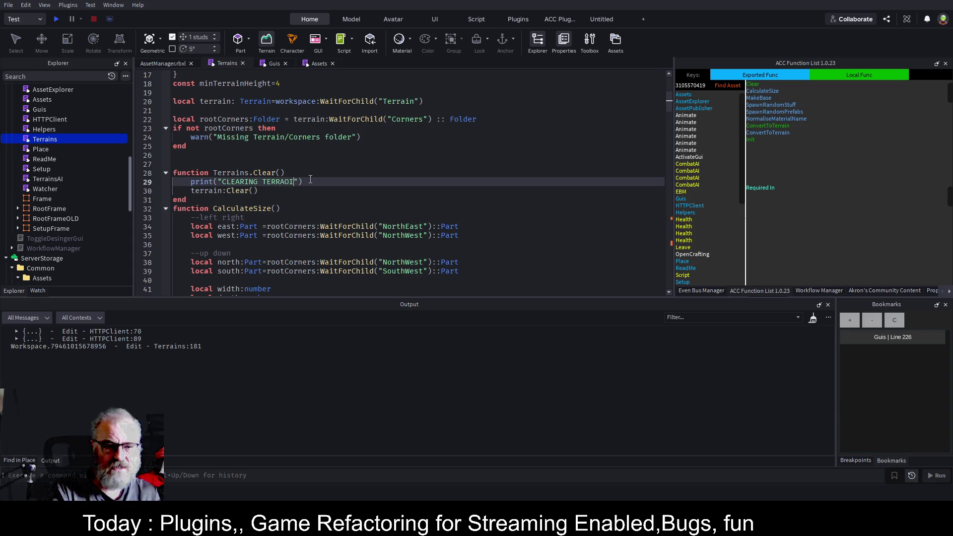
{"action": "key", "text": "BackSpace"}
{"action": "key", "text": "BackSpace"}
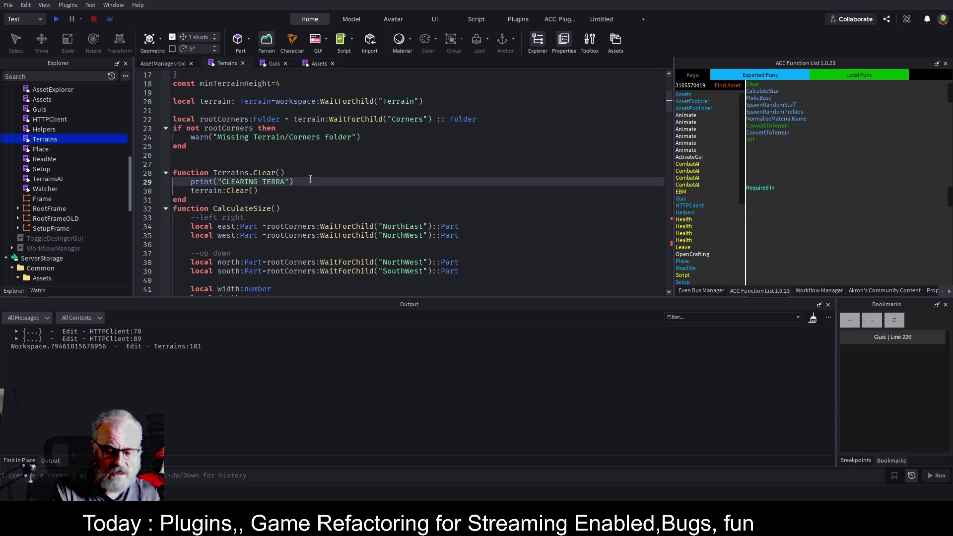
{"action": "key", "text": "BackSpace"}
{"action": "key", "text": "BackSpace"}
{"action": "key", "text": "BackSpace"}
{"action": "type", "text": "Terrain"}
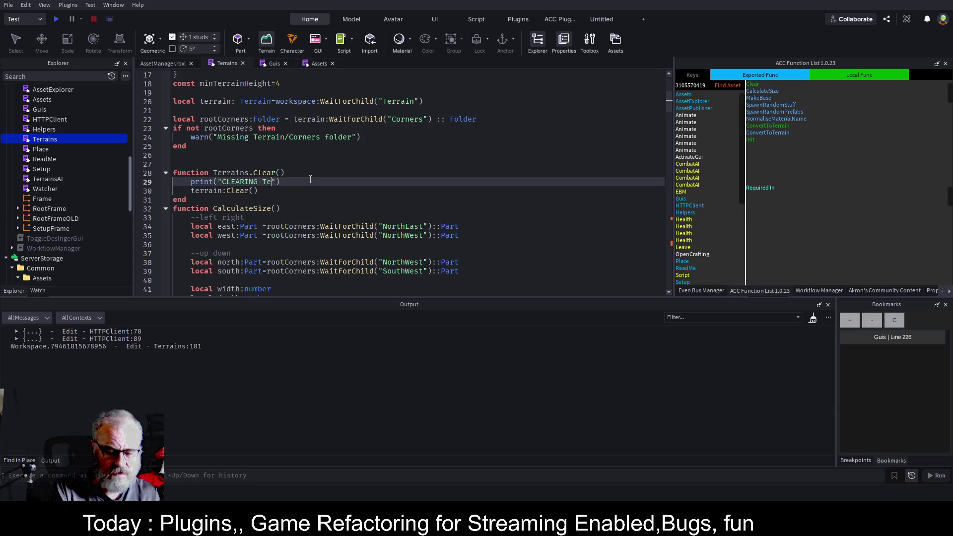
Step: Add task.wait(5) after terrain:Clear(), save, and select the WorkspaceWatcher plugin folder
{"action": "key", "text": "Down"}
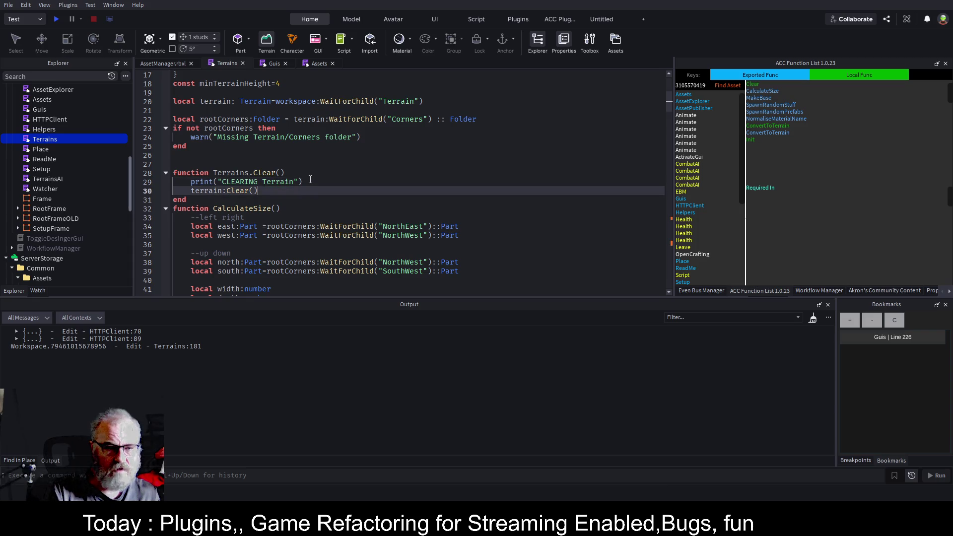
{"action": "key", "text": "Return"}
{"action": "type", "text": "task"}
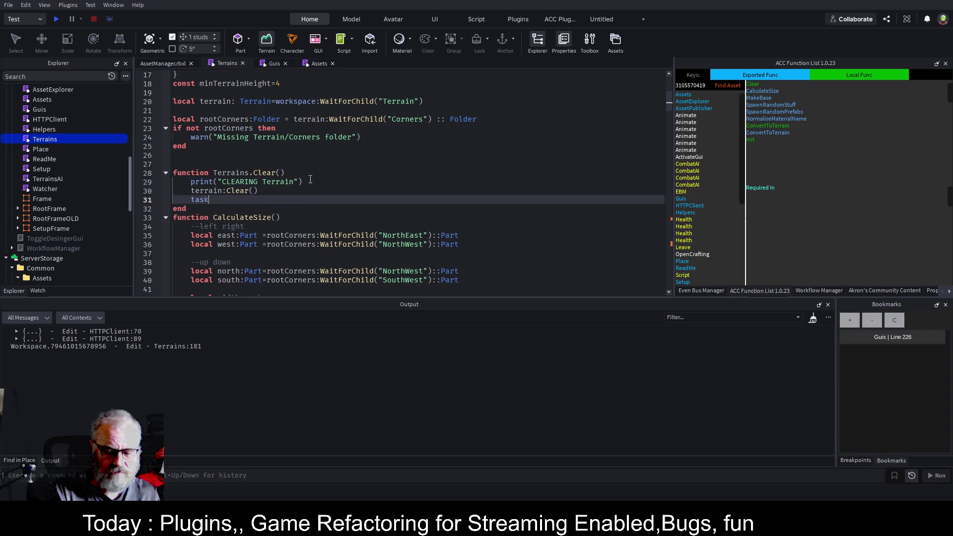
{"action": "type", "text": ".wait(5)"}
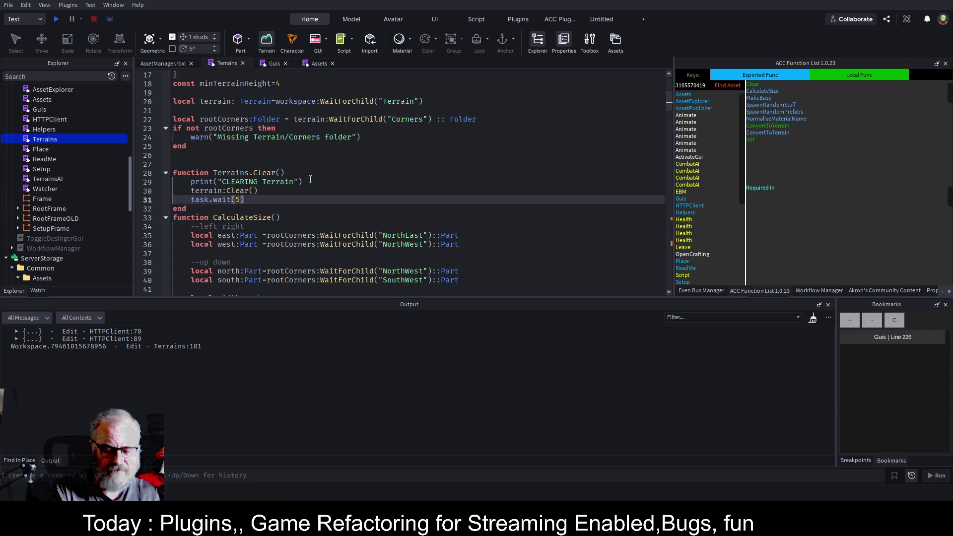
{"action": "key", "text": "ctrl+s"}
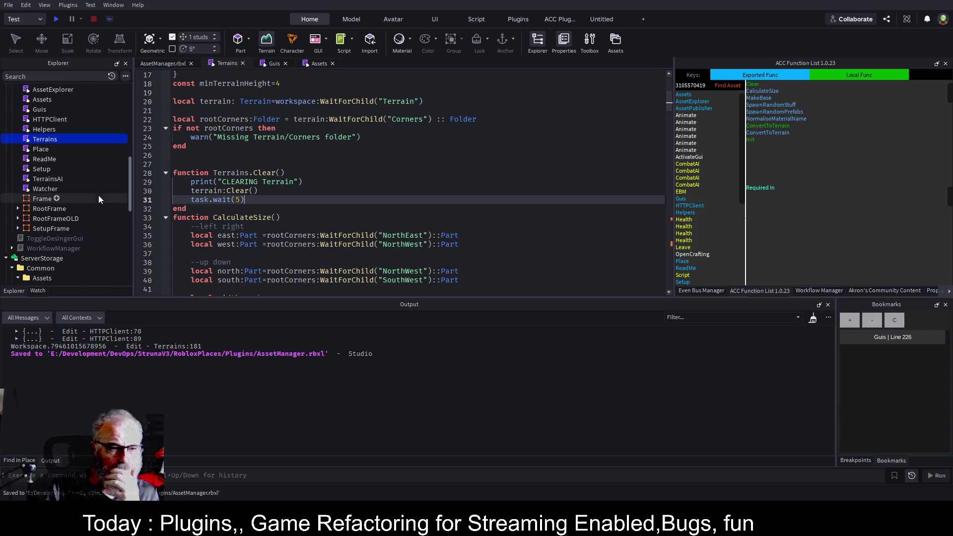
{"action": "scroll", "coordinate": [98, 195], "scroll_direction": "up", "scroll_amount": 6}
{"action": "left_click", "coordinate": [77, 252]}
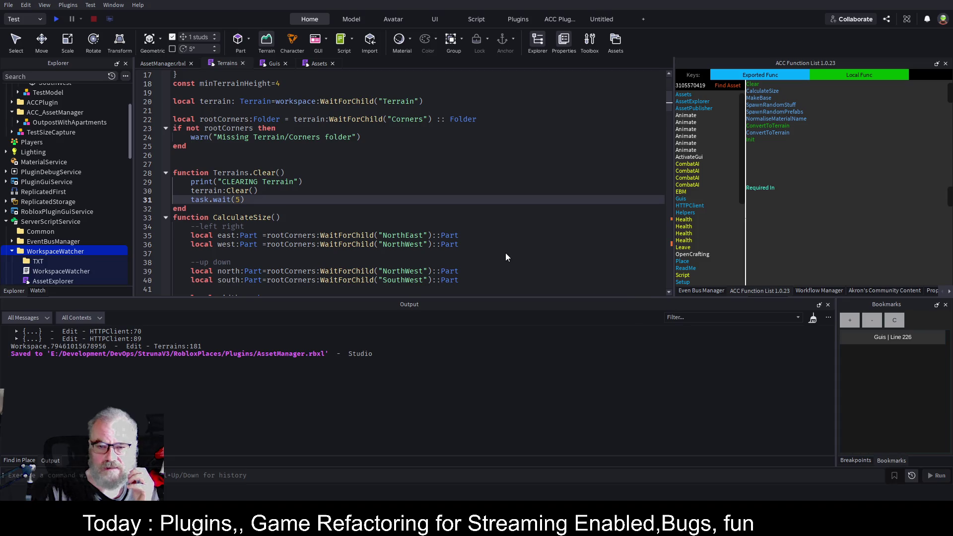
{"action": "key", "text": "ctrl+shift+p"}
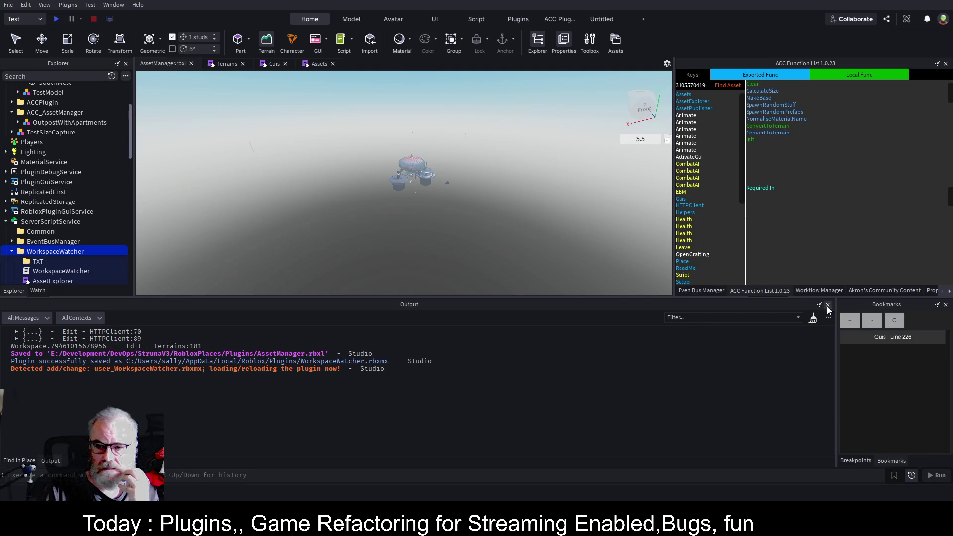
{"action": "left_click", "coordinate": [950, 291]}
{"action": "left_click", "coordinate": [950, 292]}
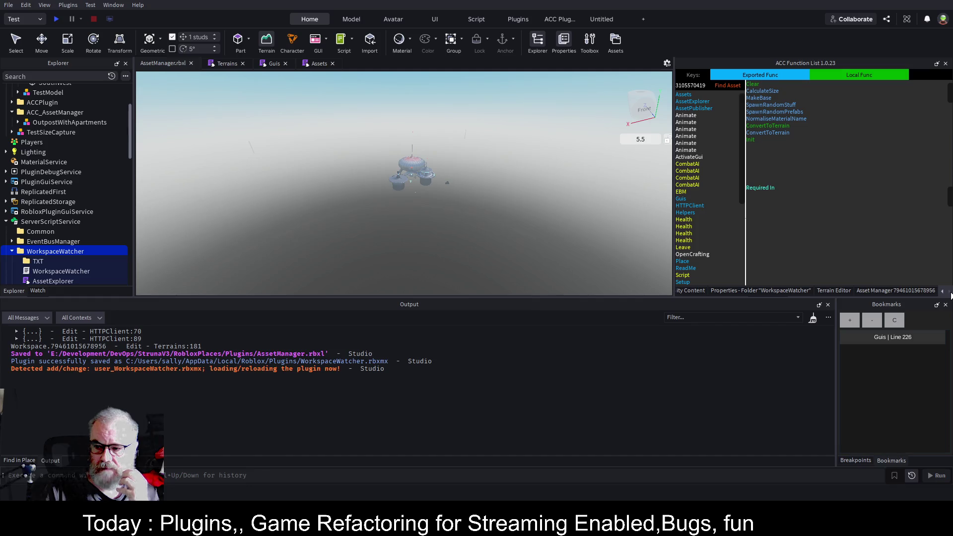
{"action": "left_click", "coordinate": [916, 291]}
{"action": "left_click", "coordinate": [702, 138]}
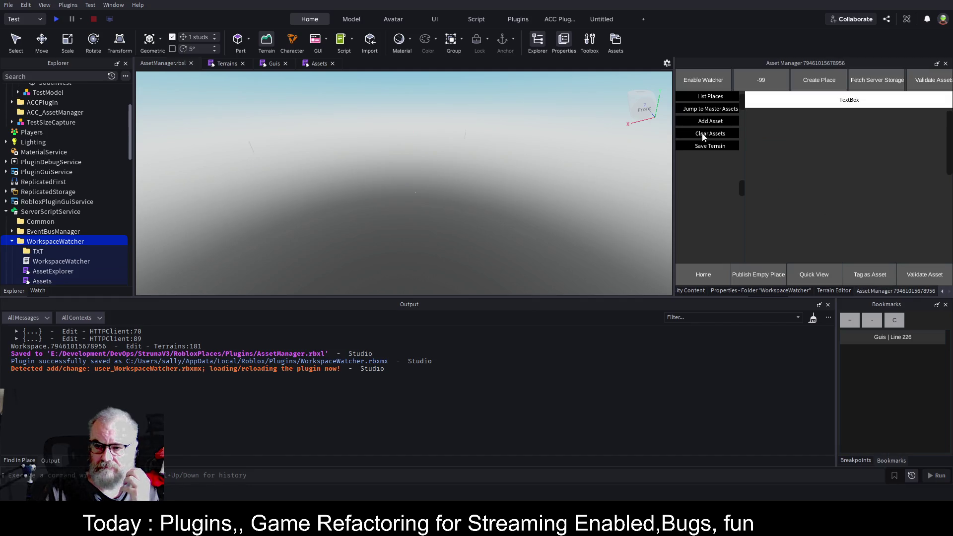
{"action": "left_click", "coordinate": [715, 97]}
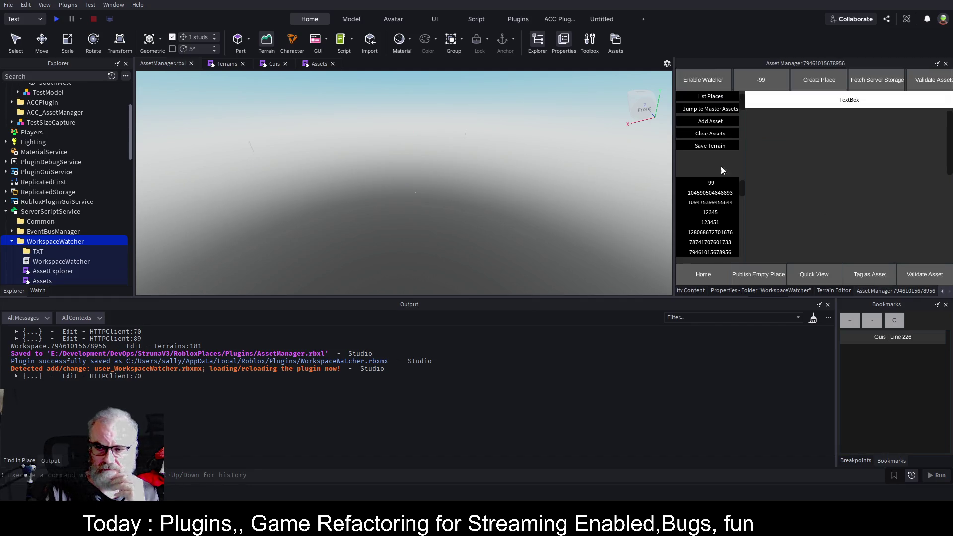
{"action": "left_click", "coordinate": [712, 252]}
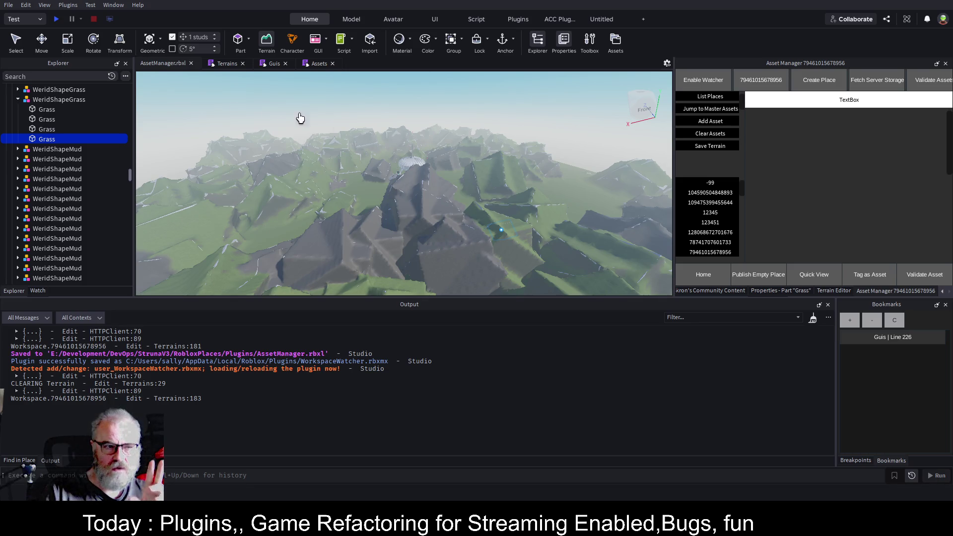
{"action": "left_click_drag", "start_coordinate": [130, 178], "coordinate": [141, 86]}
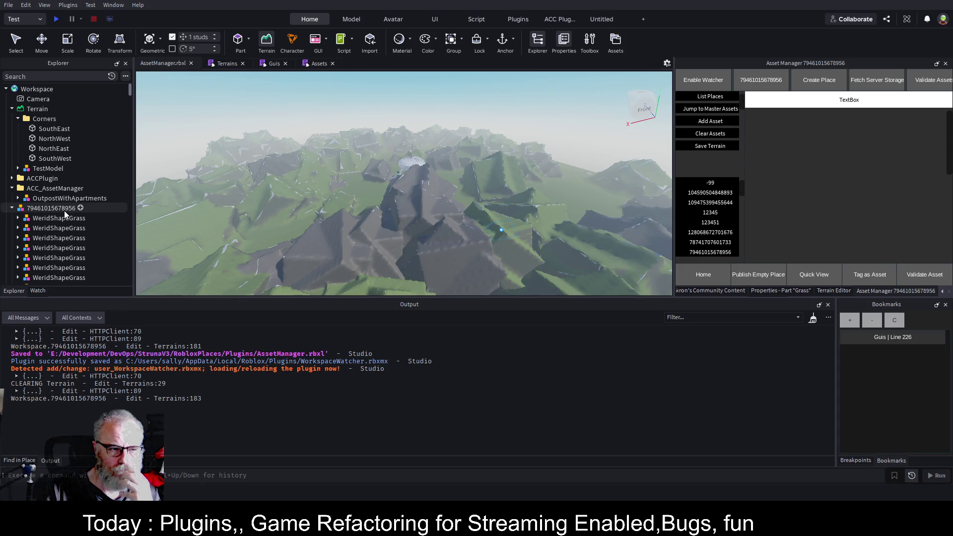
{"action": "left_click", "coordinate": [64, 209]}
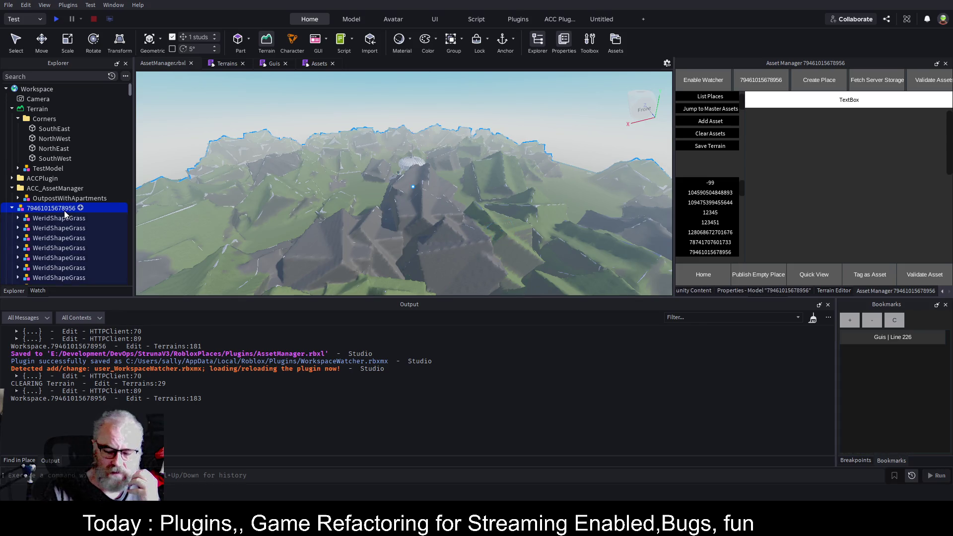
{"action": "left_click", "coordinate": [711, 252]}
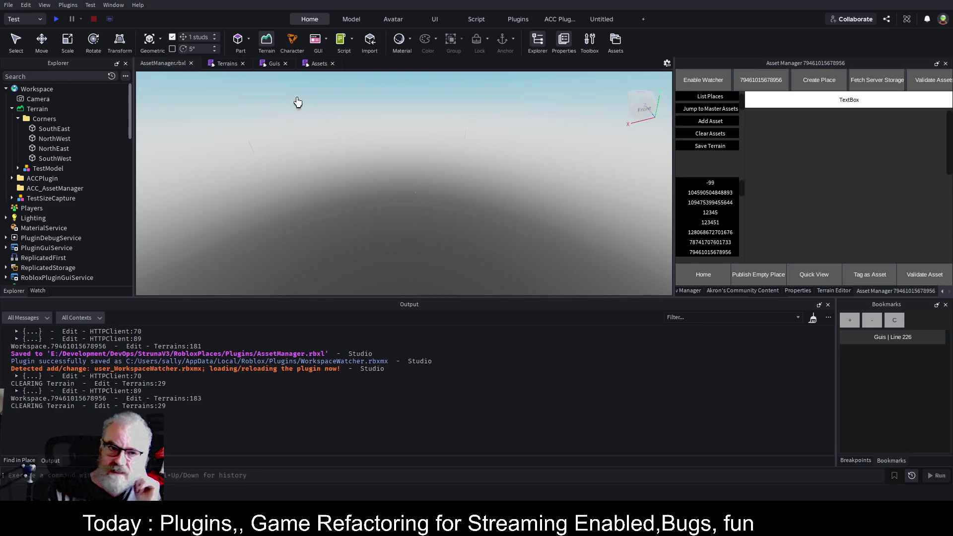
{"action": "left_click", "coordinate": [226, 64]}
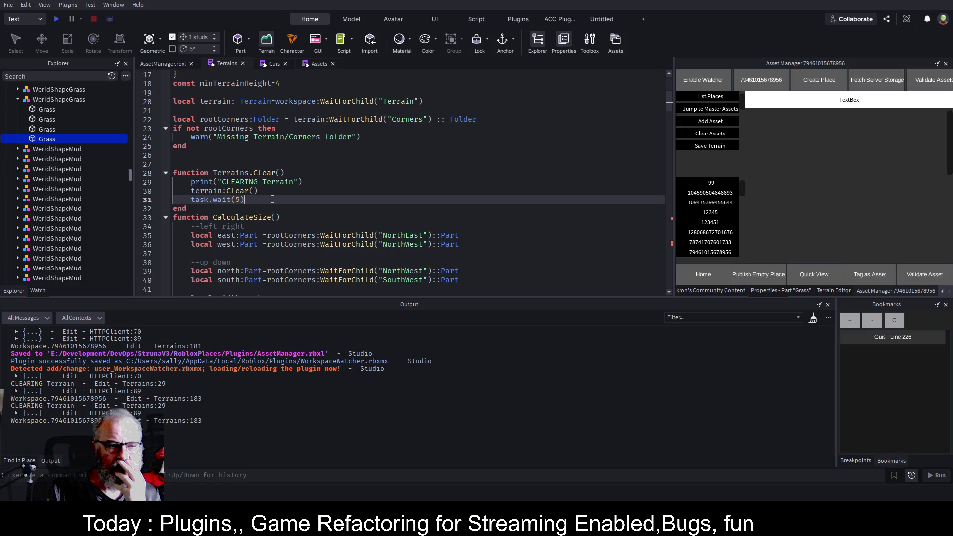
Step: Follow the LoadForPlace call on Guis line 226 into Assets, down to the ConvertToTerrain line
{"action": "left_click", "coordinate": [315, 61]}
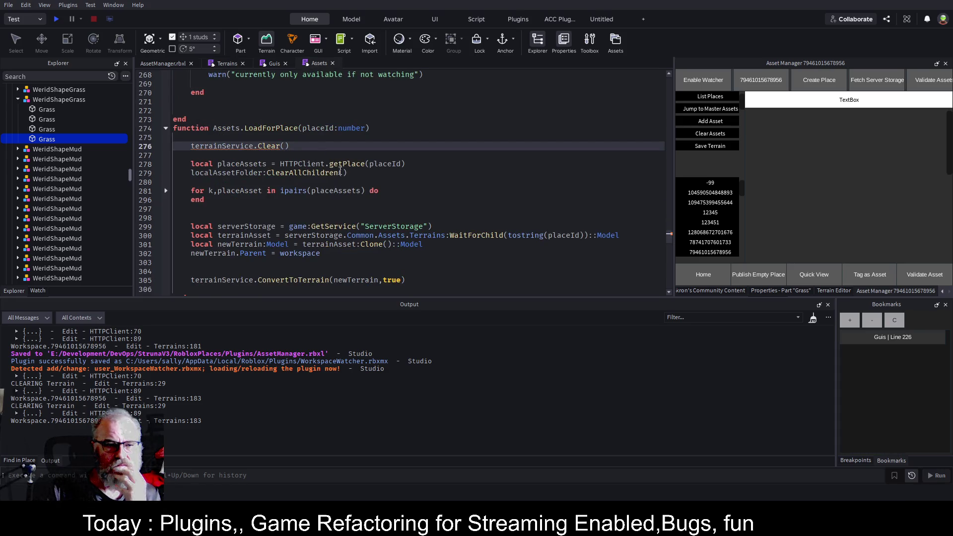
{"action": "scroll", "coordinate": [278, 174], "scroll_direction": "down", "scroll_amount": 12}
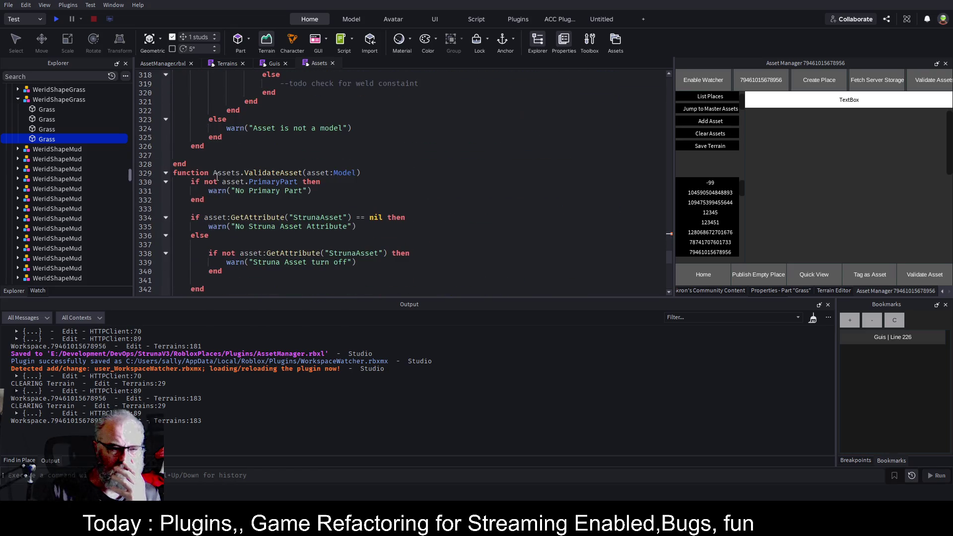
{"action": "scroll", "coordinate": [357, 221], "scroll_direction": "up", "scroll_amount": 4}
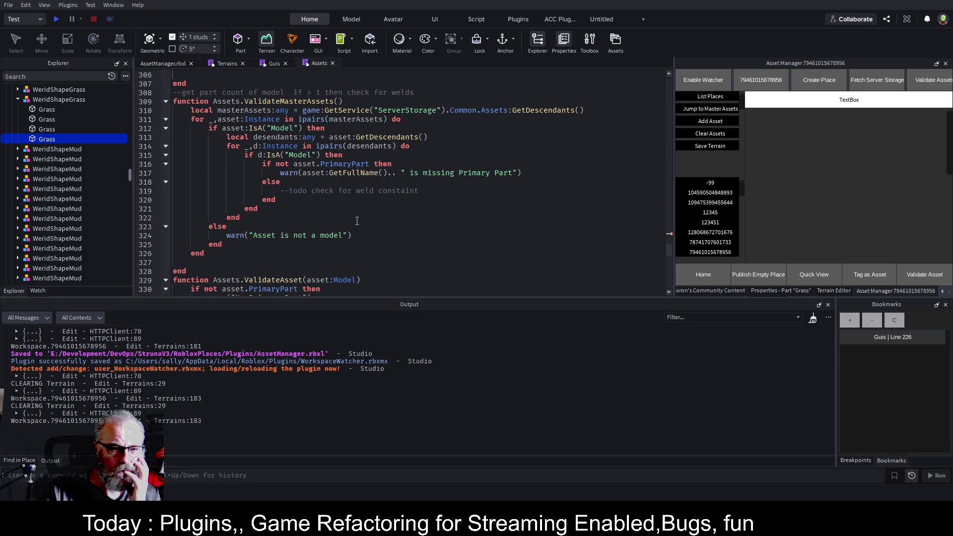
{"action": "left_click", "coordinate": [271, 66]}
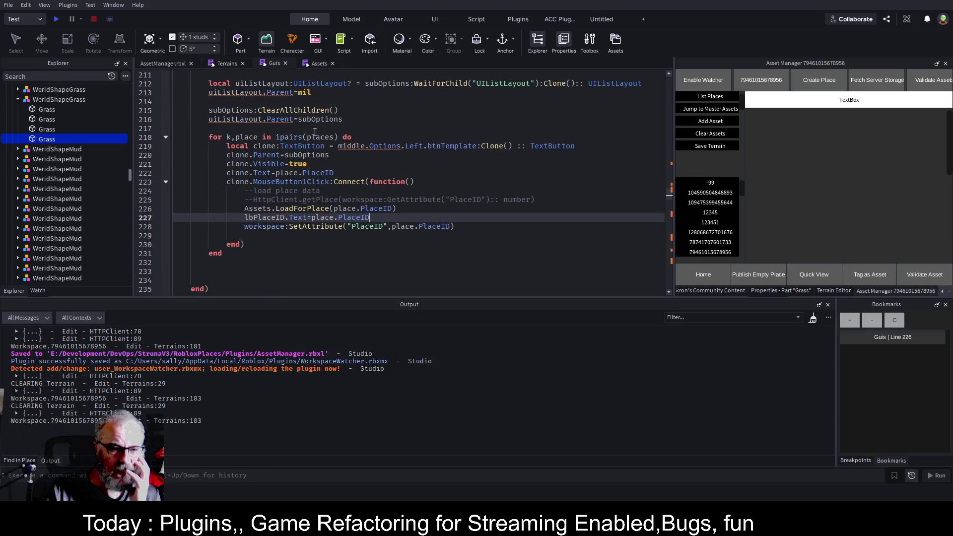
{"action": "left_click", "coordinate": [320, 208]}
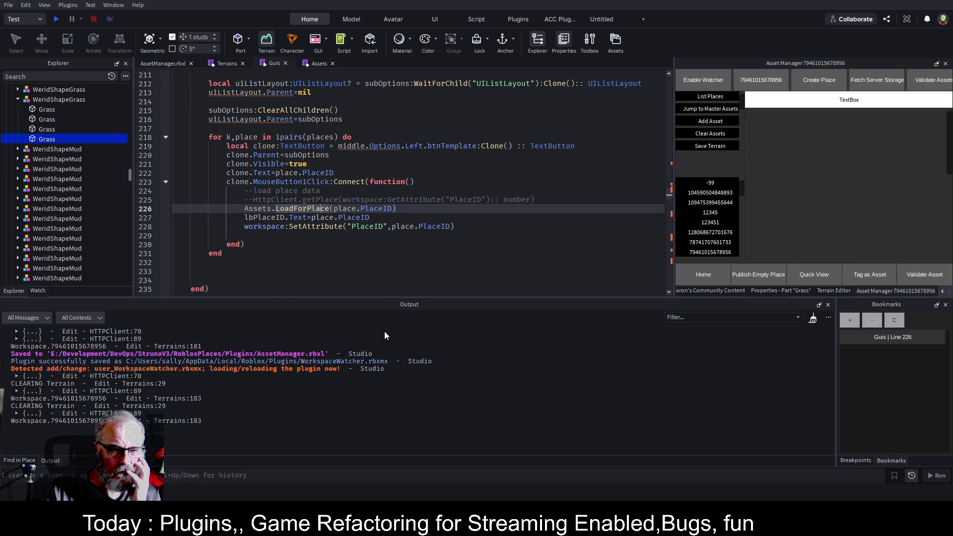
{"action": "key", "text": "F12"}
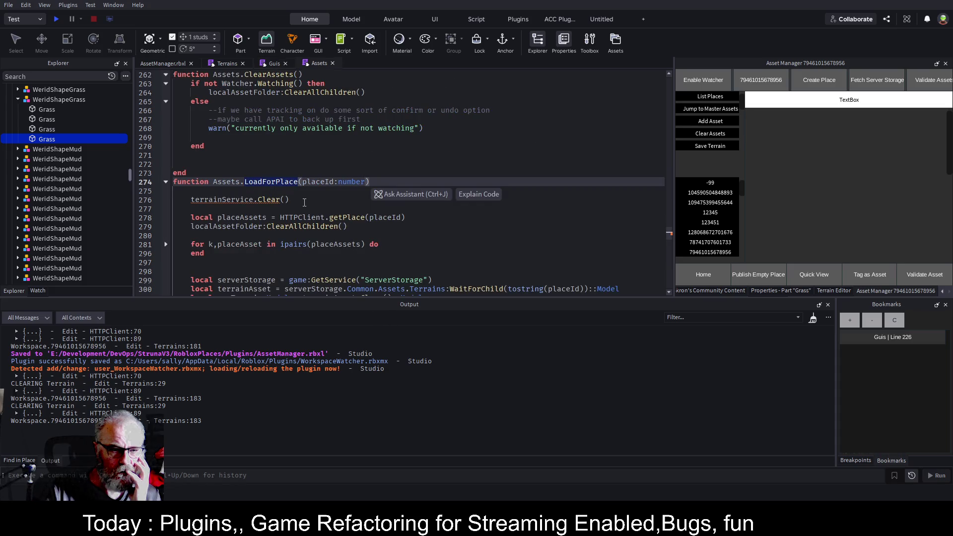
{"action": "left_click", "coordinate": [315, 199]}
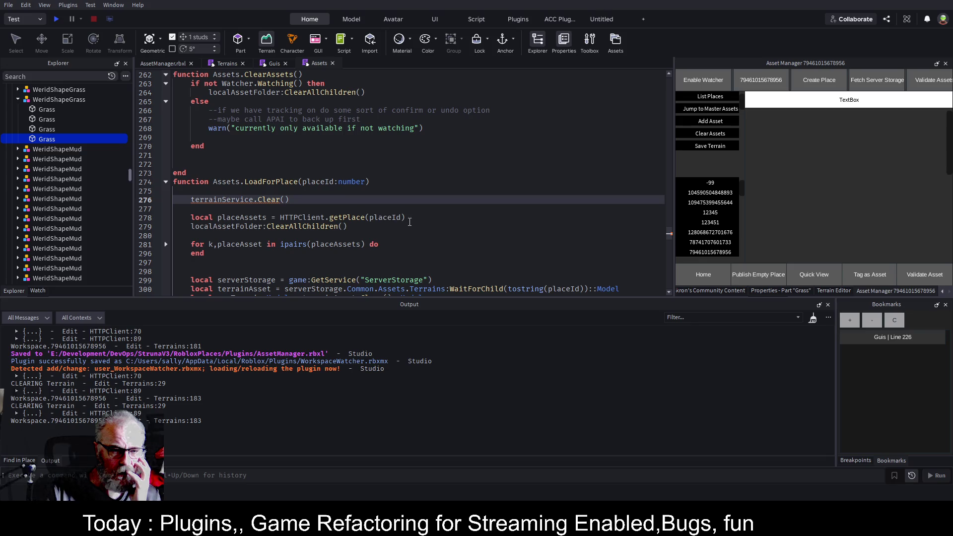
{"action": "scroll", "coordinate": [425, 228], "scroll_direction": "down", "scroll_amount": 1}
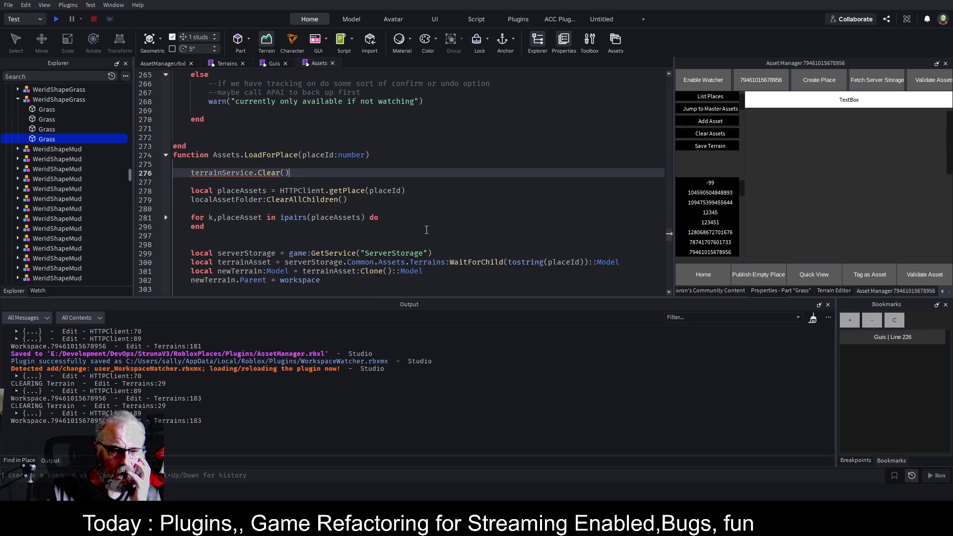
{"action": "scroll", "coordinate": [444, 214], "scroll_direction": "down", "scroll_amount": 2}
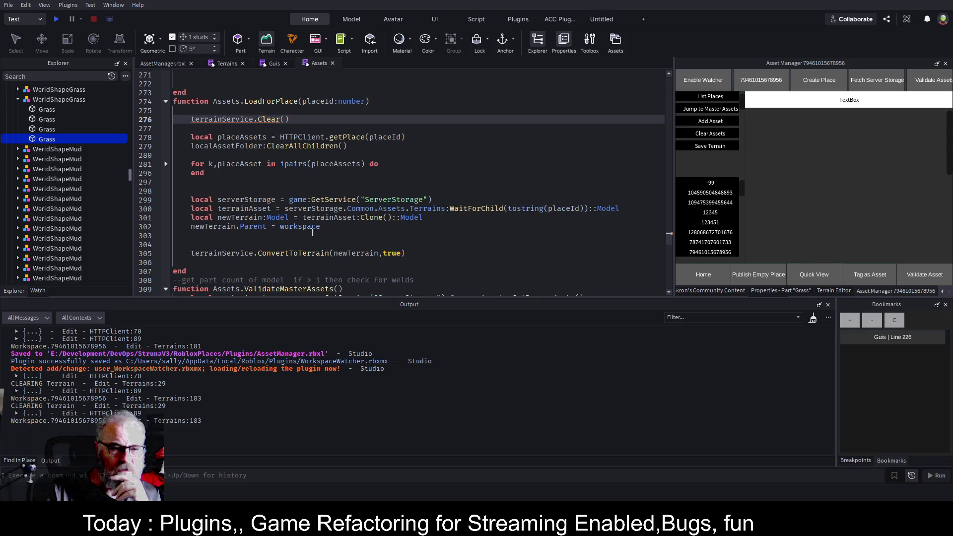
{"action": "left_click", "coordinate": [433, 253]}
Step: After ConvertToTerrain, add a task.spawn function that waits 8 seconds
{"action": "key", "text": "Return"}
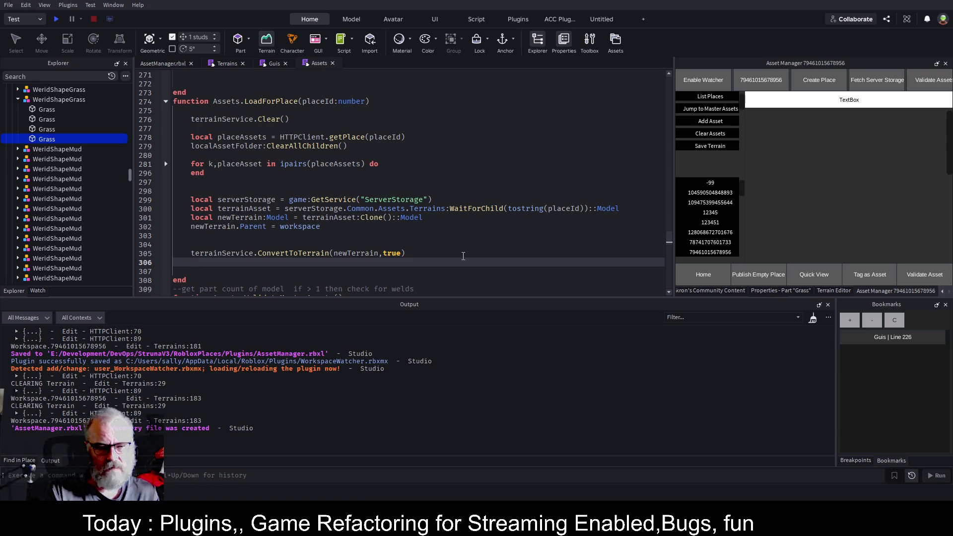
{"action": "type", "text": "task.s"}
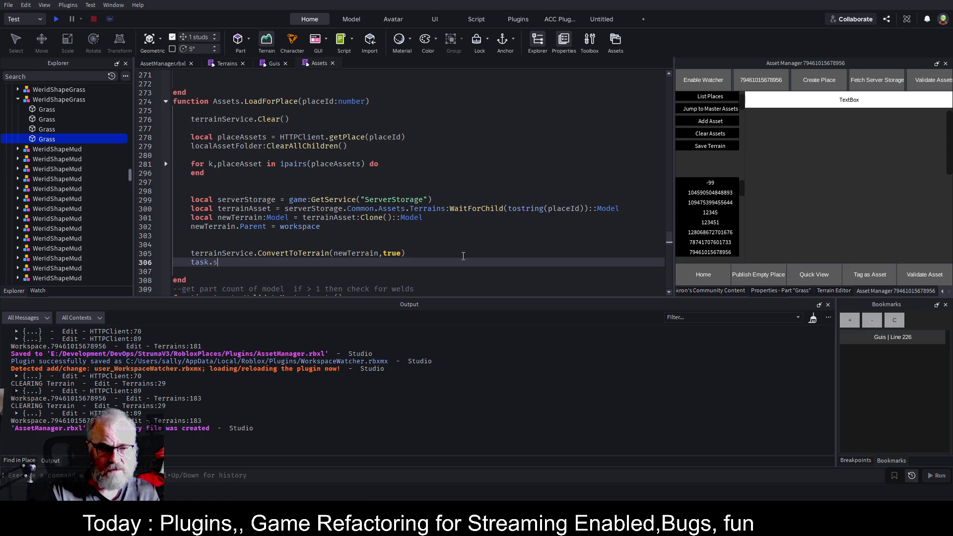
{"action": "type", "text": "pawn()function()"}
{"action": "key", "text": "Return"}
{"action": "type", "text": "task.wait(5)"}
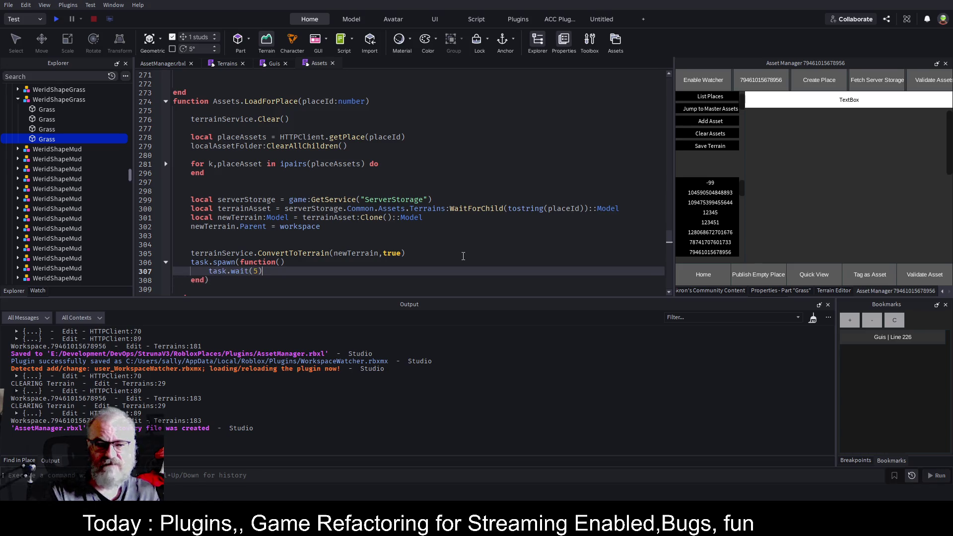
{"action": "key", "text": "Return"}
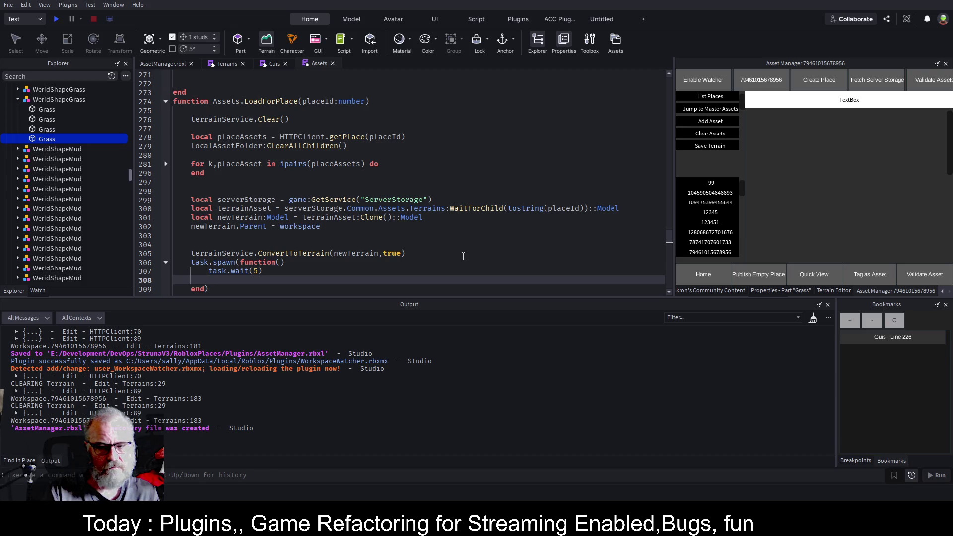
{"action": "key", "text": "Up"}
{"action": "key", "text": "End"}
{"action": "key", "text": "Left"}
{"action": "key", "text": "Left"}
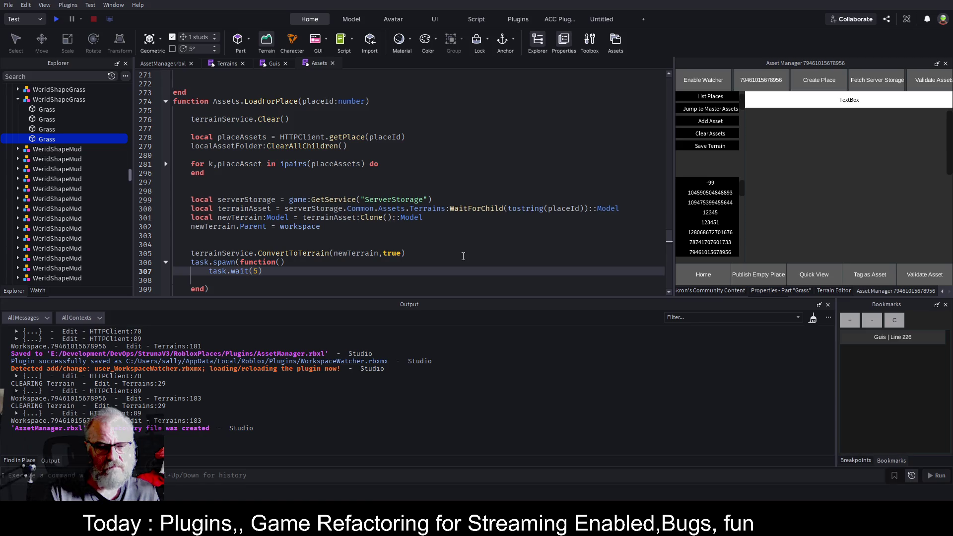
{"action": "key", "text": "Delete"}
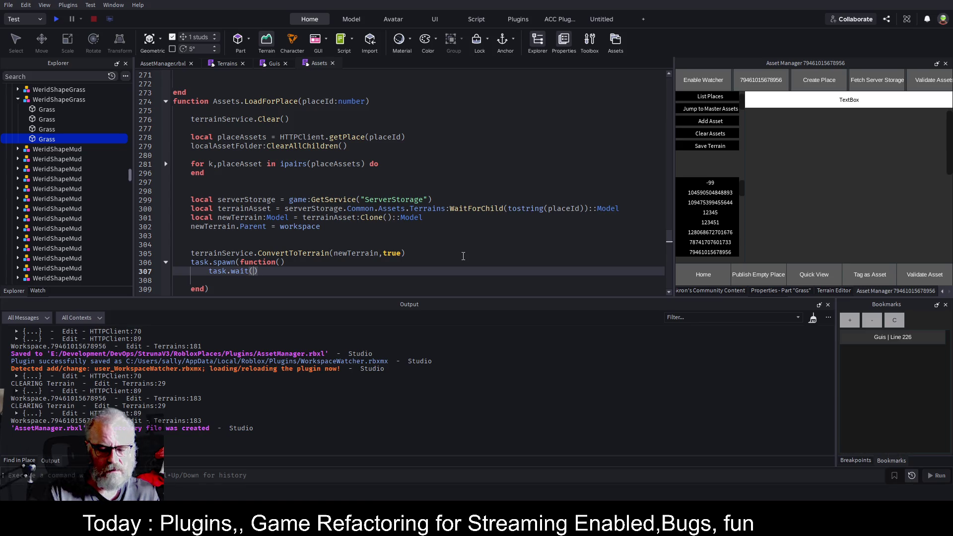
{"action": "type", "text": "8"}
Step: Add newTerrain:Destroy() inside the spawned function and save the place
{"action": "key", "text": "Down"}
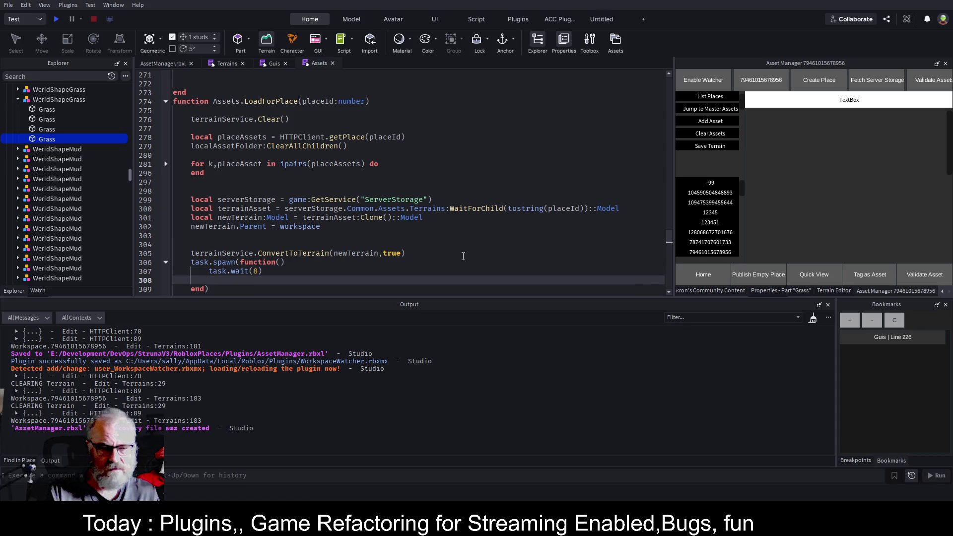
{"action": "type", "text": "new"}
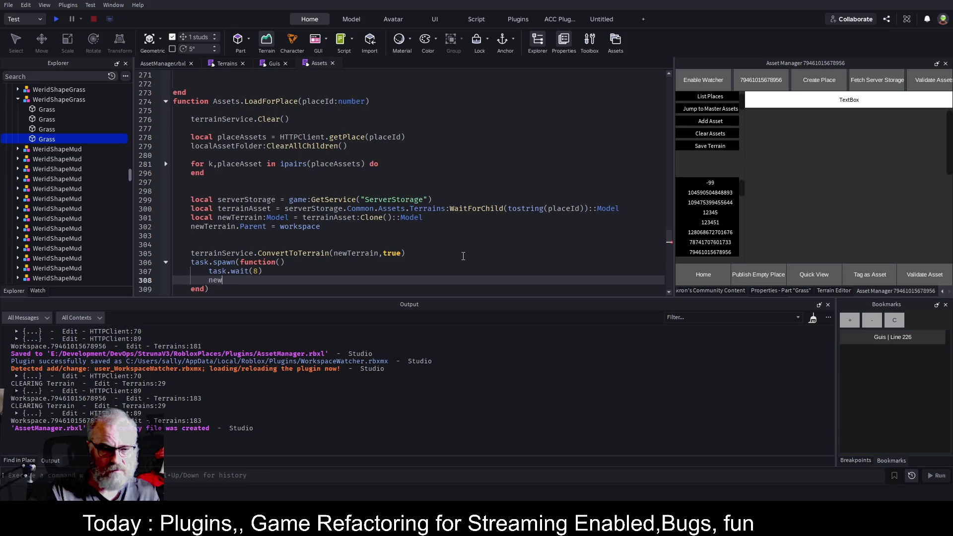
{"action": "type", "text": "Terrain"}
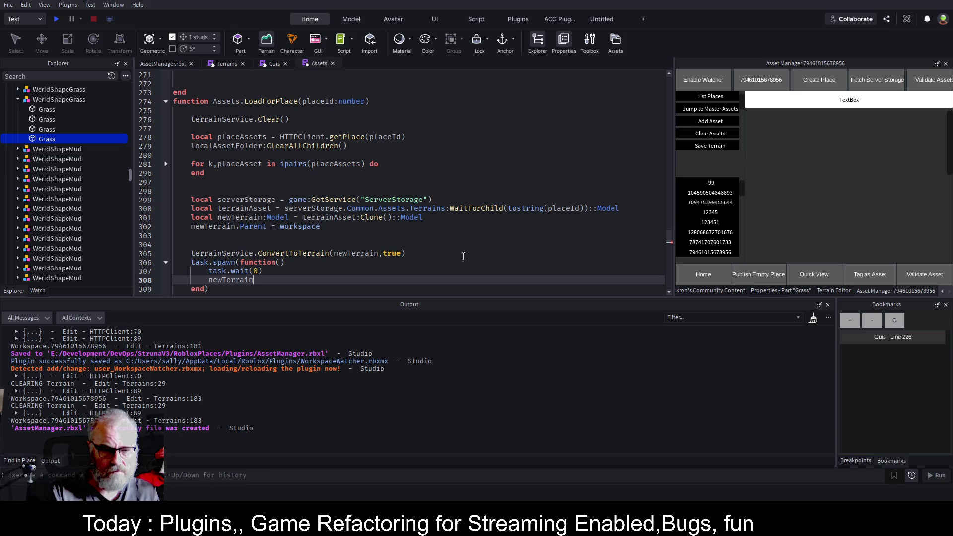
{"action": "type", "text": ":De"}
{"action": "key", "text": "Tab"}
{"action": "key", "text": "ctrl+s"}
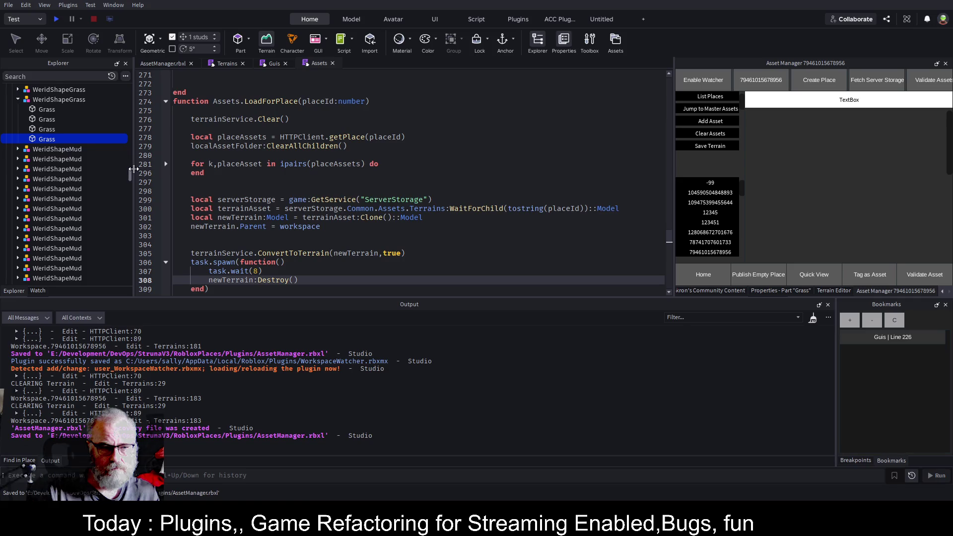
{"action": "left_click_drag", "start_coordinate": [129, 175], "coordinate": [133, 102]}
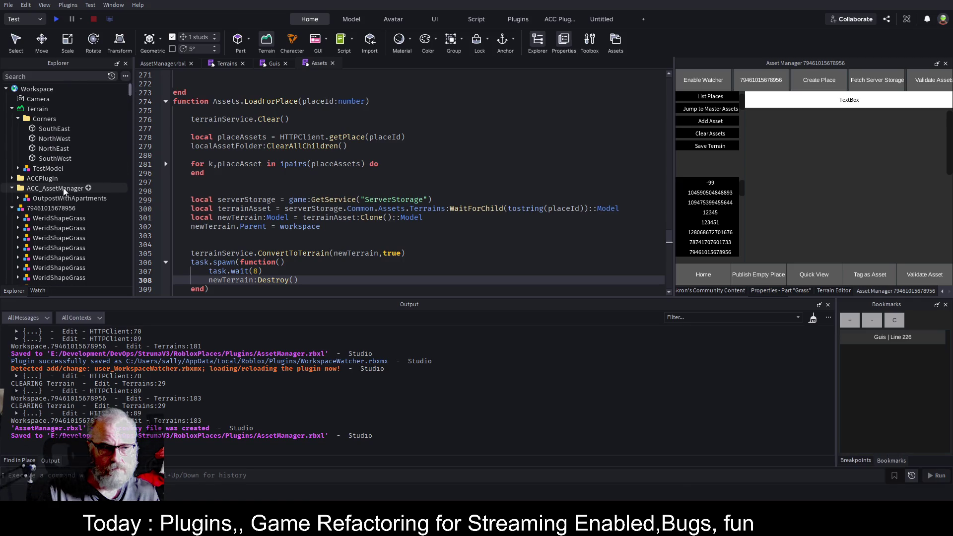
Step: Select the WorkspaceWatcher folder and save so the plugin reloads
{"action": "left_click", "coordinate": [49, 205]}
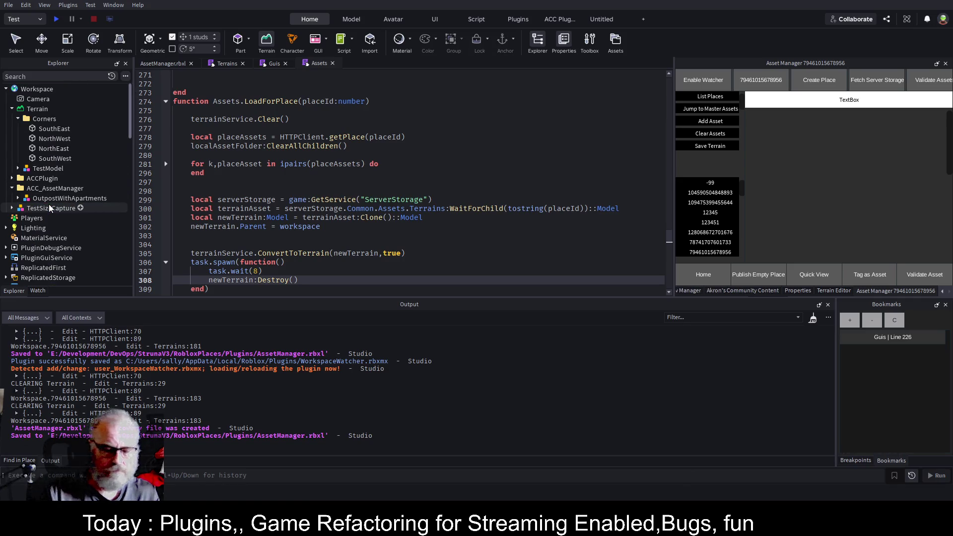
{"action": "scroll", "coordinate": [70, 241], "scroll_direction": "down", "scroll_amount": 5}
{"action": "left_click", "coordinate": [67, 223]}
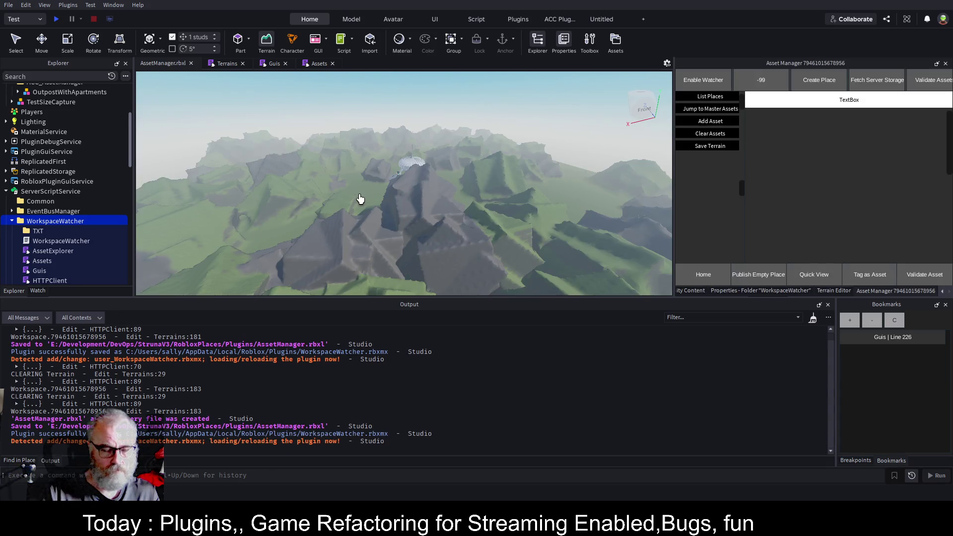
{"action": "key", "text": "ctrl+s"}
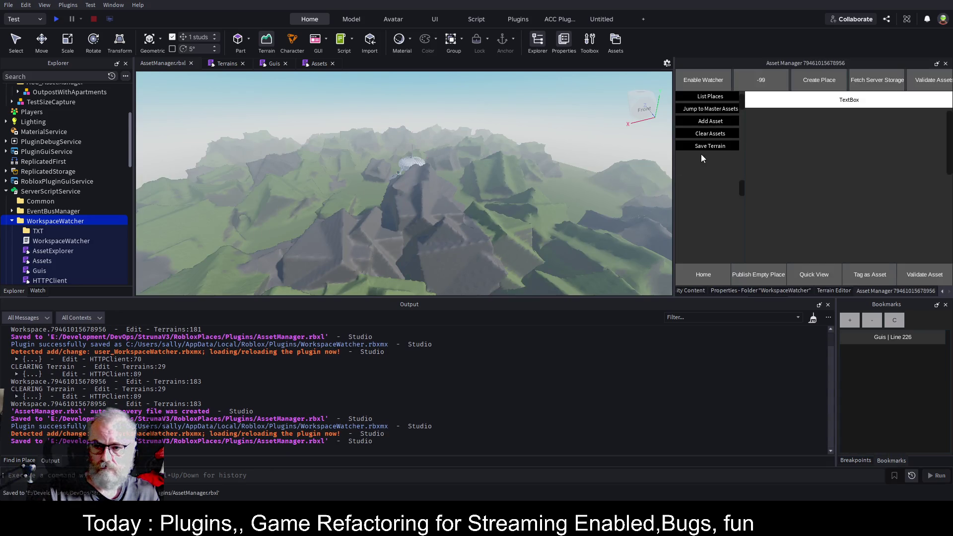
{"action": "left_click", "coordinate": [704, 134]}
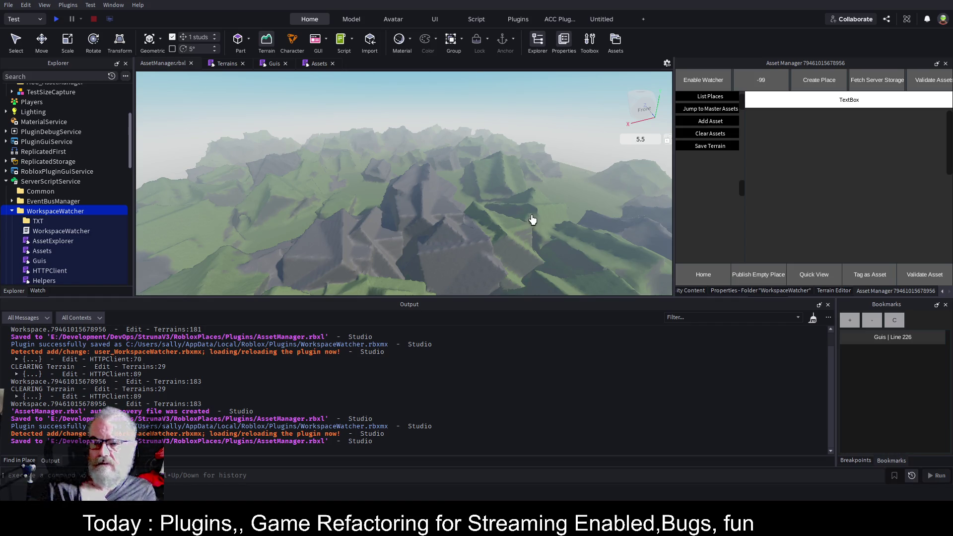
{"action": "left_click", "coordinate": [702, 99]}
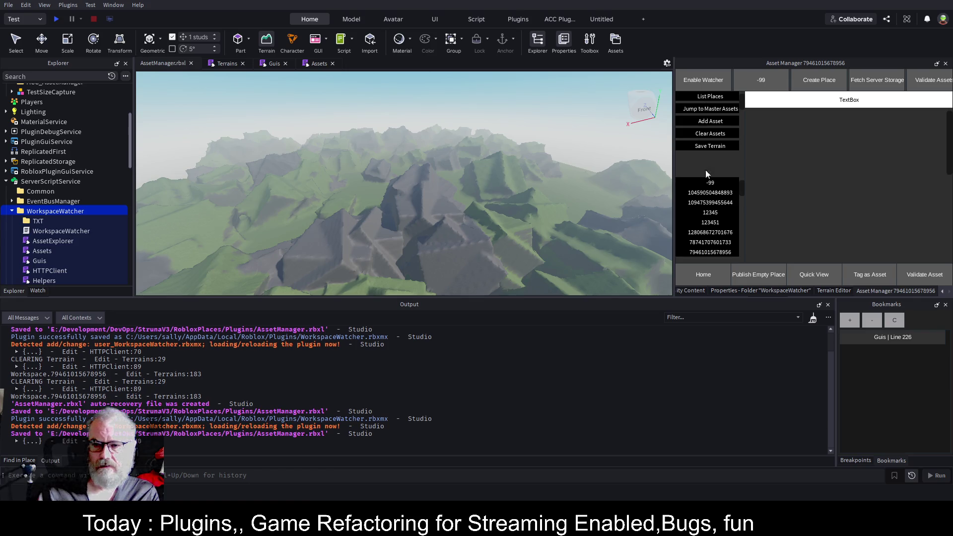
{"action": "left_click", "coordinate": [721, 253]}
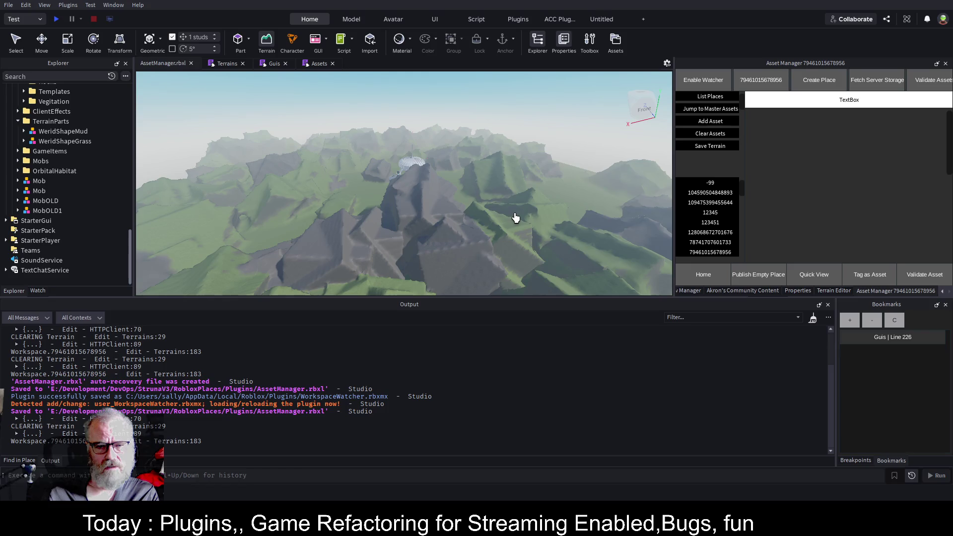
{"action": "scroll", "coordinate": [79, 208], "scroll_direction": "up", "scroll_amount": 10}
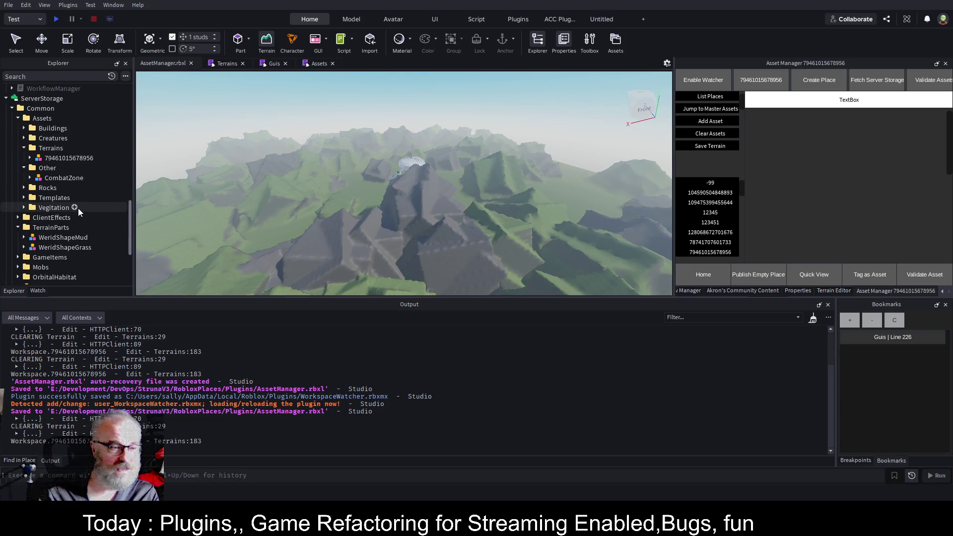
{"action": "scroll", "coordinate": [81, 207], "scroll_direction": "up", "scroll_amount": 8}
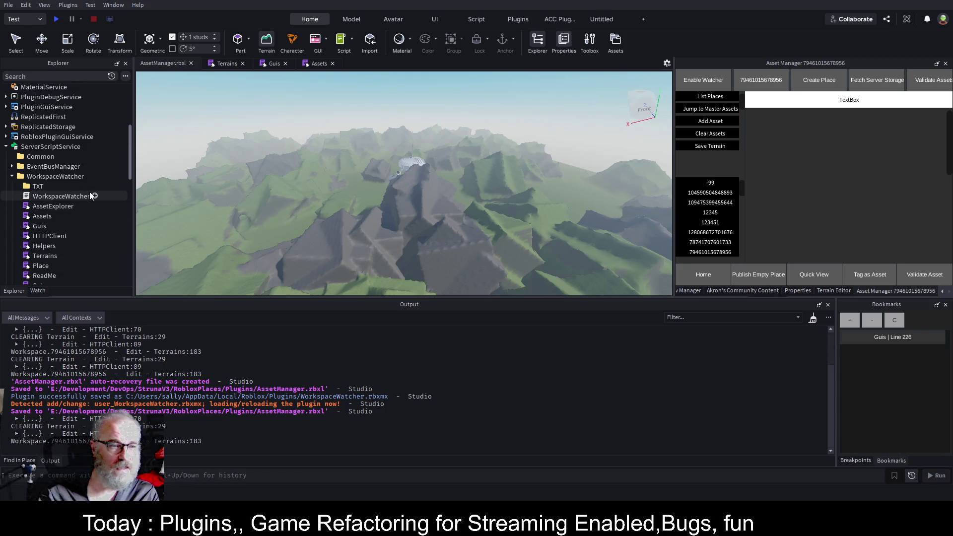
{"action": "scroll", "coordinate": [87, 182], "scroll_direction": "up", "scroll_amount": 4}
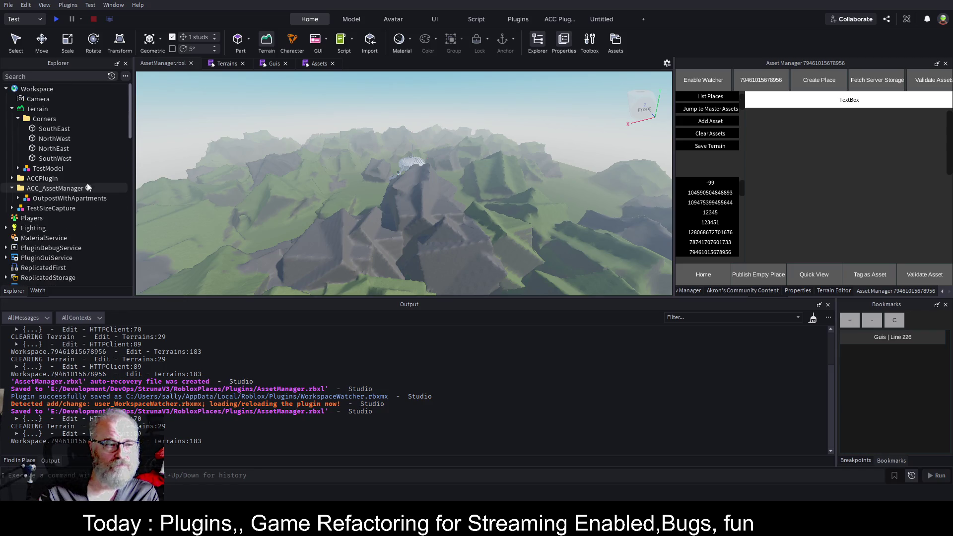
Step: Start a play test and run the character toward the glowing portal
{"action": "left_click", "coordinate": [57, 19]}
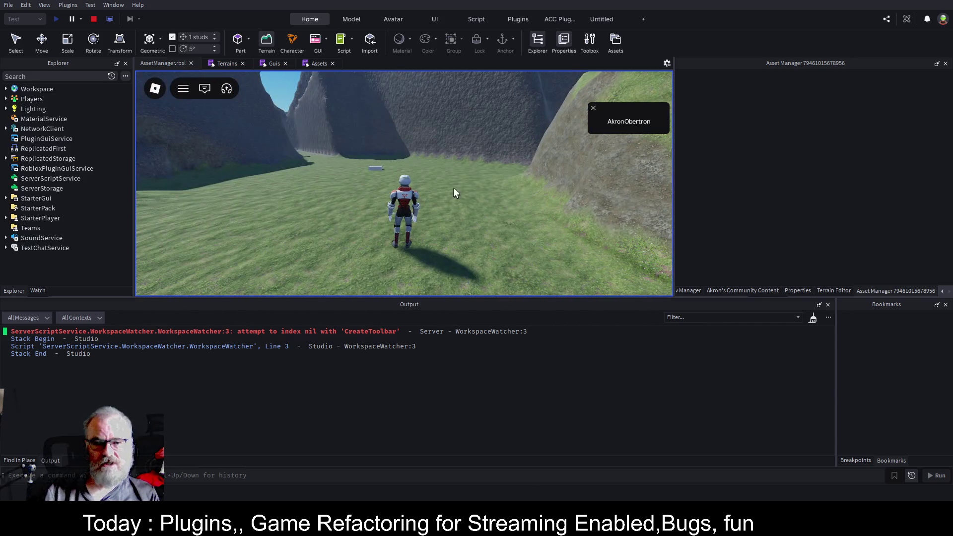
{"action": "key", "text": "Left"}
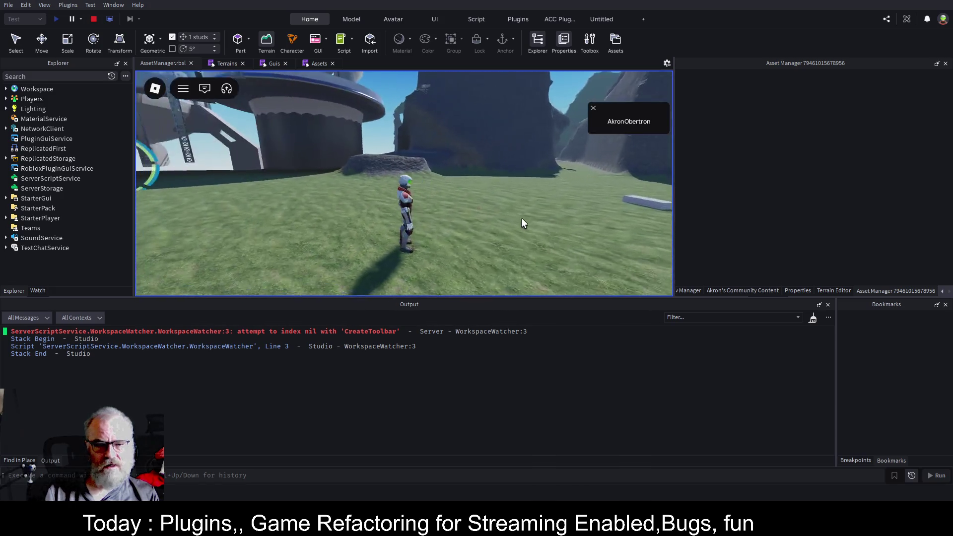
{"action": "key", "text": "Left"}
{"action": "key", "text": "w"}
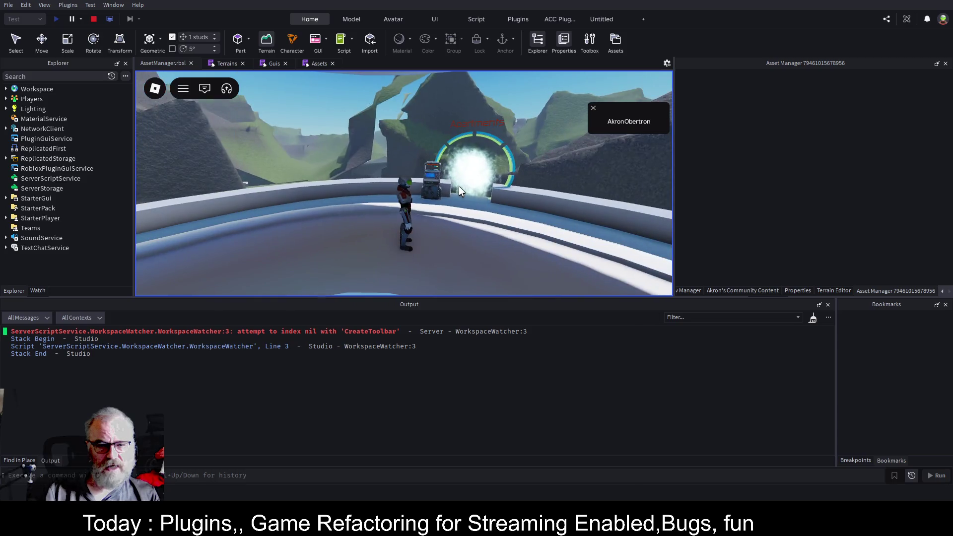
Step: Run along the walkway and across the bridge onto the station platform
{"action": "key", "text": "a"}
{"action": "key", "text": "w"}
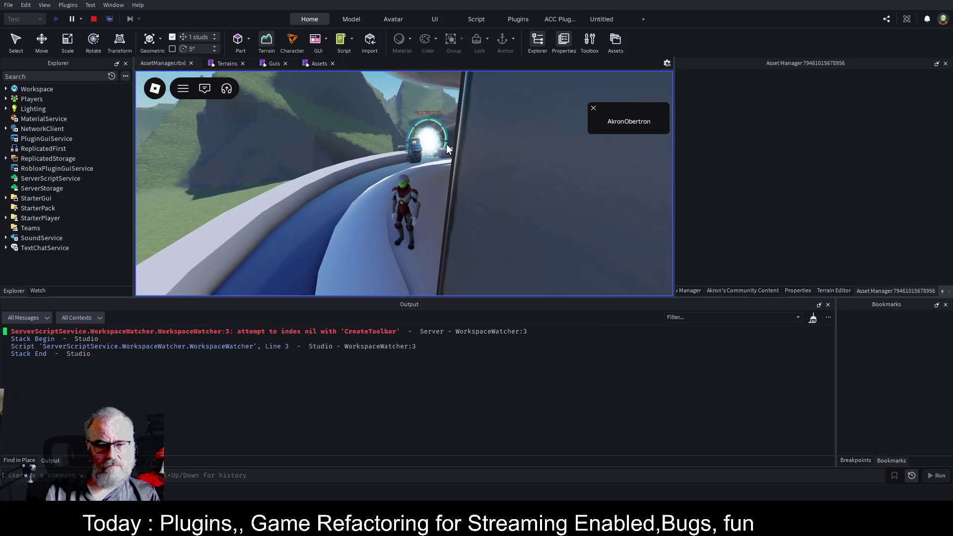
{"action": "key", "text": "d"}
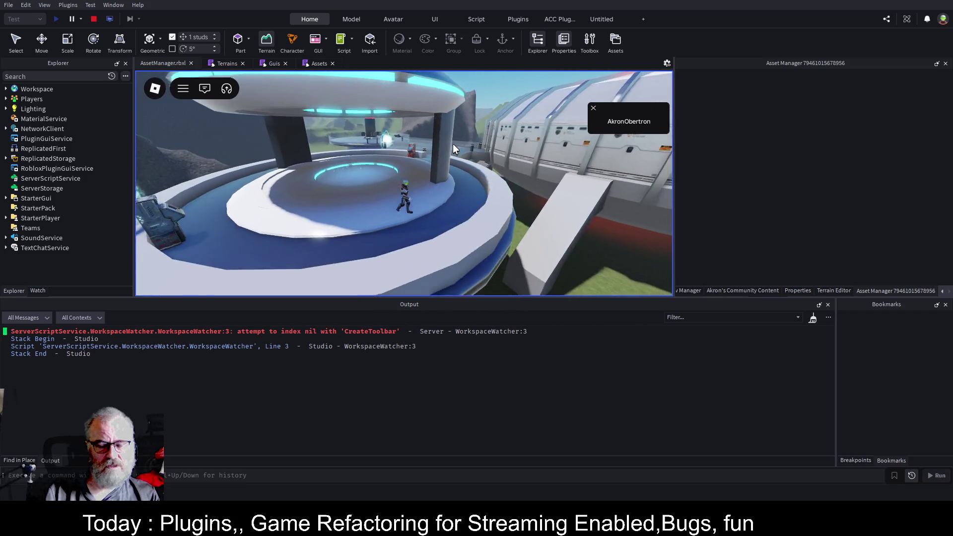
{"action": "key", "text": "a"}
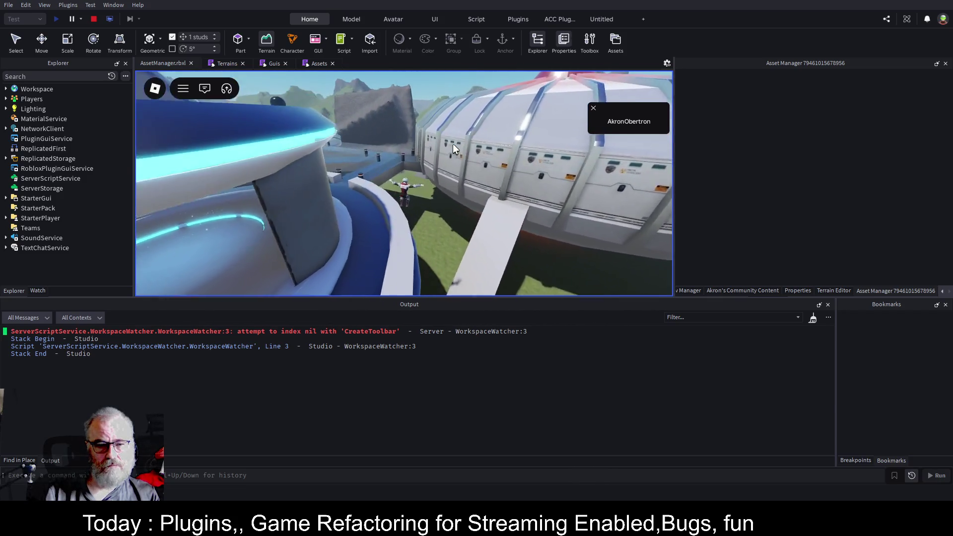
{"action": "key", "text": "d"}
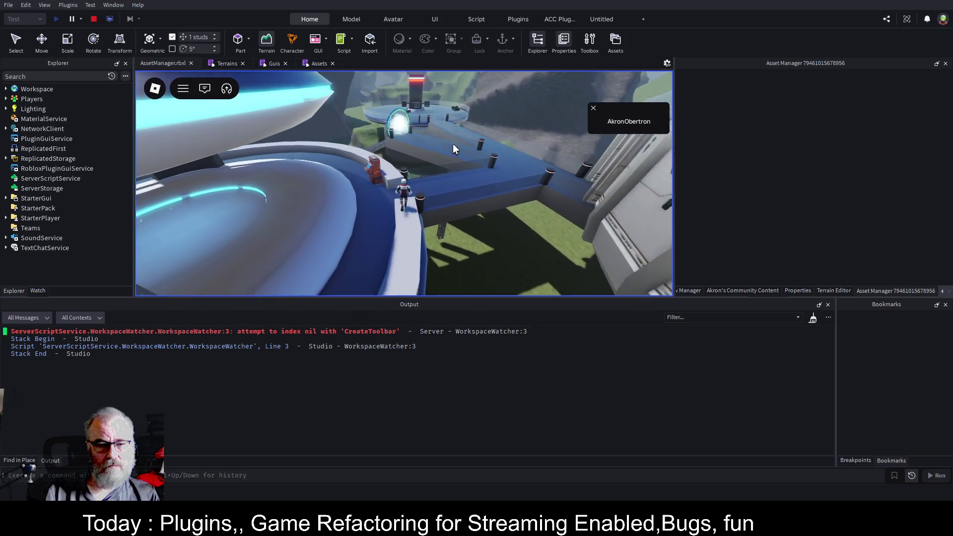
{"action": "key", "text": "a"}
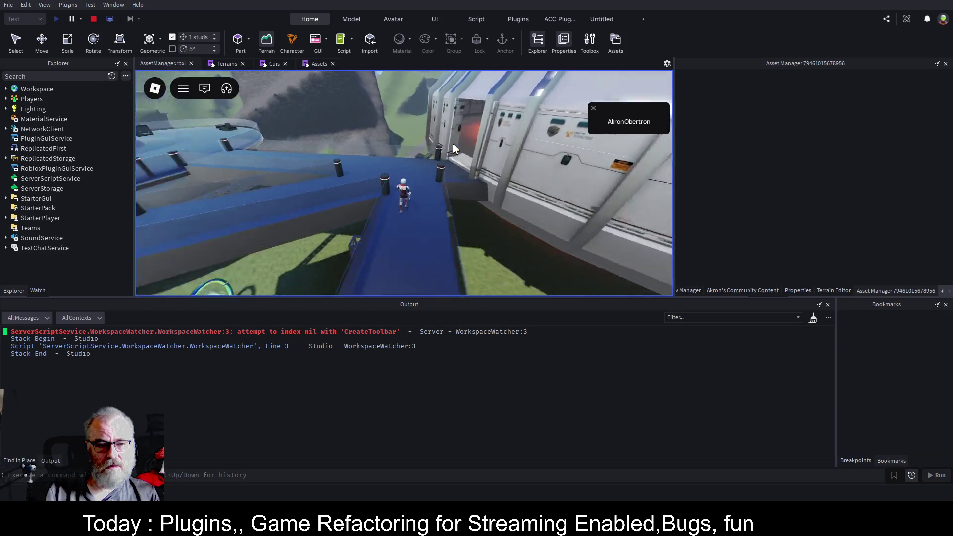
{"action": "key", "text": "d"}
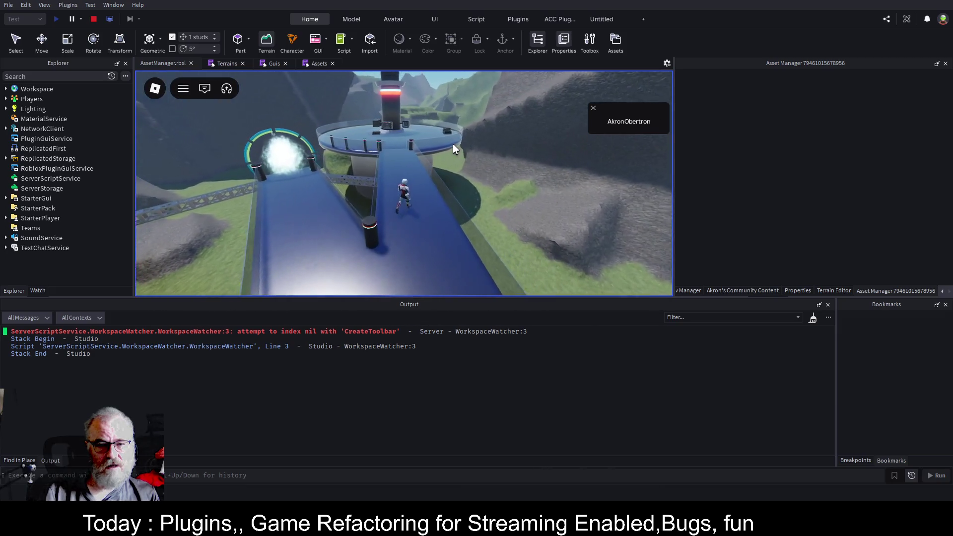
{"action": "key", "text": "w"}
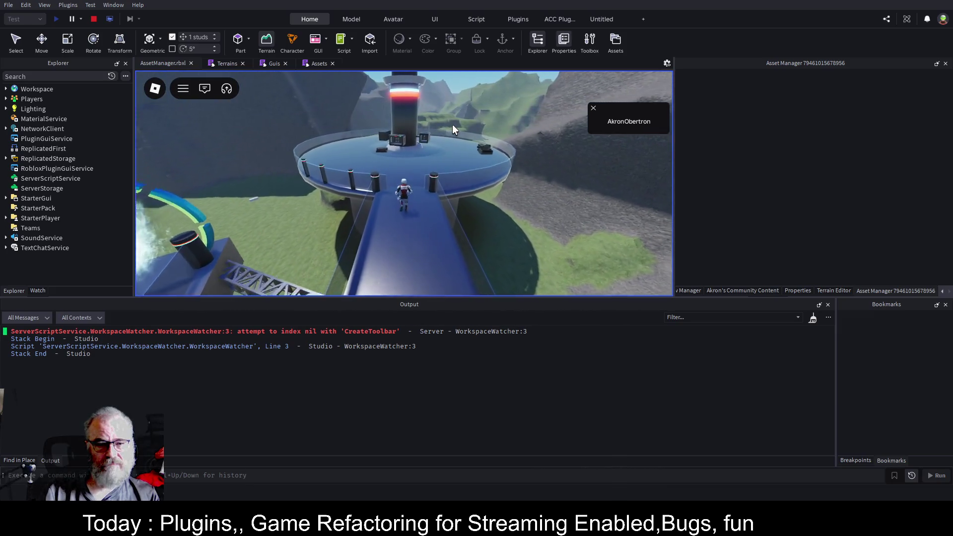
Step: Stop the running play test so the editor shows the mountain terrain again
{"action": "left_click", "coordinate": [94, 19]}
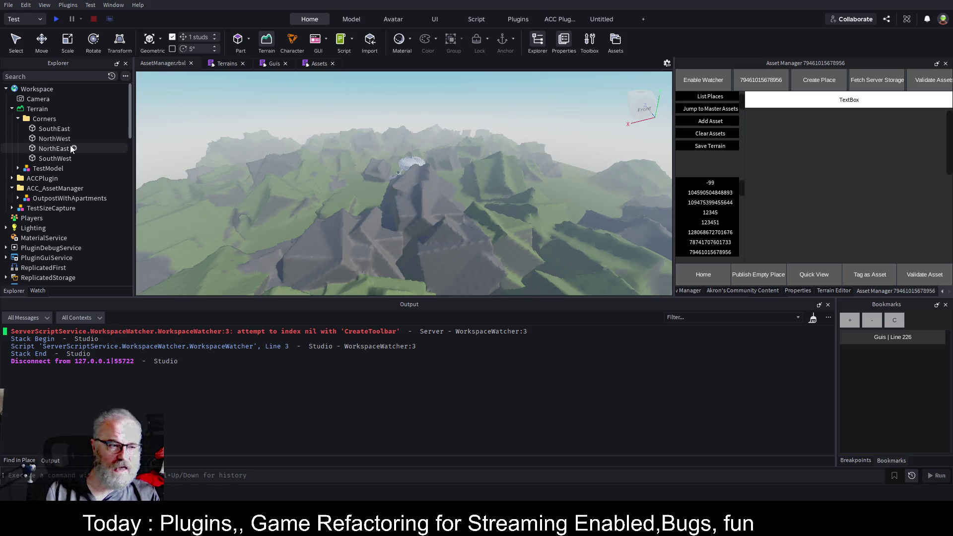
{"action": "scroll", "coordinate": [69, 165], "scroll_direction": "down", "scroll_amount": 4}
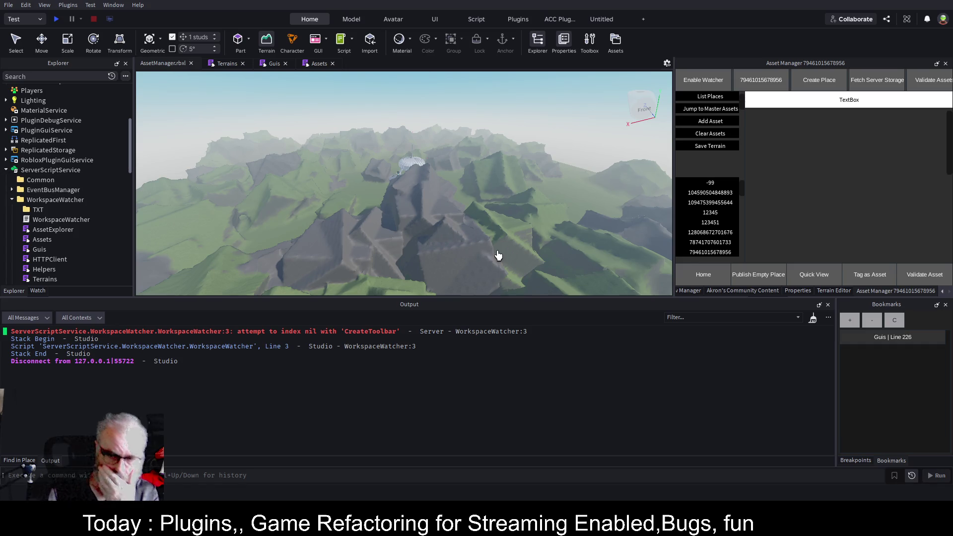
{"action": "mouse_move", "coordinate": [598, 141]}
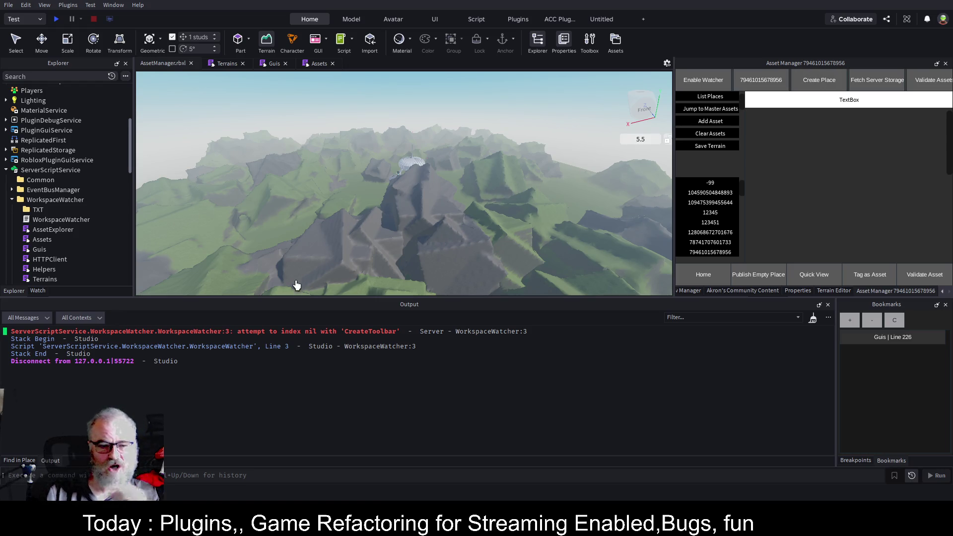
{"action": "left_click", "coordinate": [814, 320]}
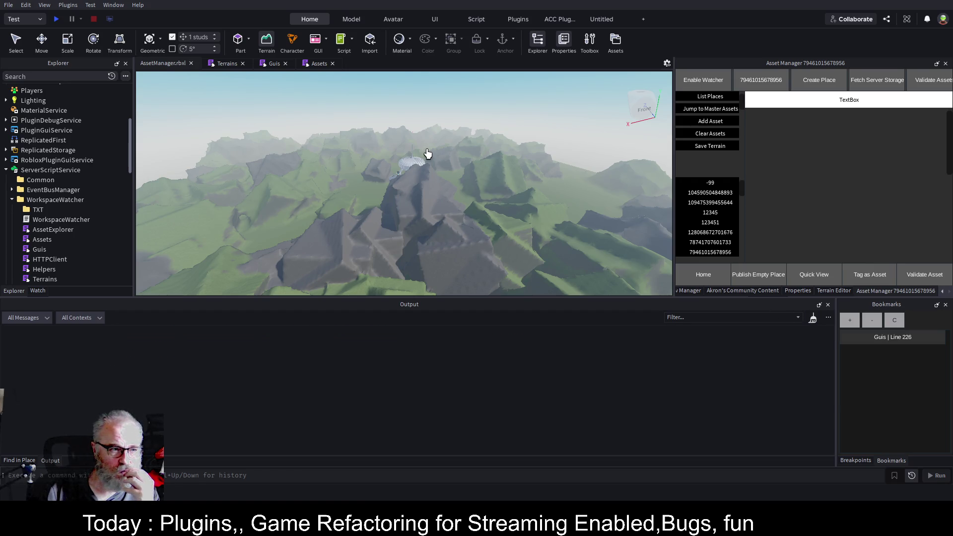
{"action": "scroll", "coordinate": [84, 171], "scroll_direction": "down", "scroll_amount": 3}
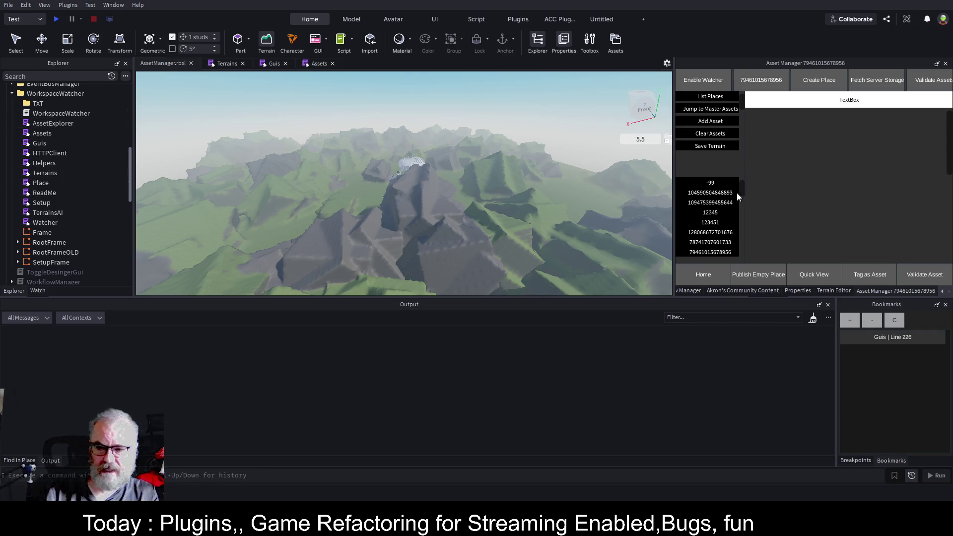
{"action": "scroll", "coordinate": [81, 180], "scroll_direction": "down", "scroll_amount": 5}
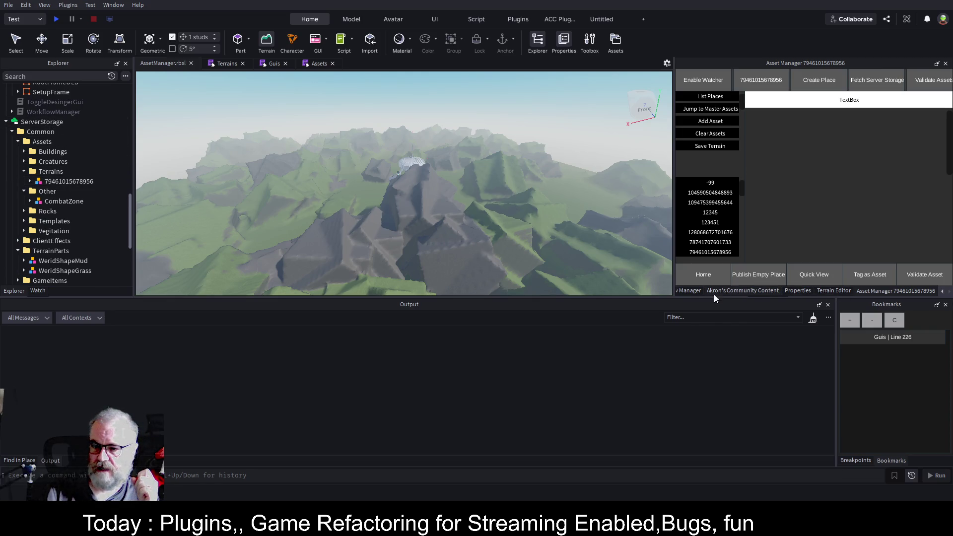
{"action": "left_click", "coordinate": [691, 291]}
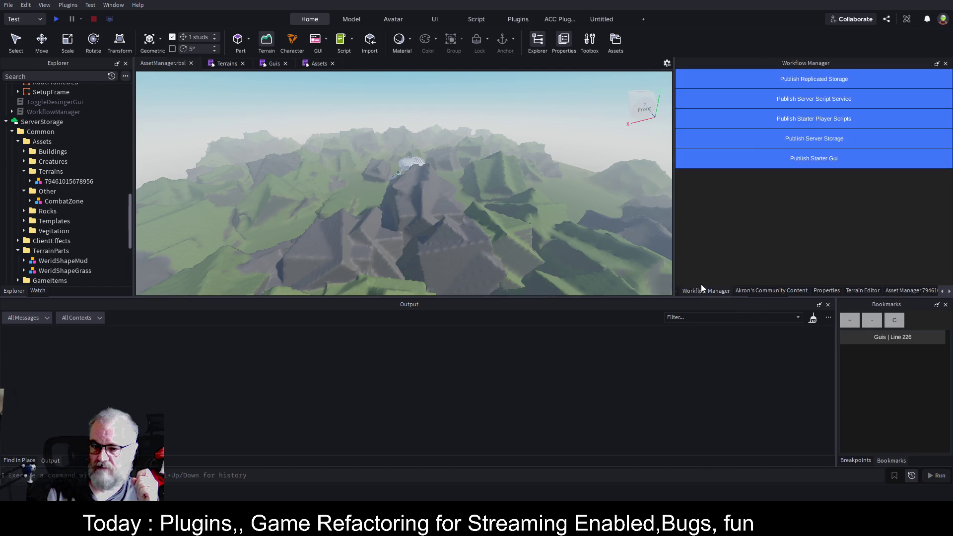
Step: Publish the Server Storage contents with the Workflow Manager plugin
{"action": "left_click", "coordinate": [811, 139]}
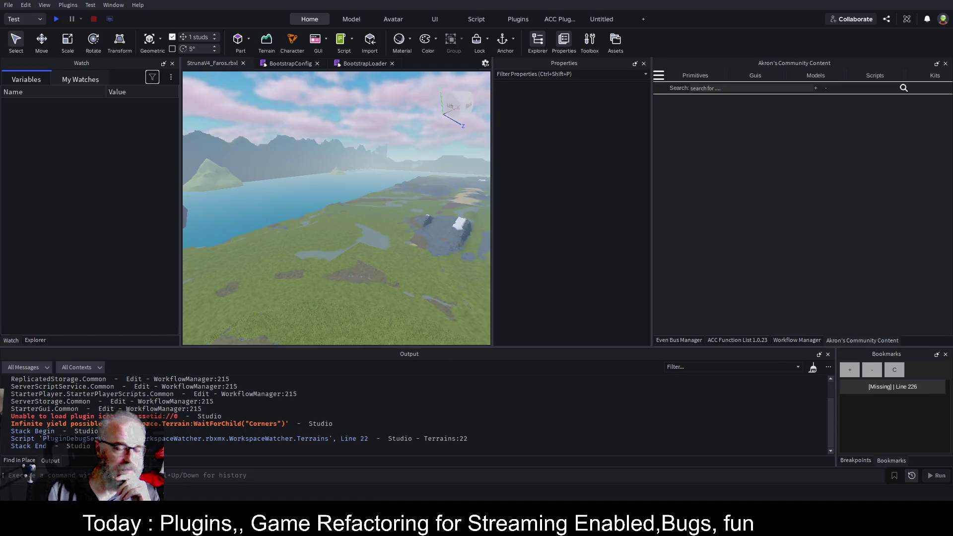
Step: Close Properties, expand ServerStorage in the Explorer, and delete its Common folder
{"action": "left_click", "coordinate": [644, 63]}
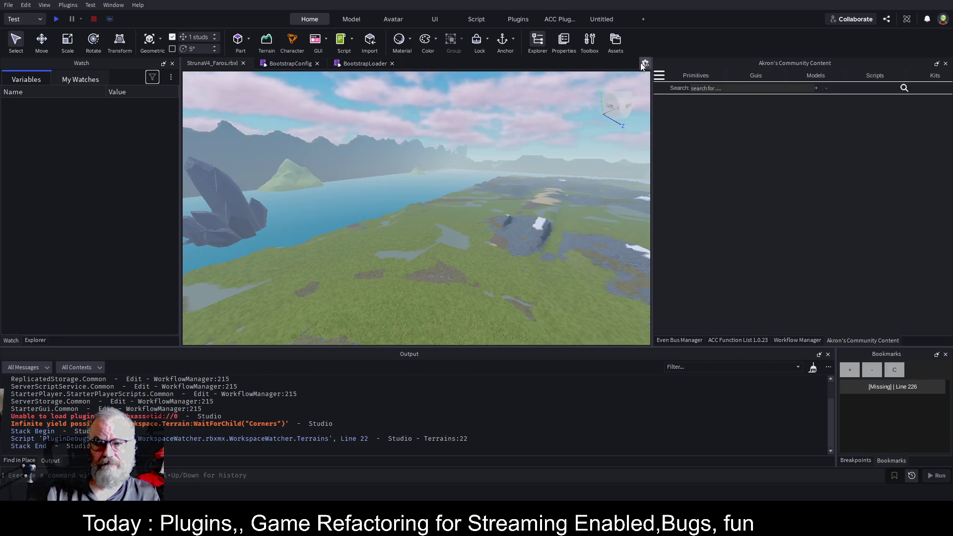
{"action": "key", "text": "w"}
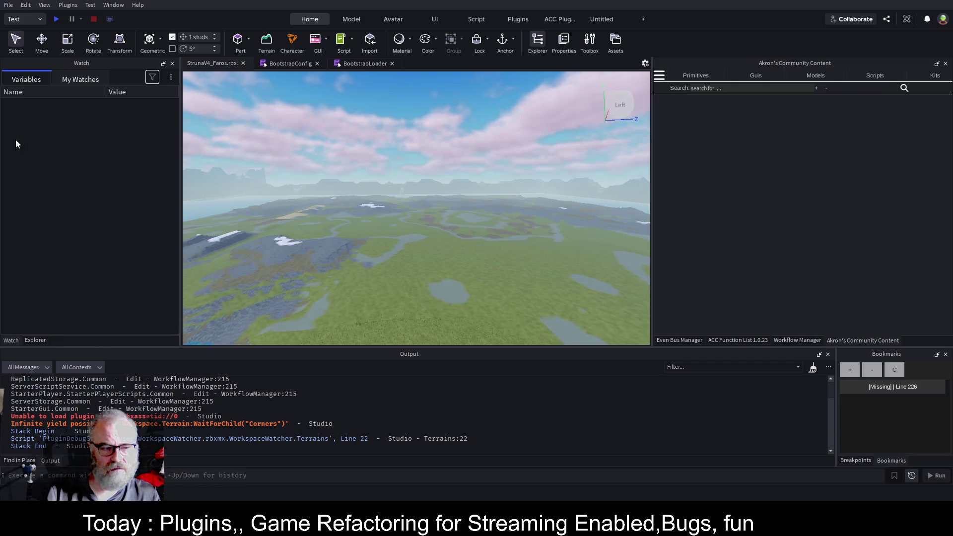
{"action": "left_click", "coordinate": [31, 340]}
{"action": "left_click", "coordinate": [6, 189]}
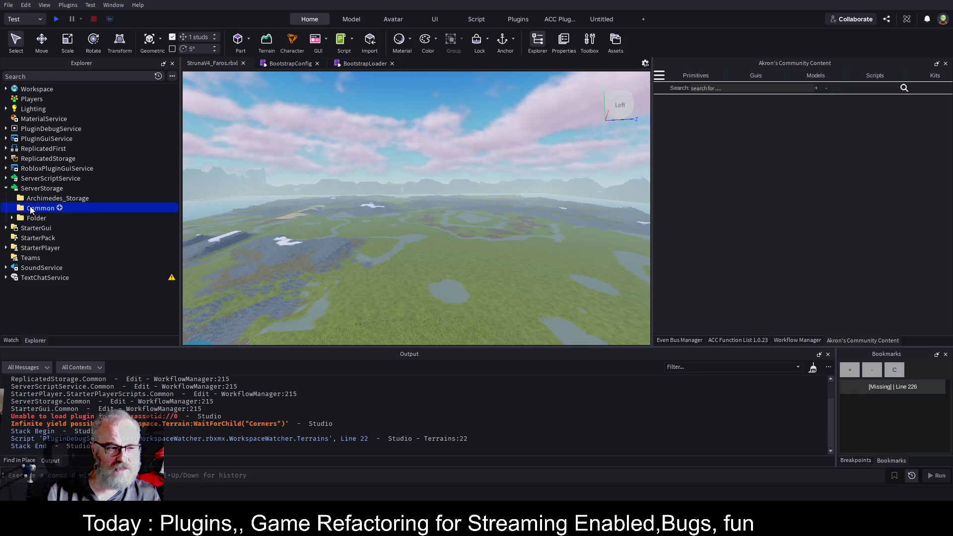
{"action": "left_click", "coordinate": [31, 208]}
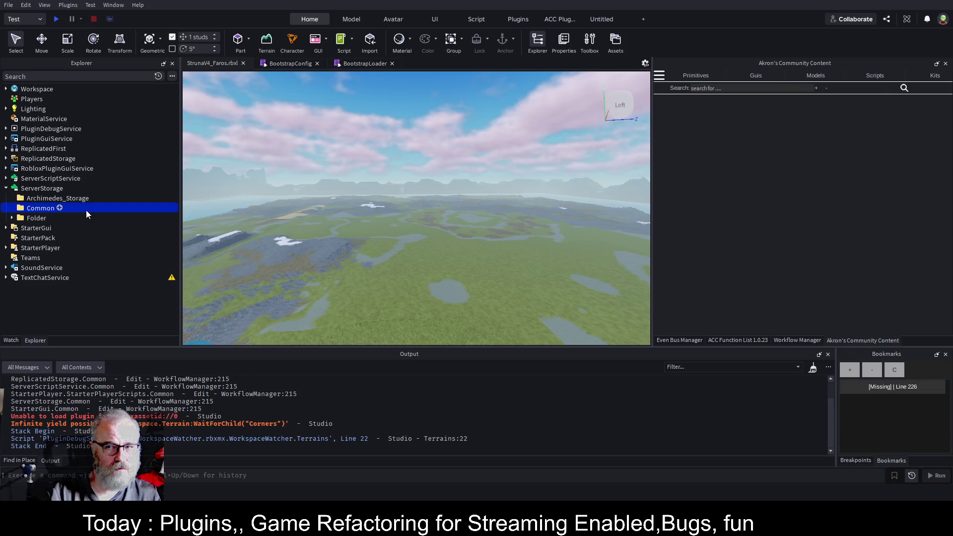
{"action": "key", "text": "Delete"}
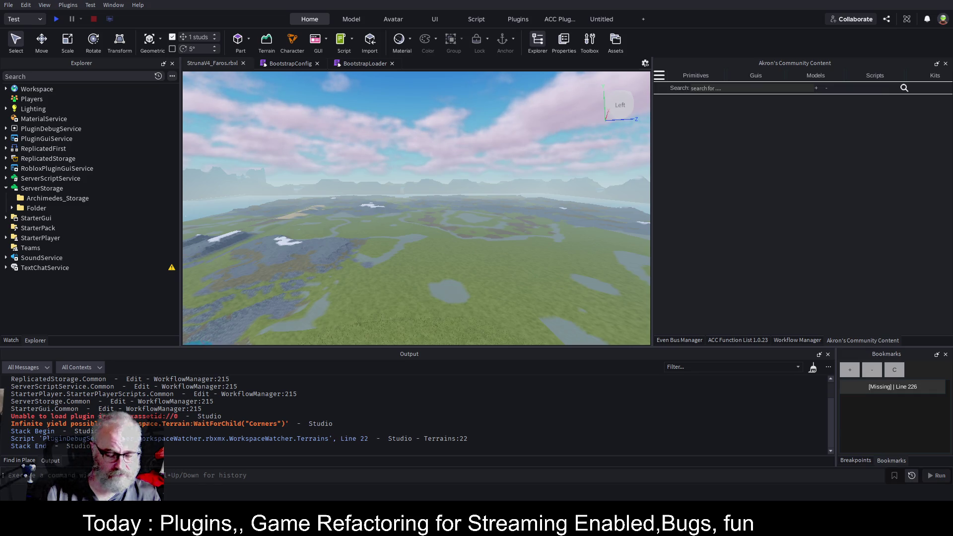
{"action": "left_click", "coordinate": [6, 89]}
Step: Expand Workspace and the Terrain object to show its children
{"action": "left_click", "coordinate": [27, 108]}
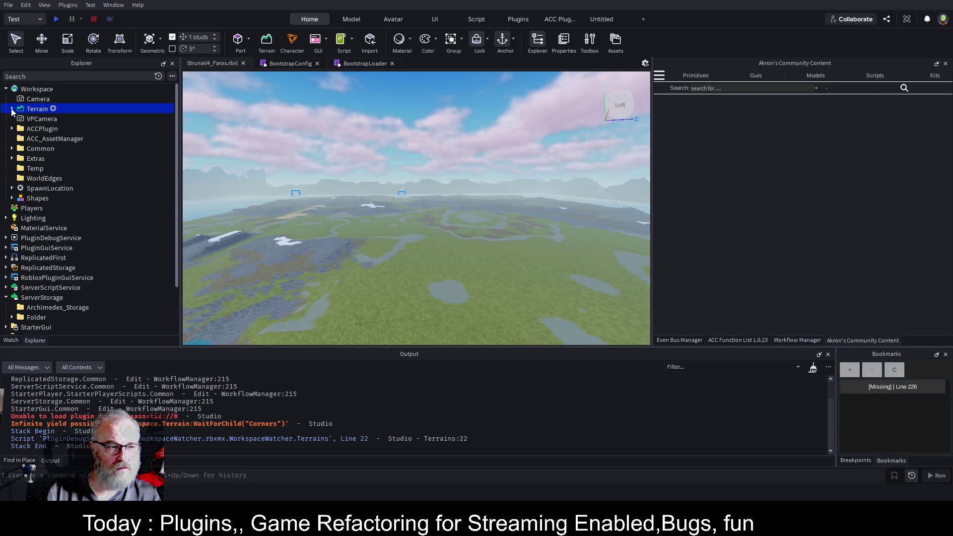
{"action": "left_click", "coordinate": [11, 108]}
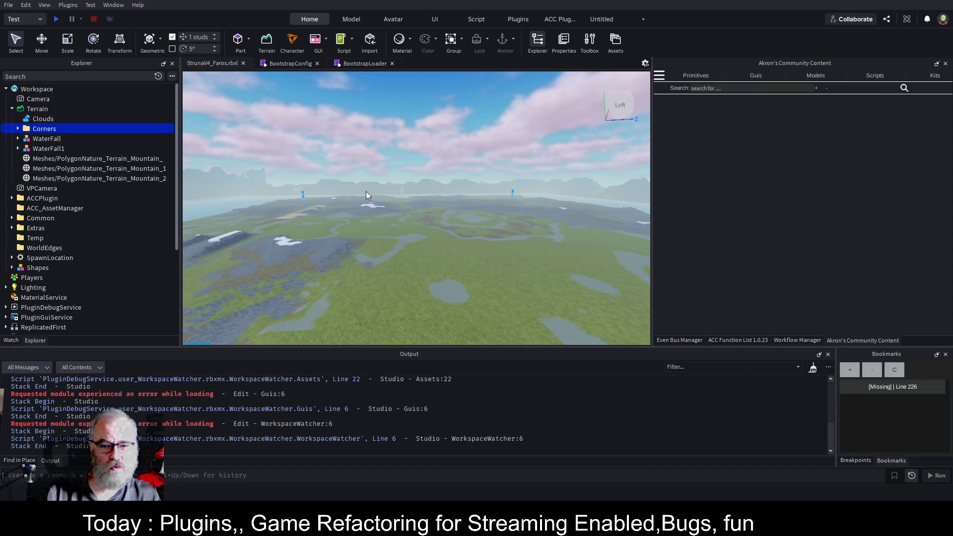
{"action": "left_click_drag", "start_coordinate": [506, 178], "coordinate": [505, 178]}
Step: Save with Ctrl+S, close the place, and reopen StrunaV4_Faros.rbxl from the start page
{"action": "key", "text": "ctrl+s"}
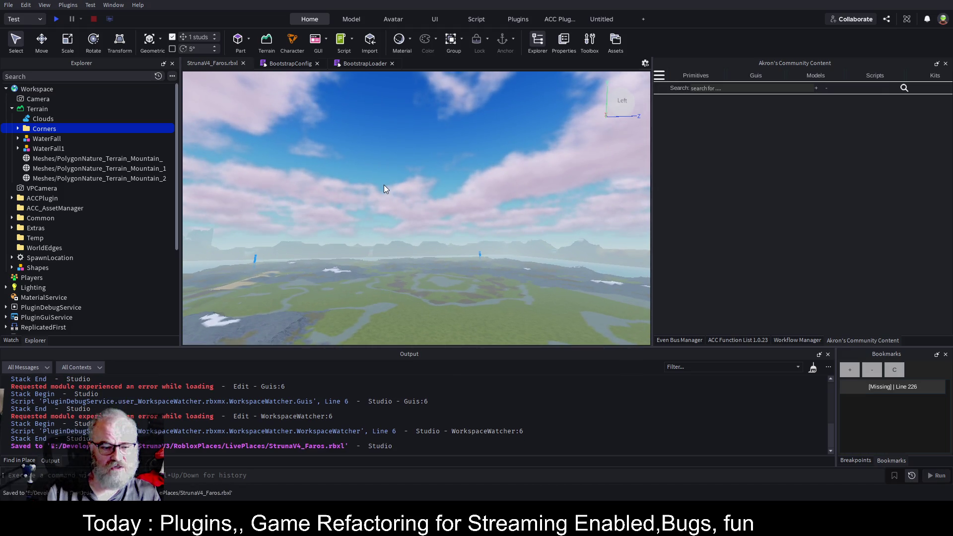
{"action": "left_click", "coordinate": [37, 68]}
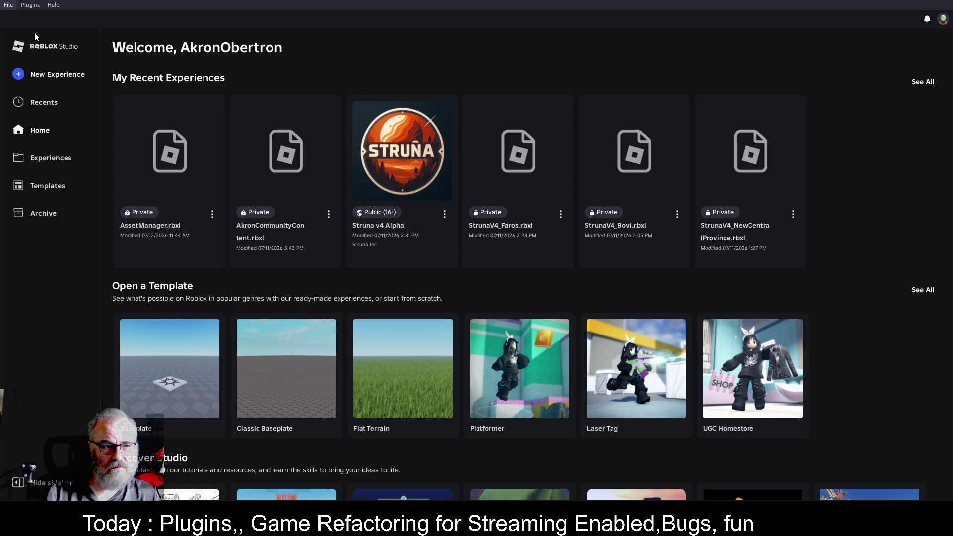
{"action": "left_click", "coordinate": [523, 180]}
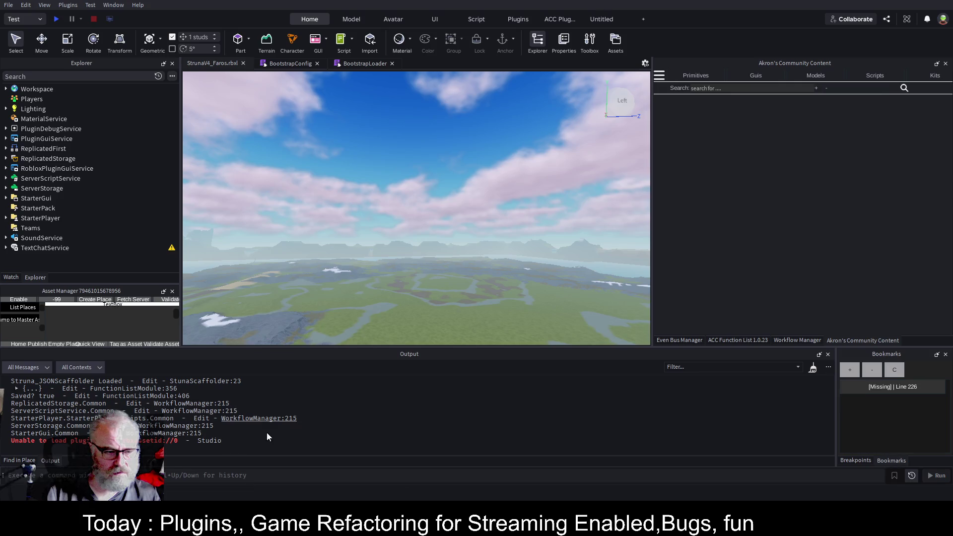
Step: Dock the Asset Manager panel on the right and list the known place IDs
{"action": "left_click_drag", "start_coordinate": [84, 297], "coordinate": [612, 214]}
{"action": "left_click_drag", "start_coordinate": [791, 208], "coordinate": [805, 204]}
{"action": "left_click", "coordinate": [691, 102]}
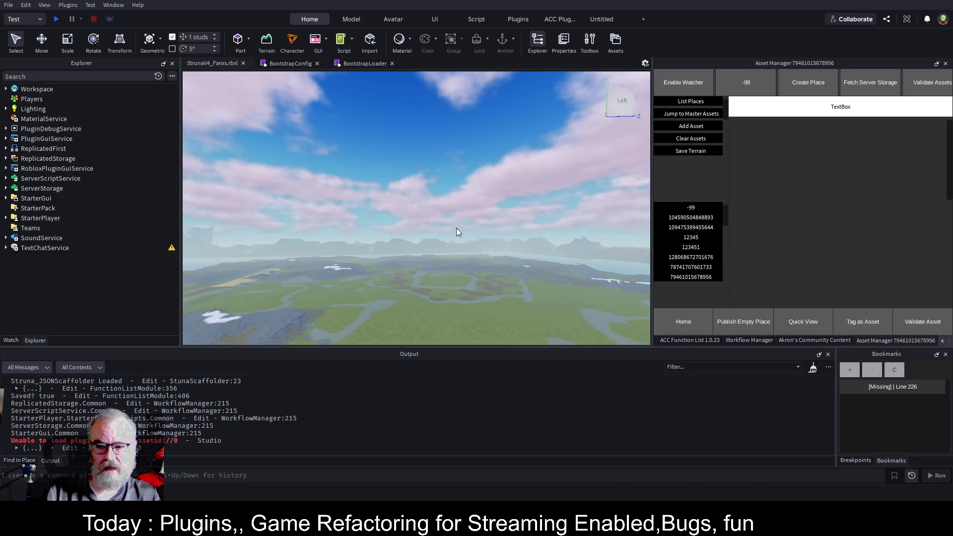
Step: Fly the camera across the terrain to the pillar beside the water
{"action": "key", "text": "Left"}
{"action": "key", "text": "Left"}
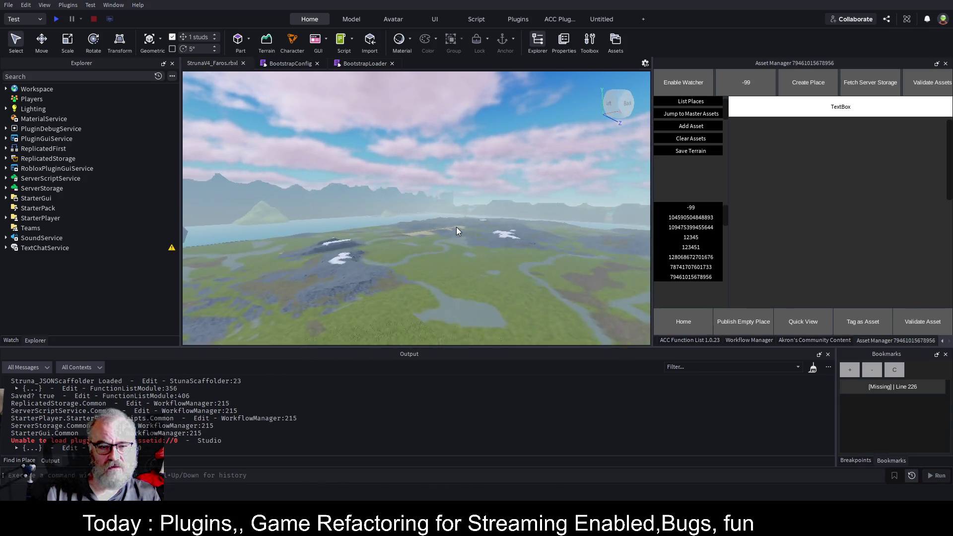
{"action": "key", "text": "w"}
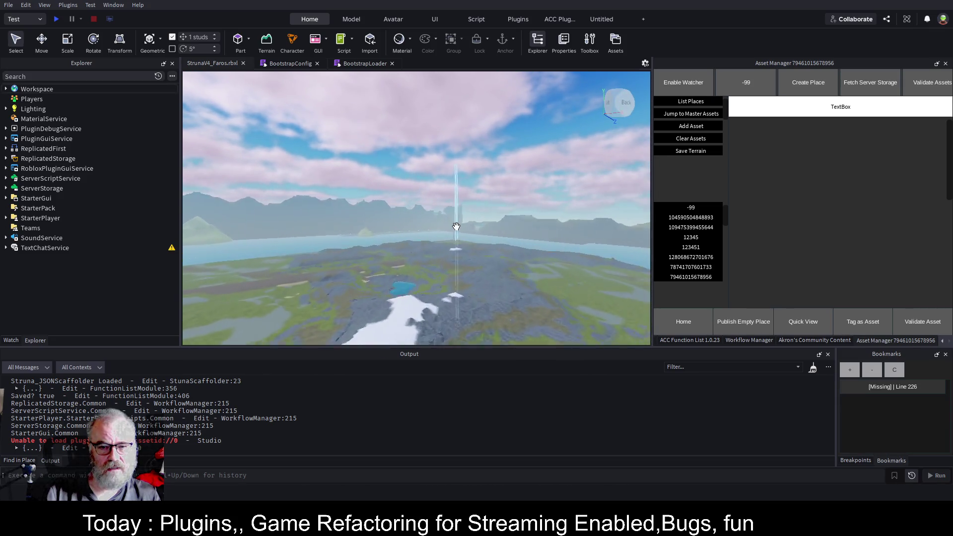
{"action": "key", "text": "w"}
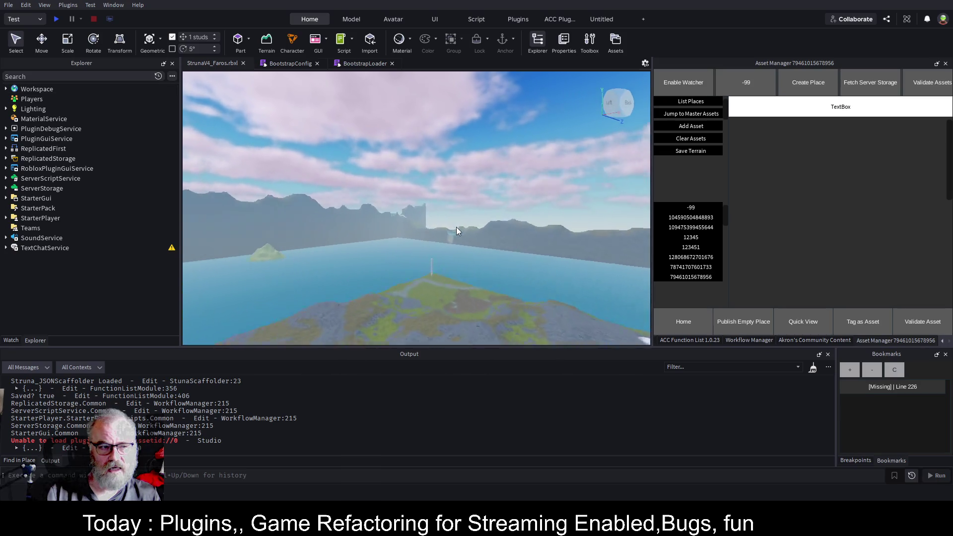
{"action": "key", "text": "w"}
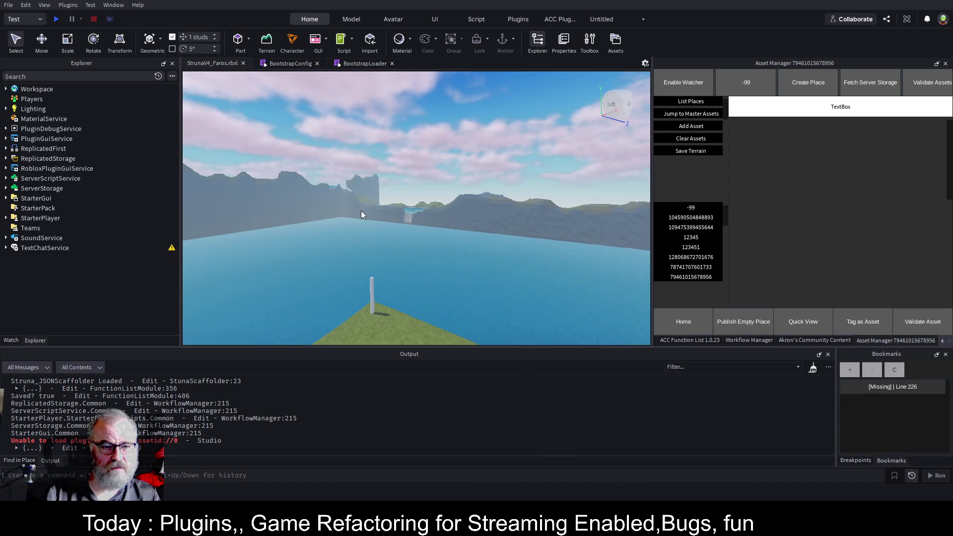
Step: Select Workspace > Terrain, list places in the Asset Manager, and clear the existing terrain
{"action": "left_click", "coordinate": [6, 90]}
{"action": "left_click", "coordinate": [13, 108]}
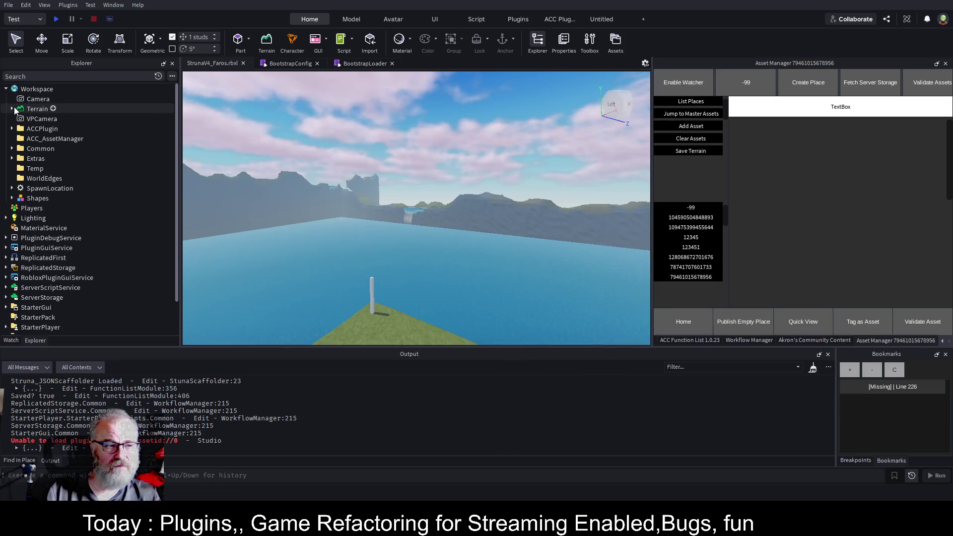
{"action": "left_click", "coordinate": [35, 109]}
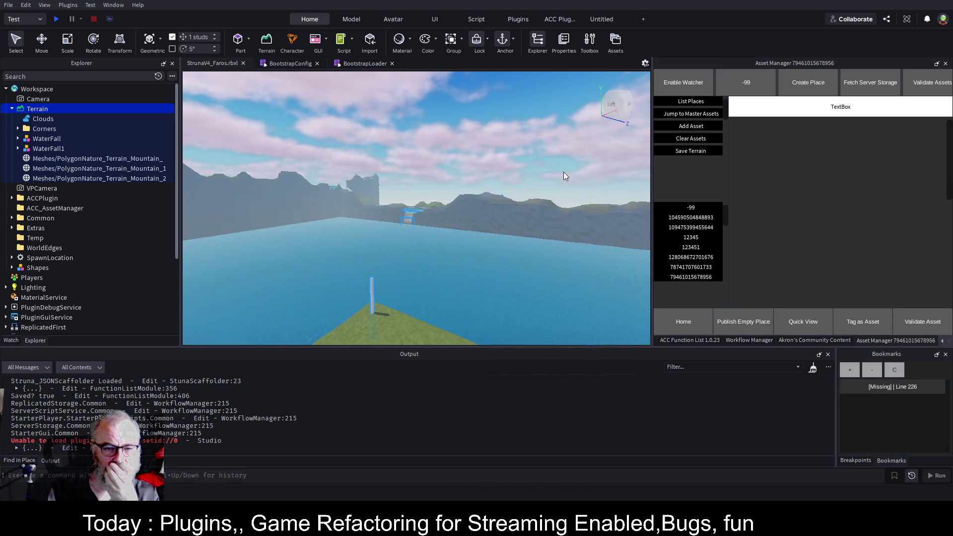
{"action": "scroll", "coordinate": [564, 171], "scroll_direction": "down", "scroll_amount": 5}
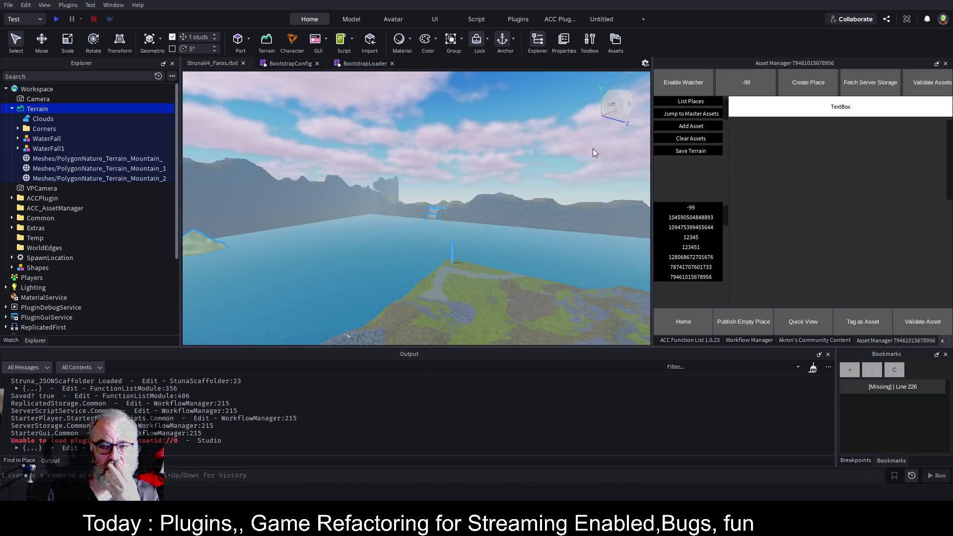
{"action": "left_click", "coordinate": [684, 100]}
{"action": "left_click", "coordinate": [700, 279]}
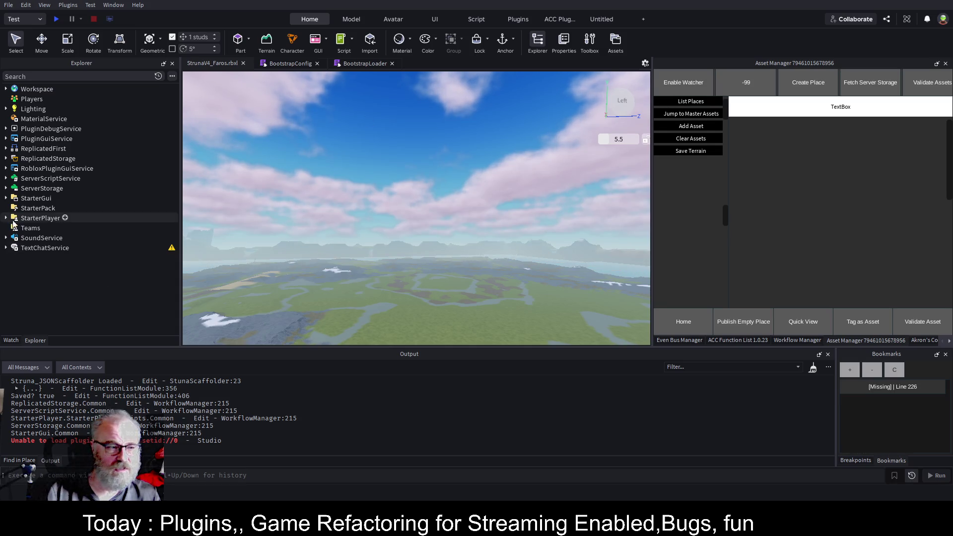
Step: Expand ServerStorage and fetch the Common asset folder into it
{"action": "left_click", "coordinate": [6, 188]}
{"action": "left_click", "coordinate": [124, 208]}
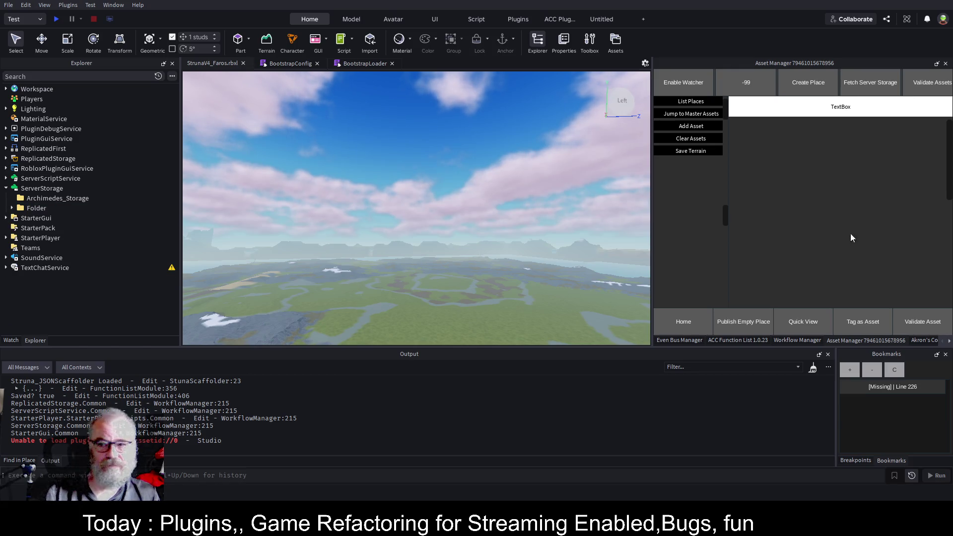
{"action": "left_click", "coordinate": [858, 79]}
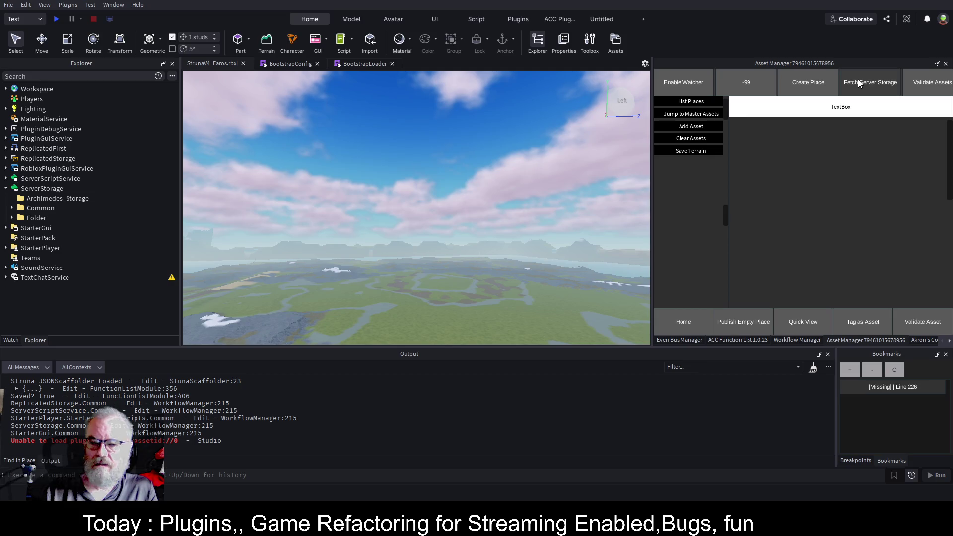
{"action": "left_click", "coordinate": [12, 209]}
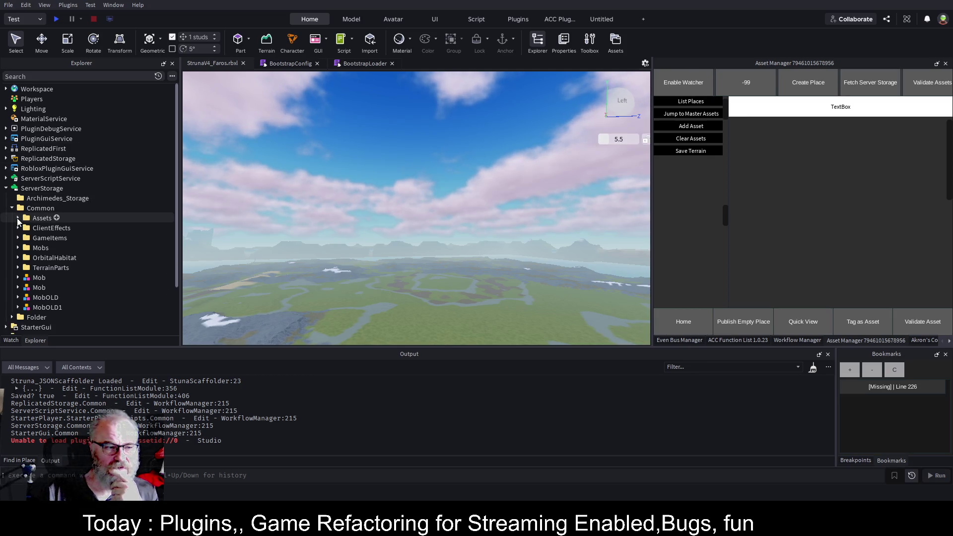
{"action": "left_click", "coordinate": [18, 218]}
{"action": "left_click", "coordinate": [24, 277]}
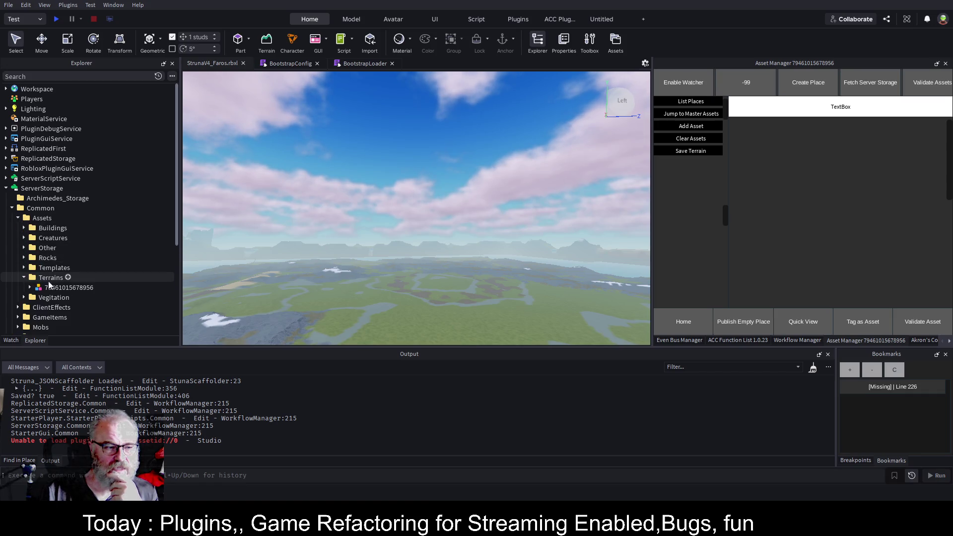
{"action": "left_click", "coordinate": [688, 102]}
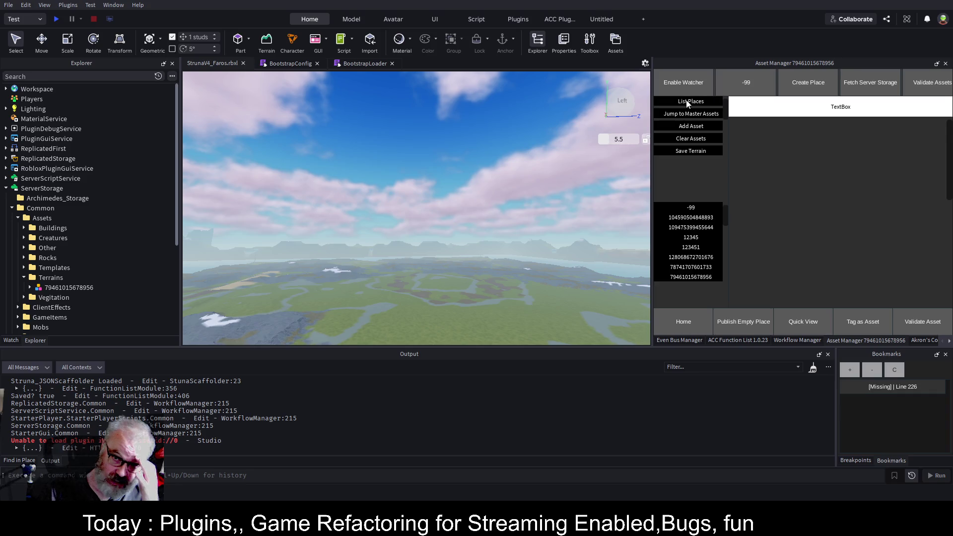
{"action": "left_click", "coordinate": [677, 276]}
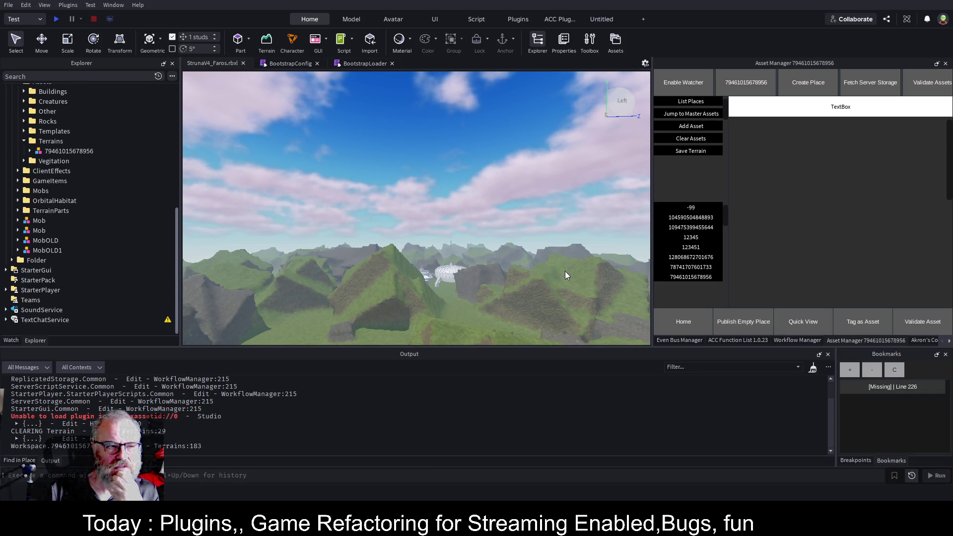
Step: Fly the camera around the domed station on the mountains to inspect it
{"action": "key", "text": "w"}
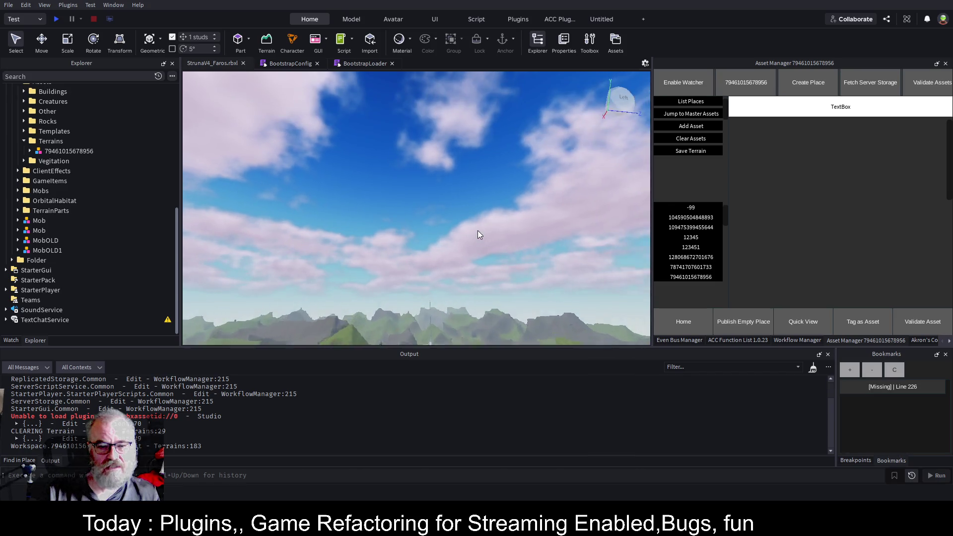
{"action": "key", "text": "w"}
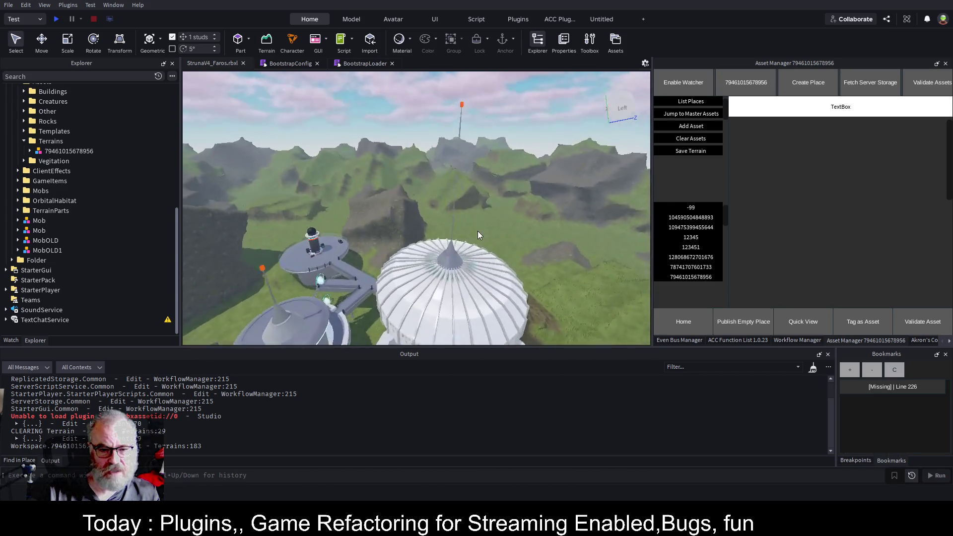
{"action": "key", "text": "w"}
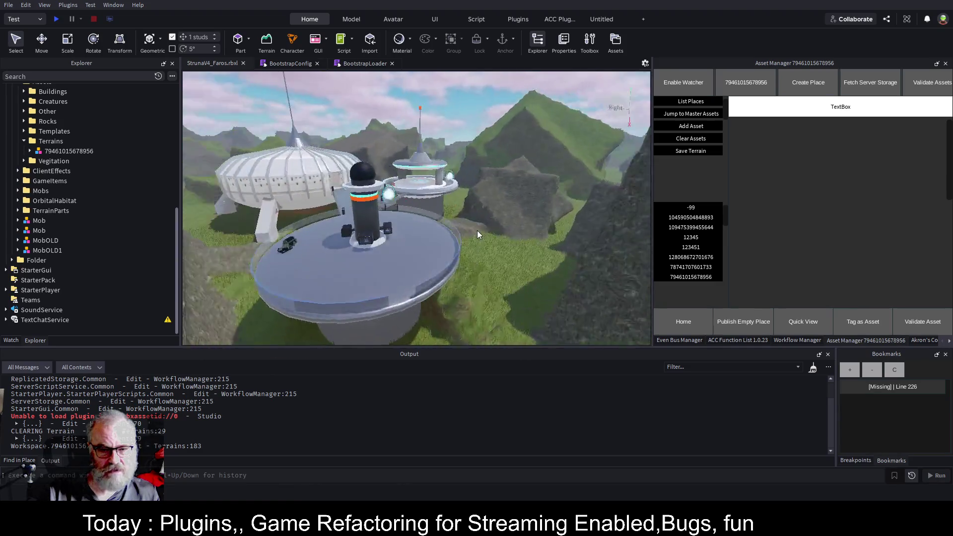
{"action": "key", "text": "s"}
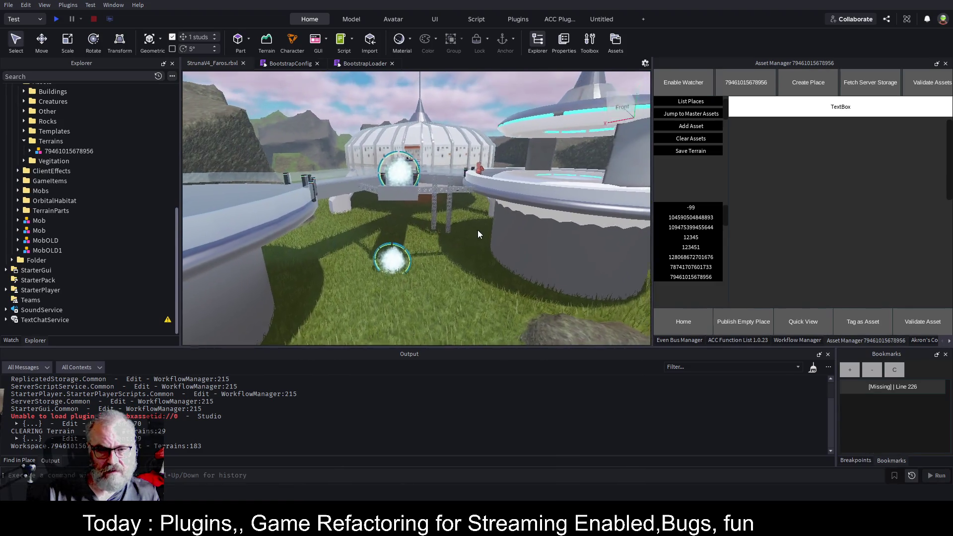
{"action": "key", "text": "d"}
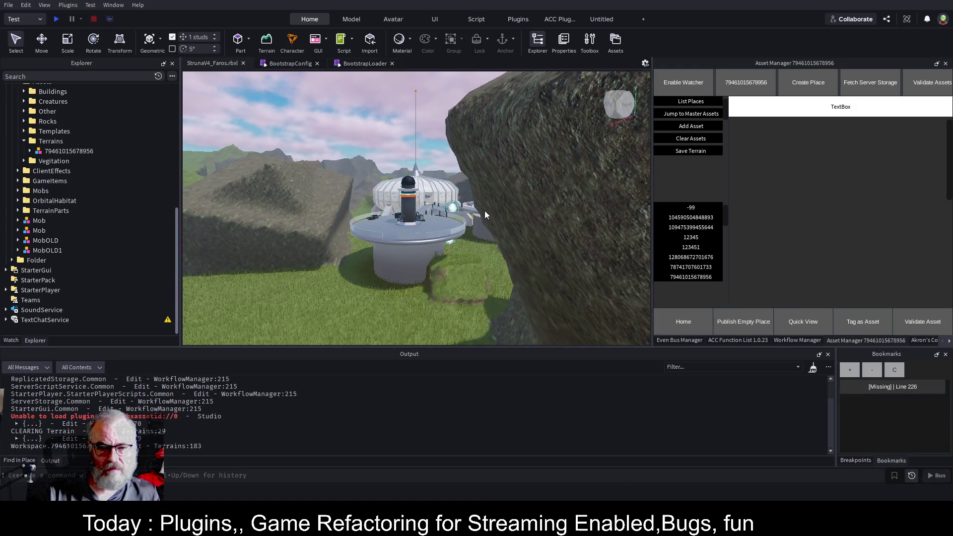
{"action": "key", "text": "a"}
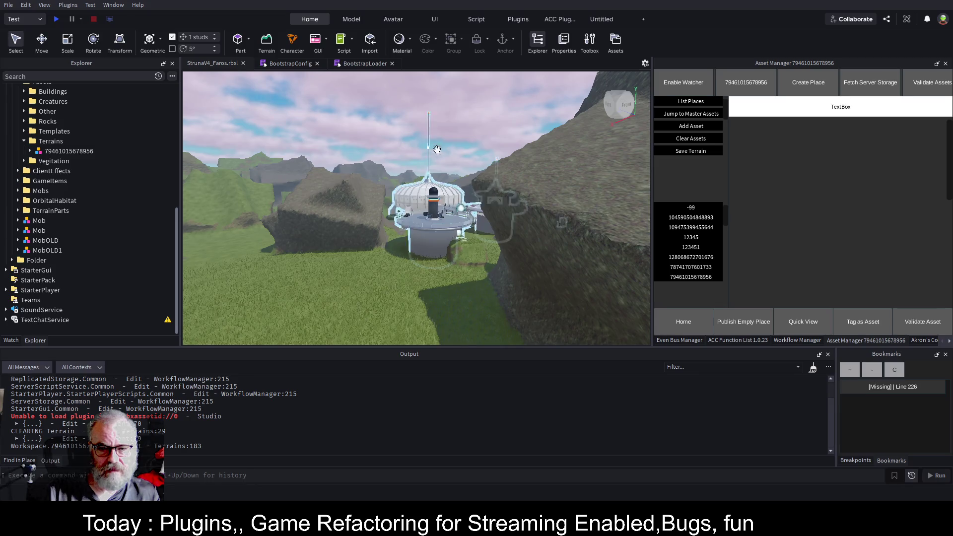
{"action": "scroll", "coordinate": [407, 195], "scroll_direction": "down", "scroll_amount": 2}
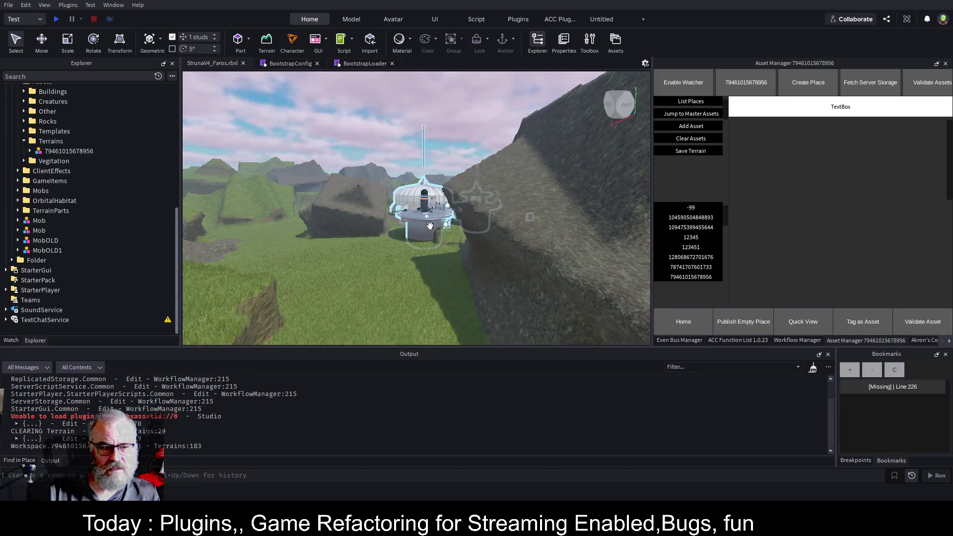
Step: Clear the loaded station assets from the scene and fly over the terrain
{"action": "left_click", "coordinate": [697, 140]}
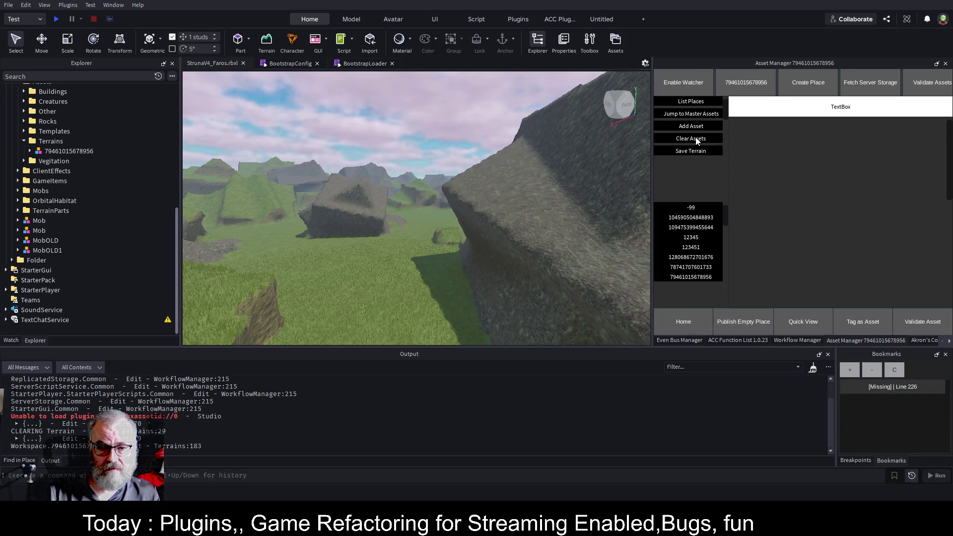
{"action": "key", "text": "e"}
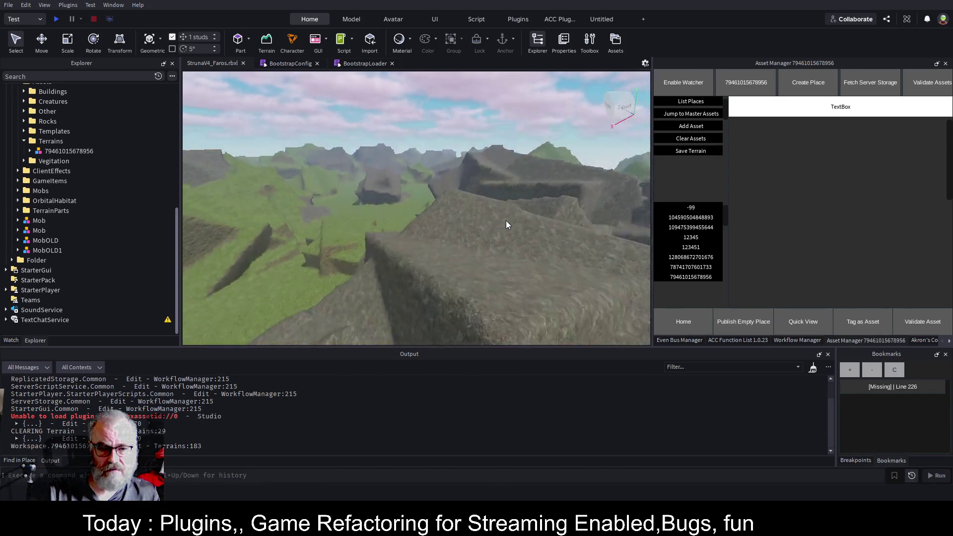
{"action": "key", "text": "w"}
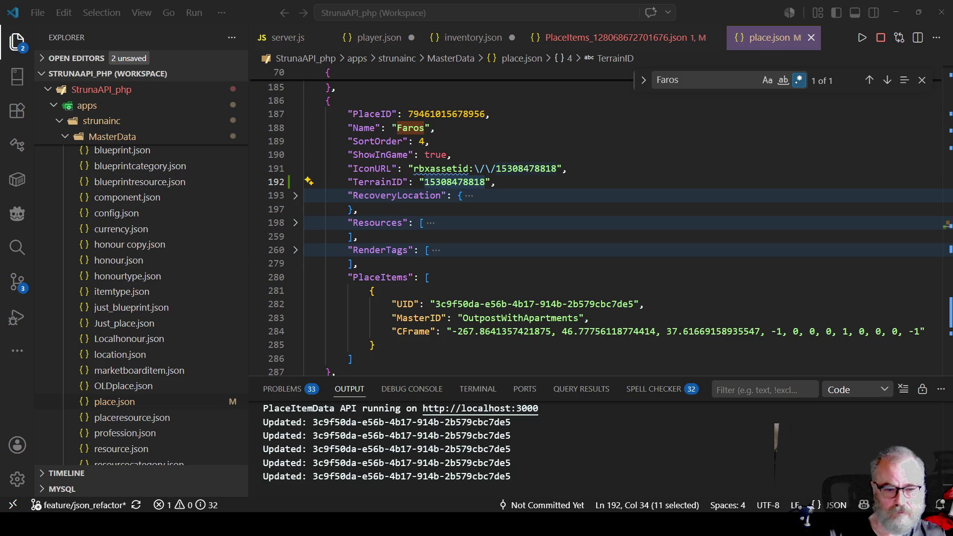
{"action": "scroll", "coordinate": [177, 292], "scroll_direction": "down", "scroll_amount": 5}
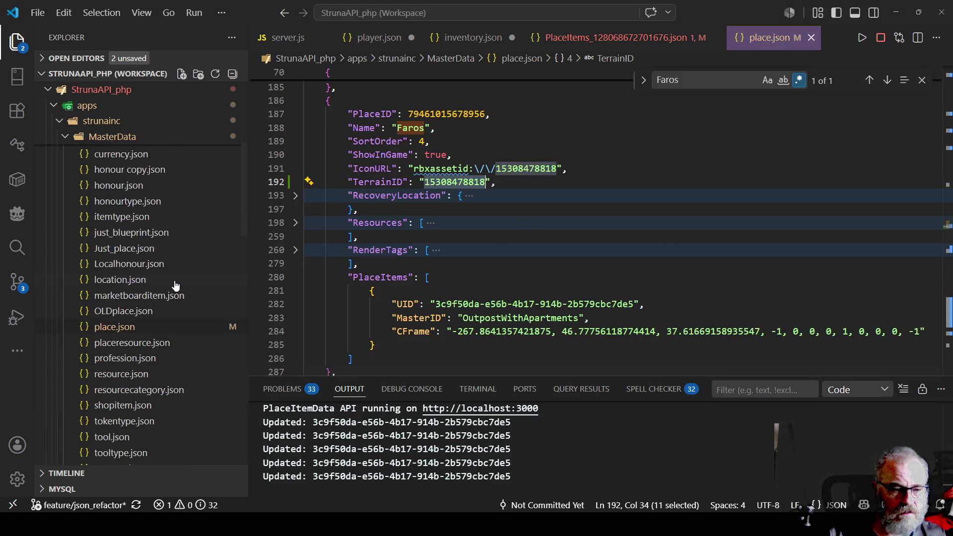
{"action": "scroll", "coordinate": [173, 290], "scroll_direction": "down", "scroll_amount": 10}
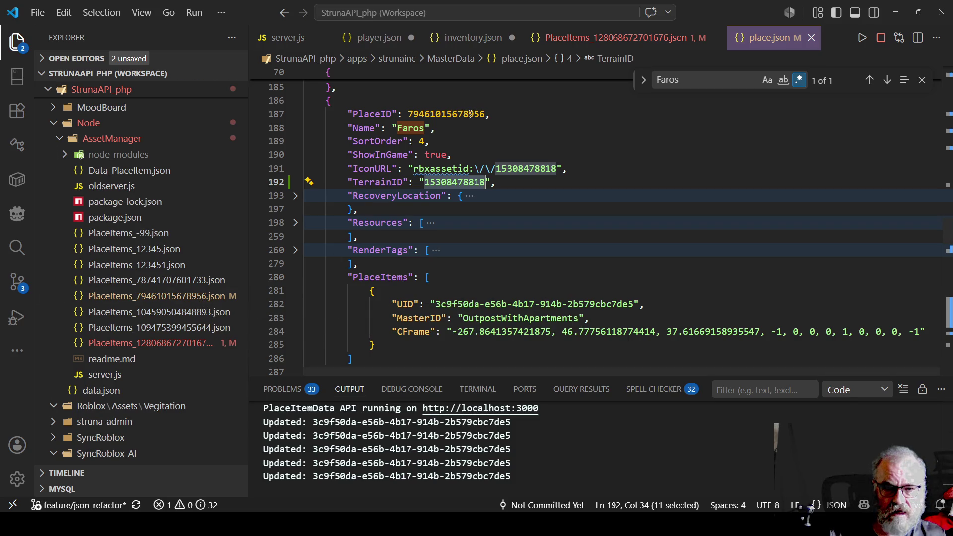
{"action": "scroll", "coordinate": [361, 186], "scroll_direction": "down", "scroll_amount": 2}
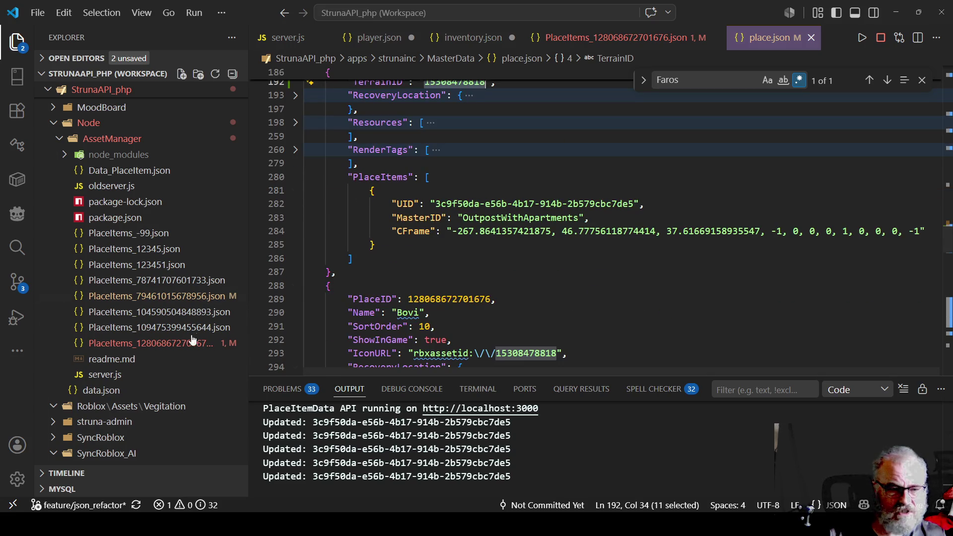
Step: In PlaceItems_79461015678956.json, select and copy the whole OutpostWithApartments item object
{"action": "left_click", "coordinate": [184, 296]}
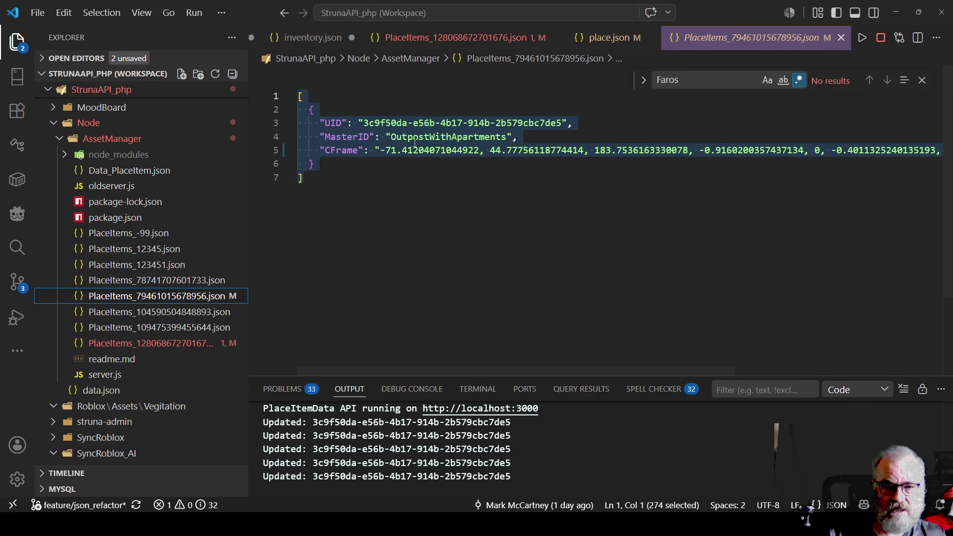
{"action": "right_click", "coordinate": [435, 138]}
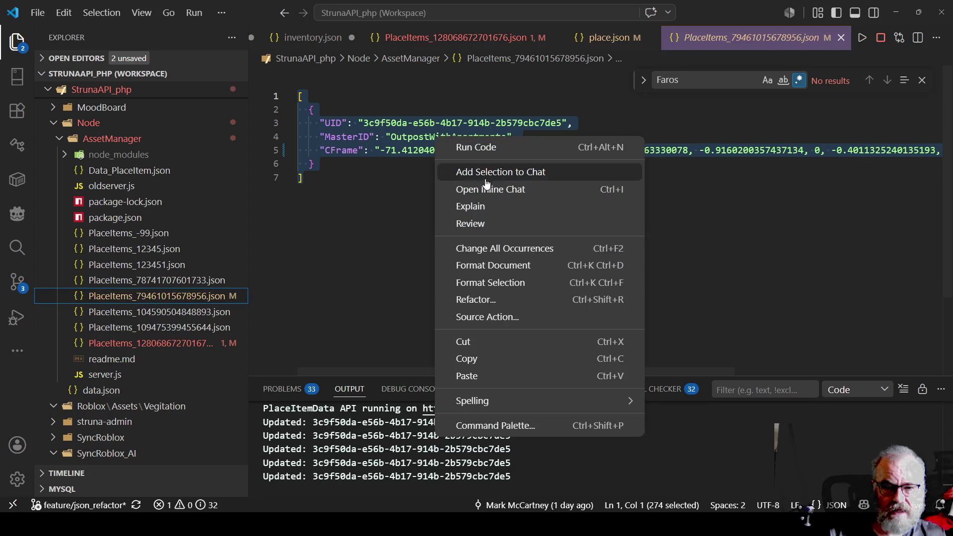
{"action": "key", "text": "Escape"}
{"action": "left_click", "coordinate": [320, 167]}
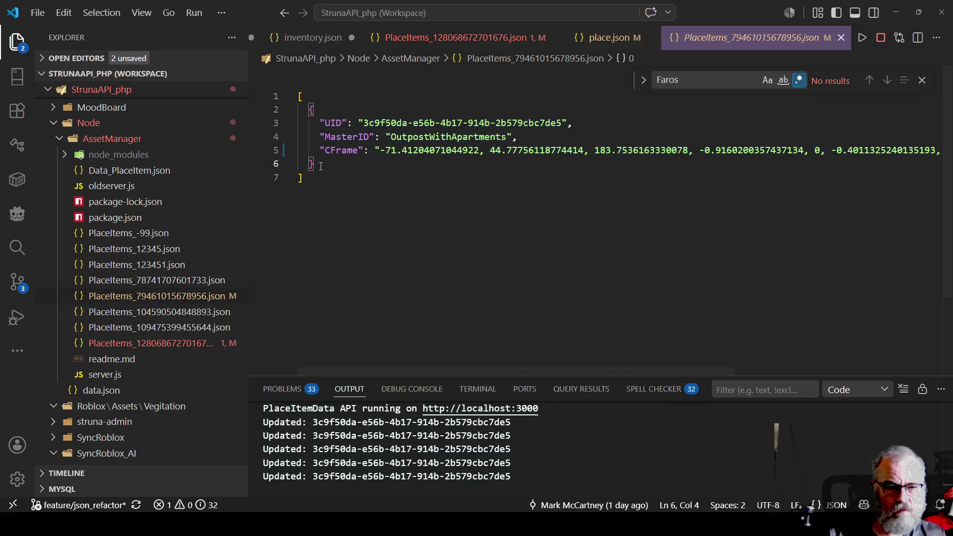
{"action": "left_click_drag", "start_coordinate": [321, 167], "coordinate": [298, 110]}
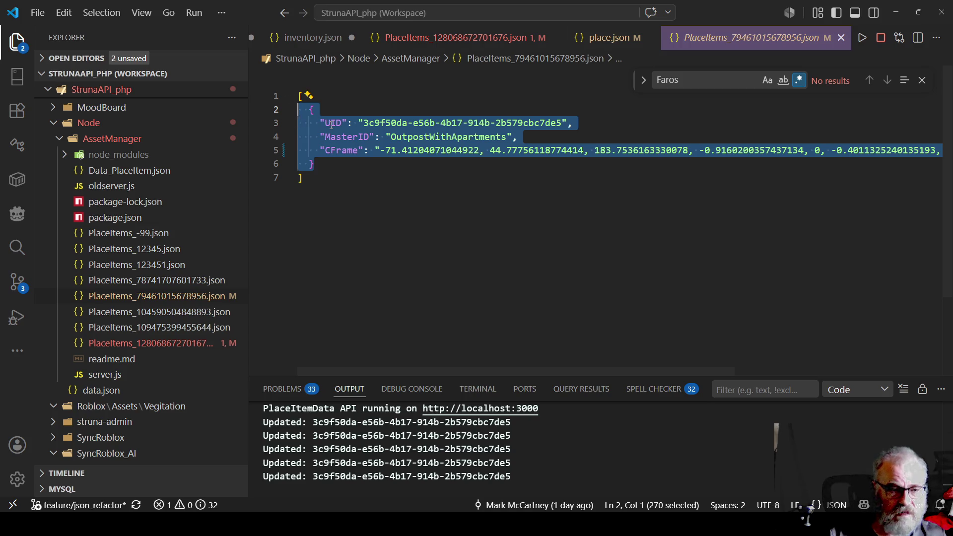
Step: Paste the item over the Faros PlaceItems object in place.json, save, and reformat the document
{"action": "left_click", "coordinate": [603, 37]}
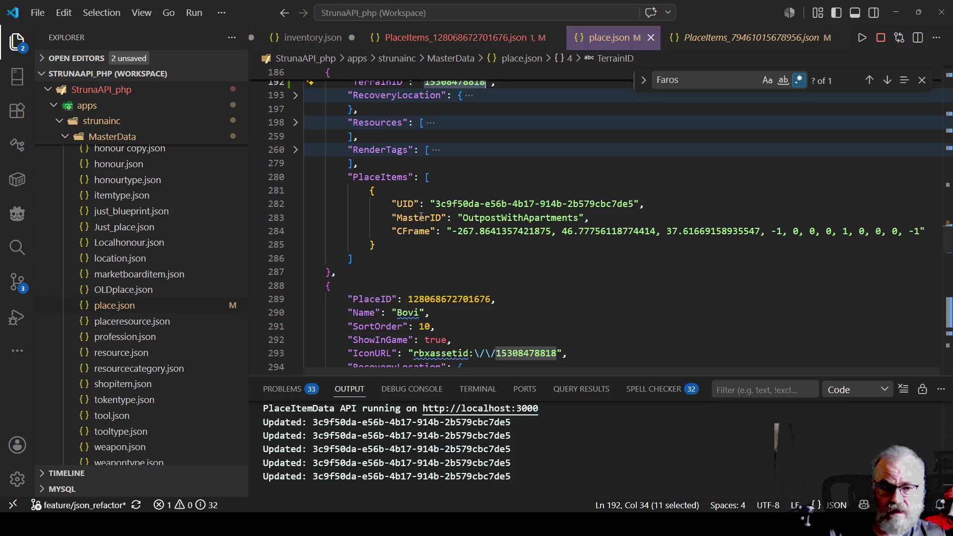
{"action": "mouse_move", "coordinate": [368, 190]}
{"action": "left_mouse_down"}
{"action": "mouse_move", "coordinate": [347, 215]}
{"action": "mouse_move", "coordinate": [376, 245]}
{"action": "left_mouse_up"}
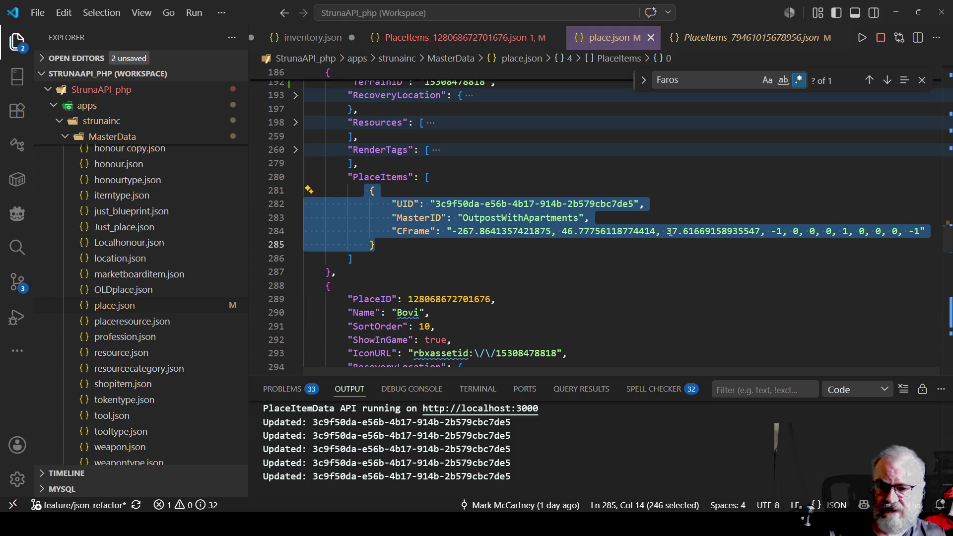
{"action": "key", "text": "ctrl+v"}
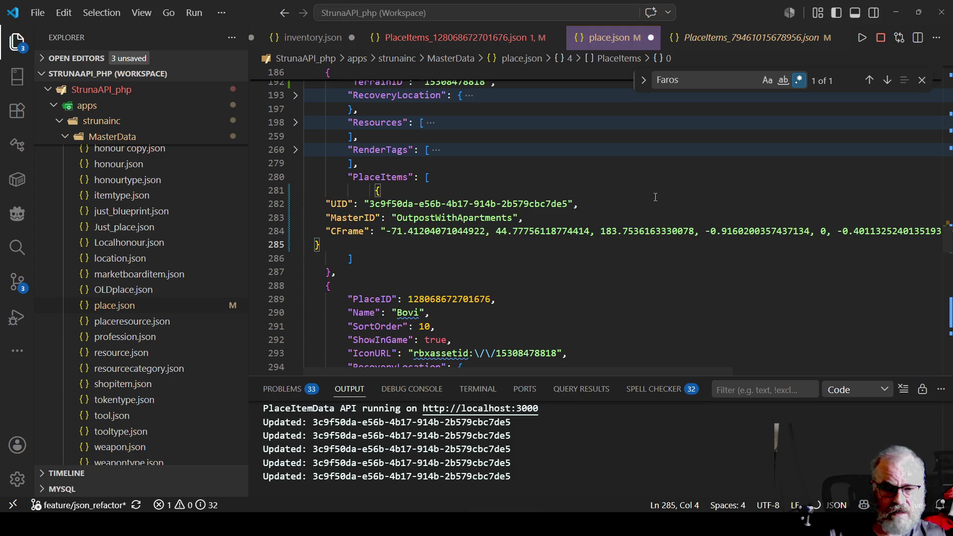
{"action": "key", "text": "ctrl+s"}
{"action": "right_click", "coordinate": [636, 232]}
{"action": "left_click", "coordinate": [680, 323]}
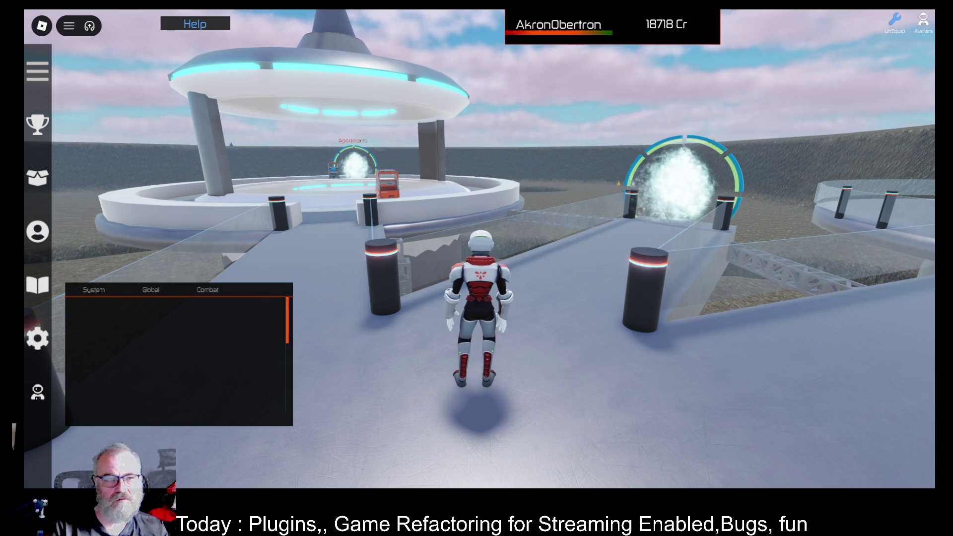
Step: Glance at the Help controls list, then run along the walkway onto the Apartments portal platform
{"action": "left_click", "coordinate": [195, 23]}
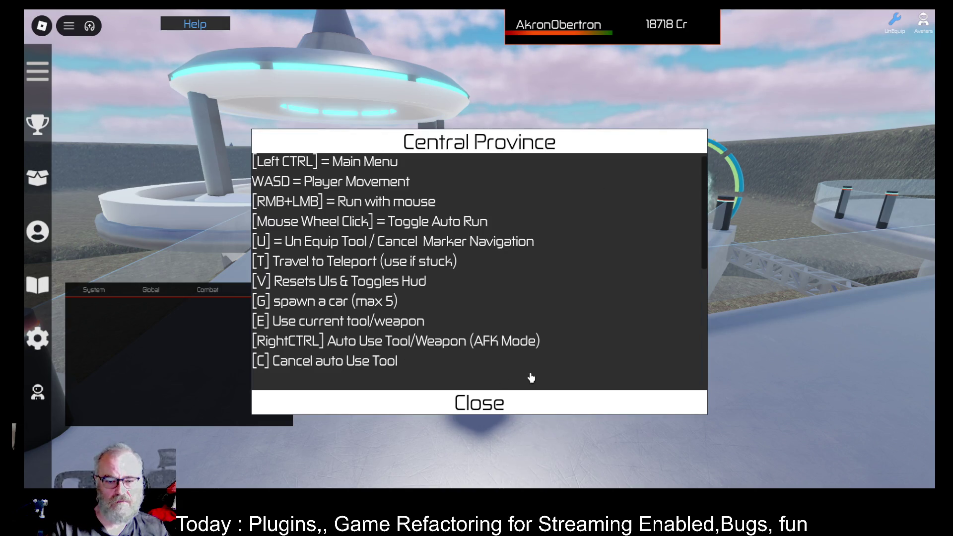
{"action": "left_click", "coordinate": [514, 402]}
{"action": "key", "text": "w"}
{"action": "key", "text": "w"}
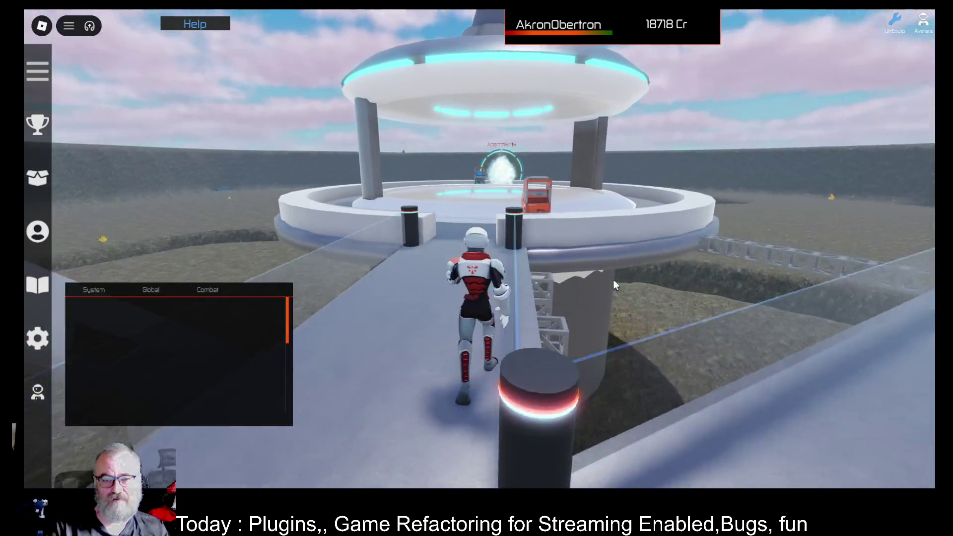
{"action": "key", "text": "w"}
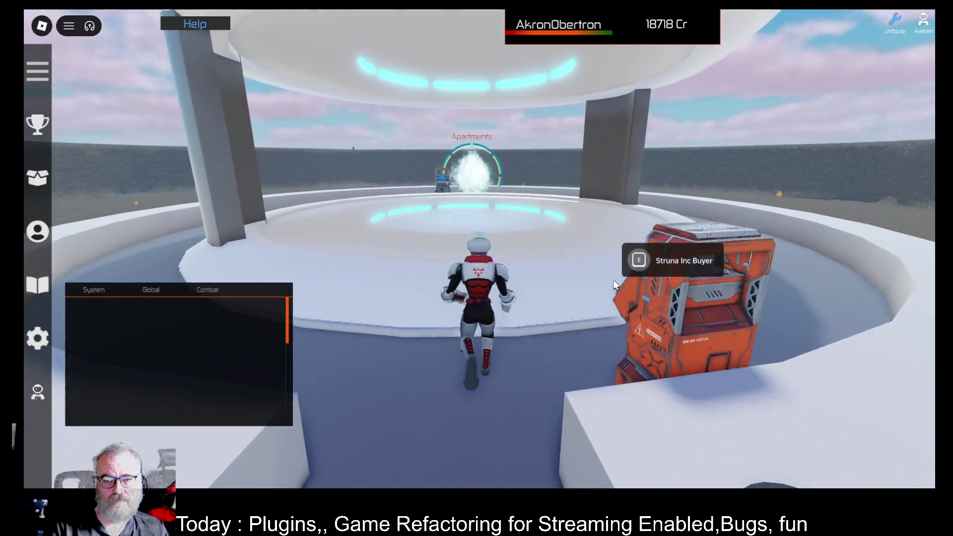
{"action": "key", "text": "w"}
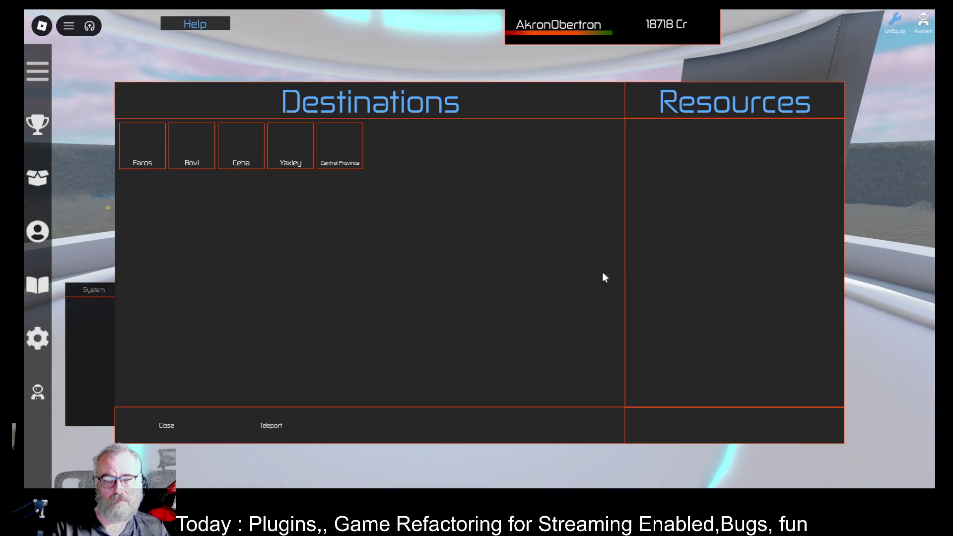
Step: Choose Faros in the Destinations list and teleport there
{"action": "left_click", "coordinate": [148, 145]}
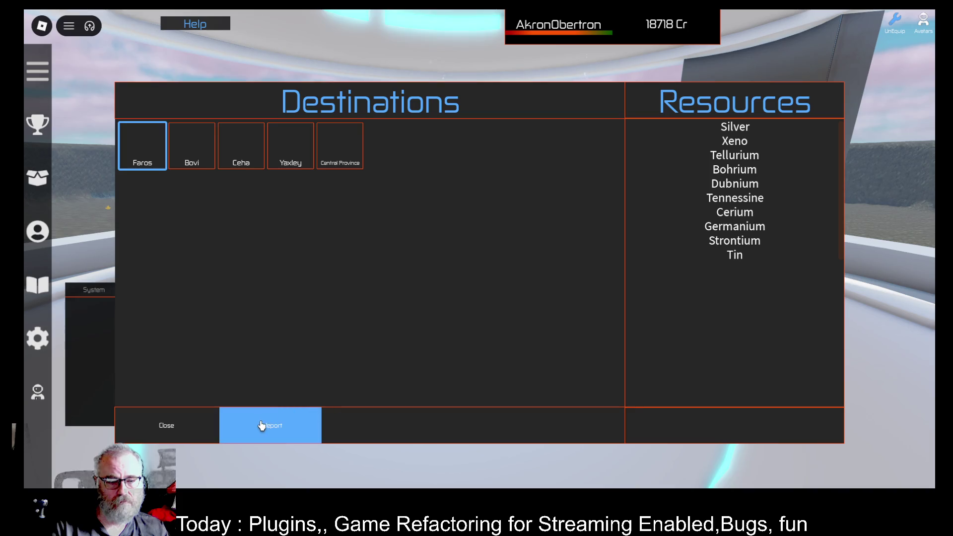
{"action": "left_click", "coordinate": [262, 426]}
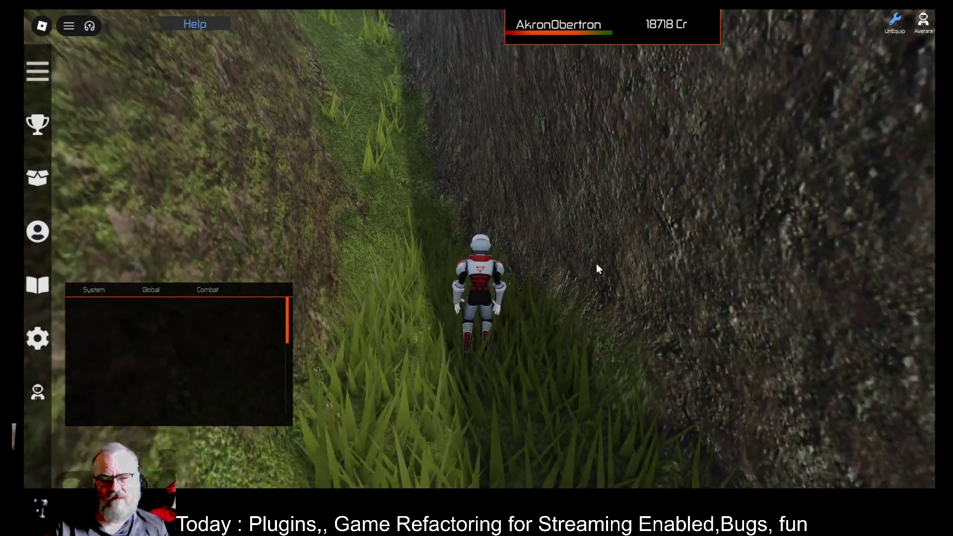
Step: Run through Faros's ravines, out into a field and back up a narrow grassy ravine
{"action": "scroll", "coordinate": [597, 263], "scroll_direction": "down", "scroll_amount": 3}
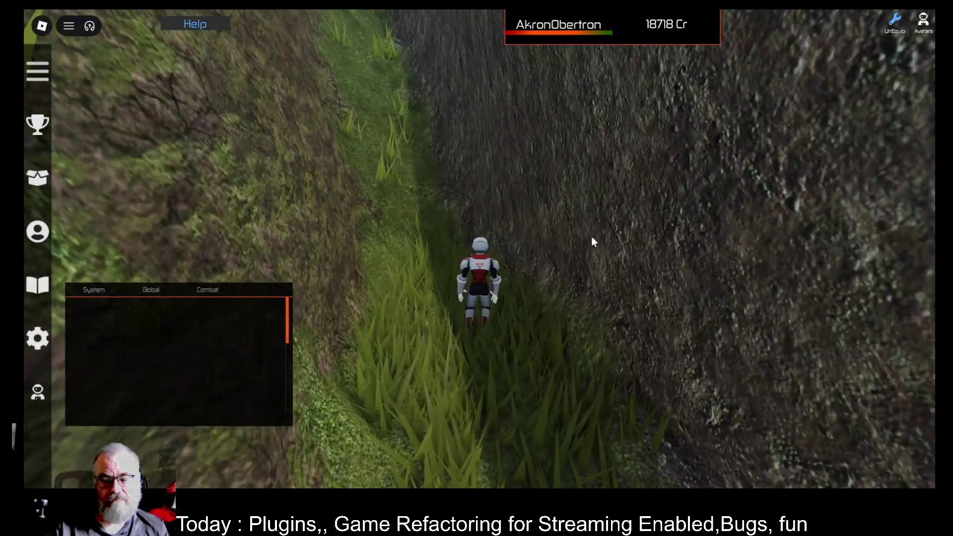
{"action": "scroll", "coordinate": [594, 240], "scroll_direction": "up", "scroll_amount": 3}
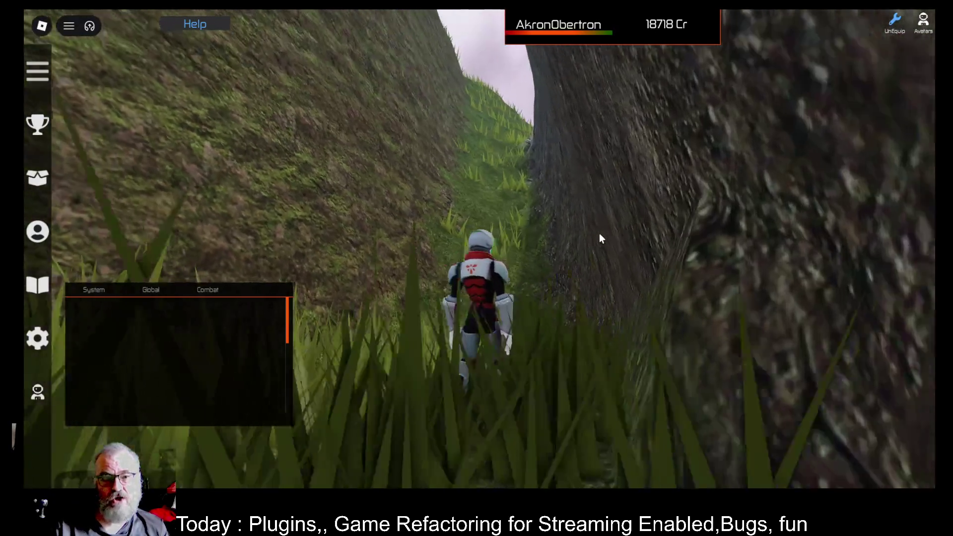
{"action": "key", "text": "s"}
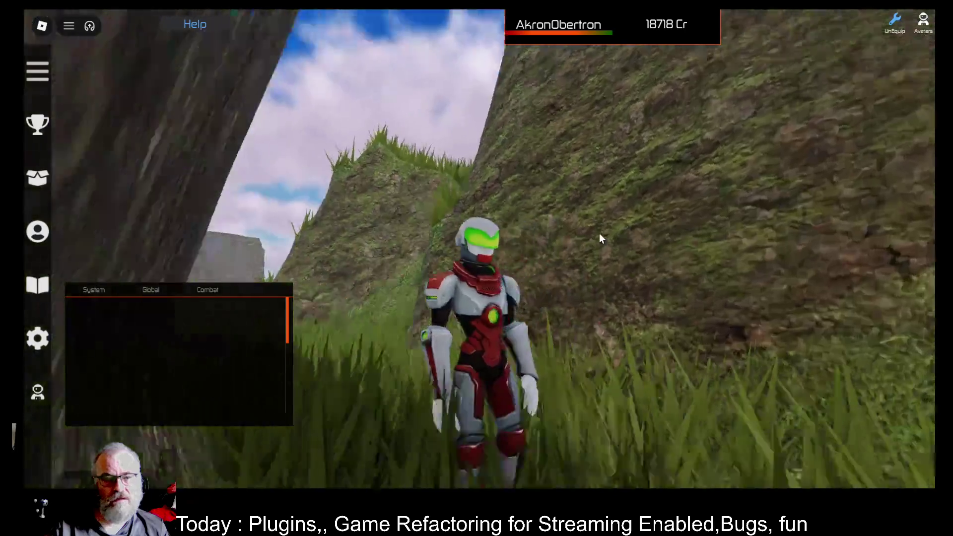
{"action": "key", "text": "w"}
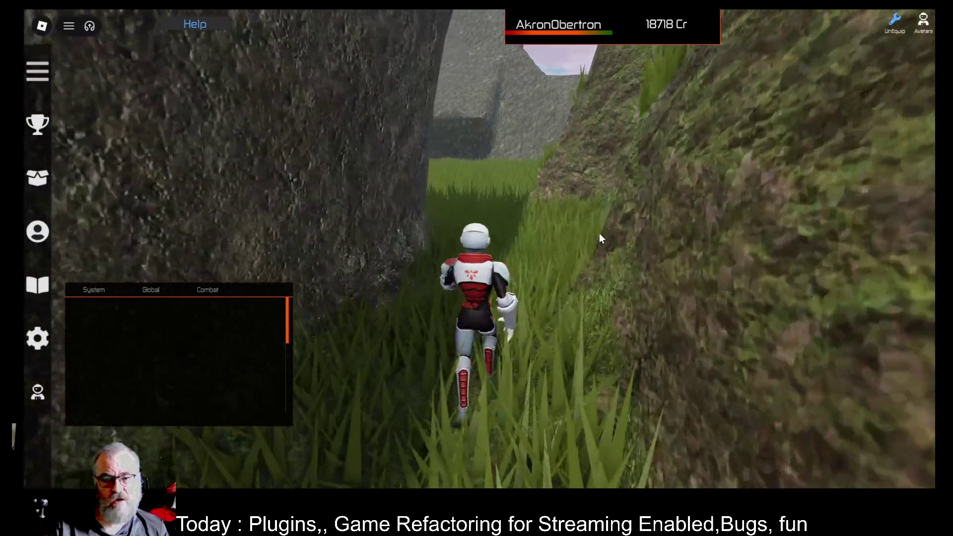
{"action": "key", "text": "w"}
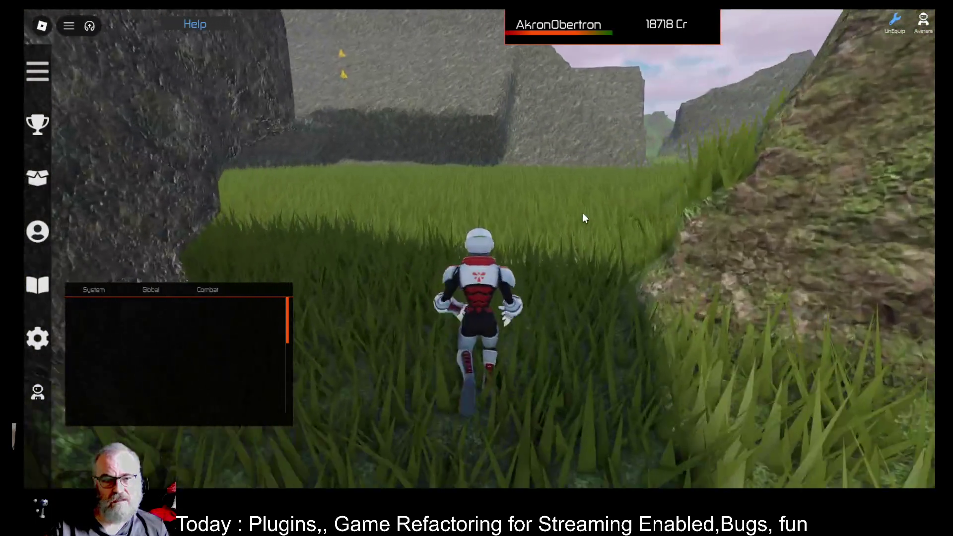
{"action": "key", "text": "s"}
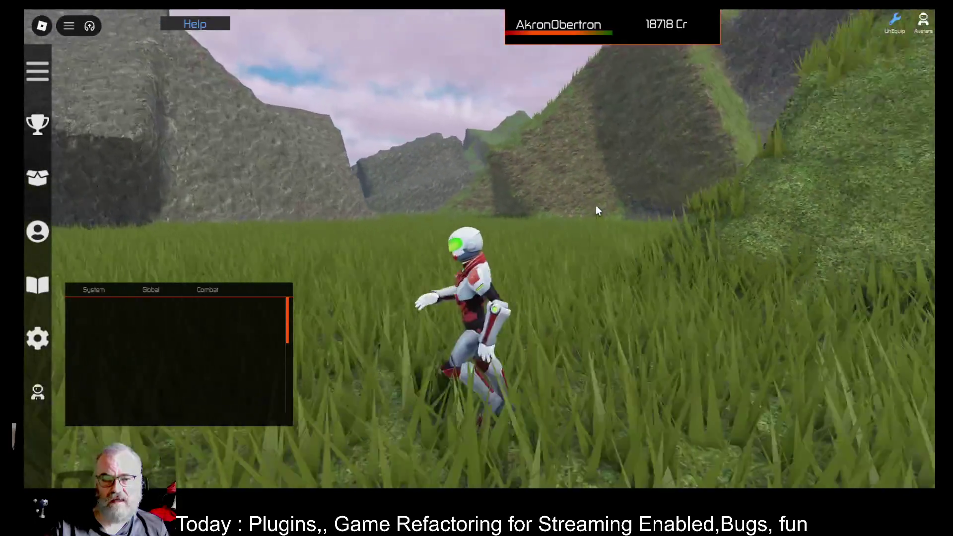
{"action": "key", "text": "w"}
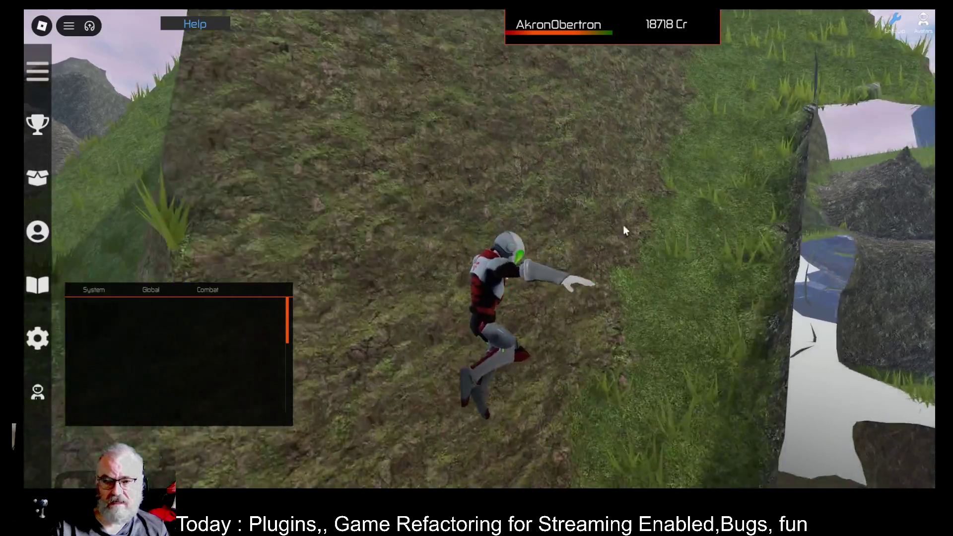
{"action": "key", "text": "w"}
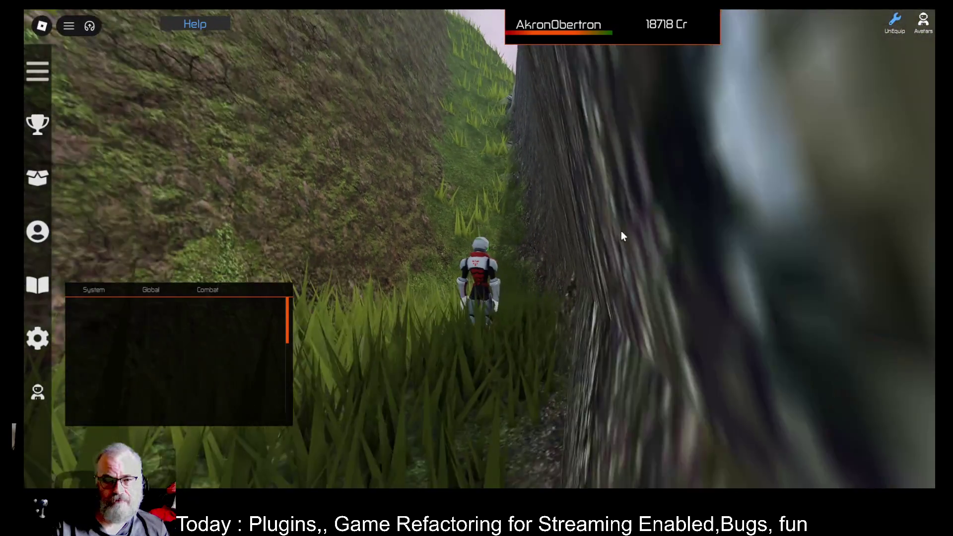
{"action": "key", "text": "w"}
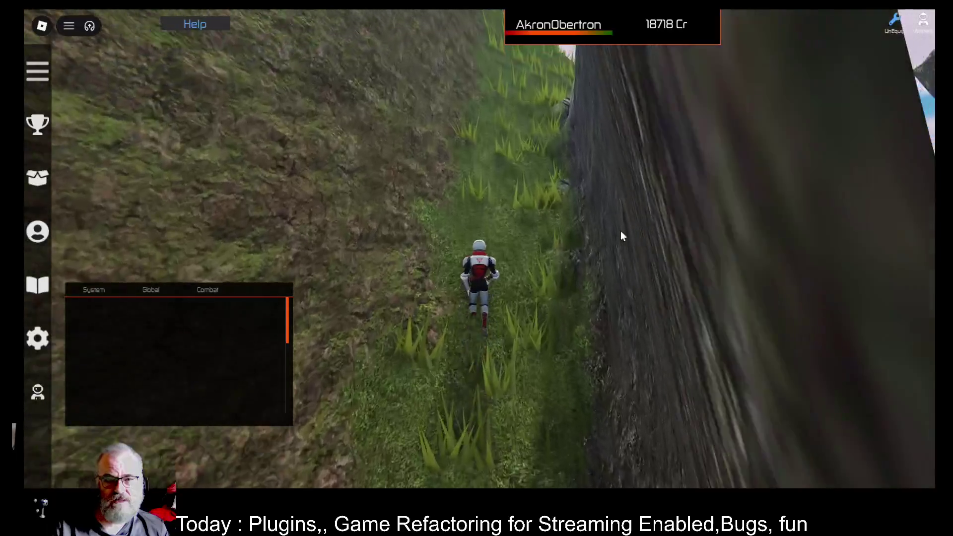
{"action": "key", "text": "w"}
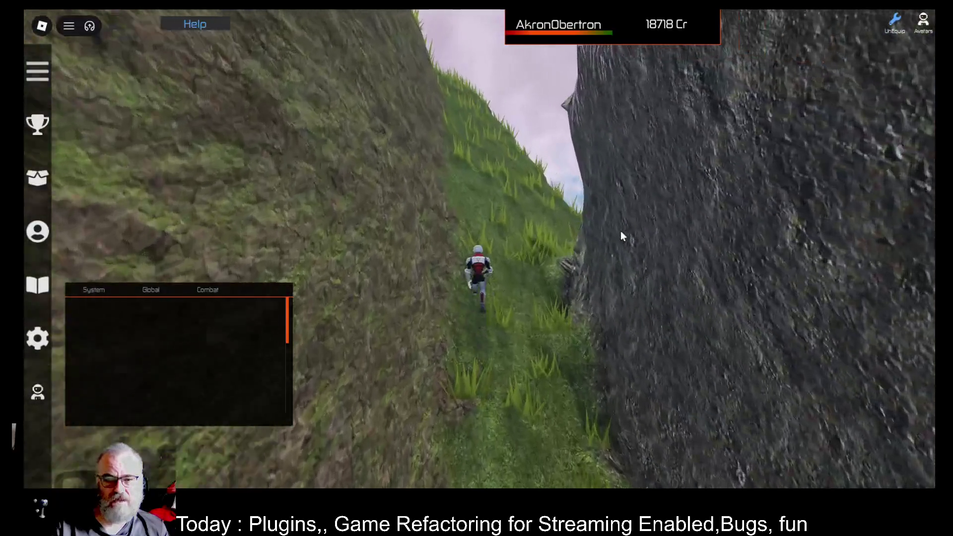
Step: Climb the grassy slope, cross the ridge and run down into the valley
{"action": "key", "text": "w"}
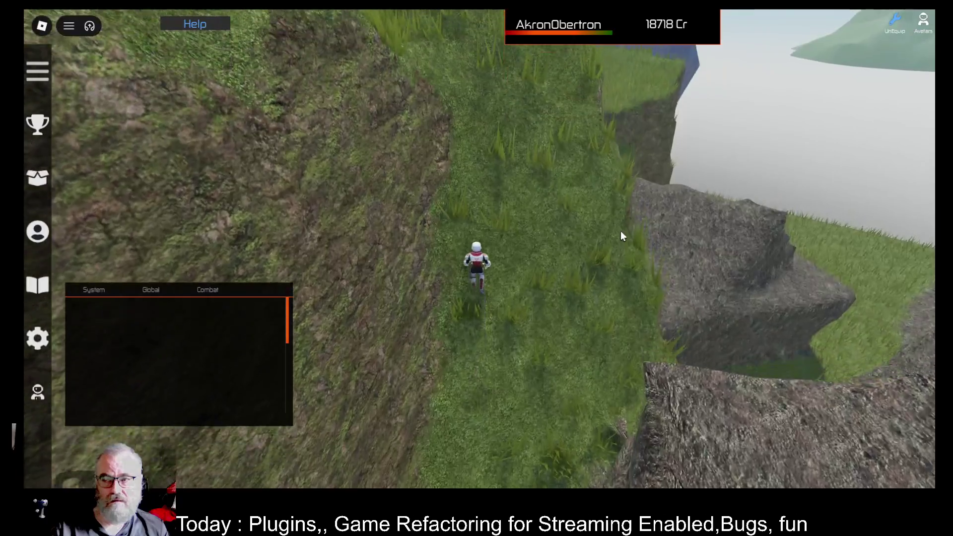
{"action": "key", "text": "w"}
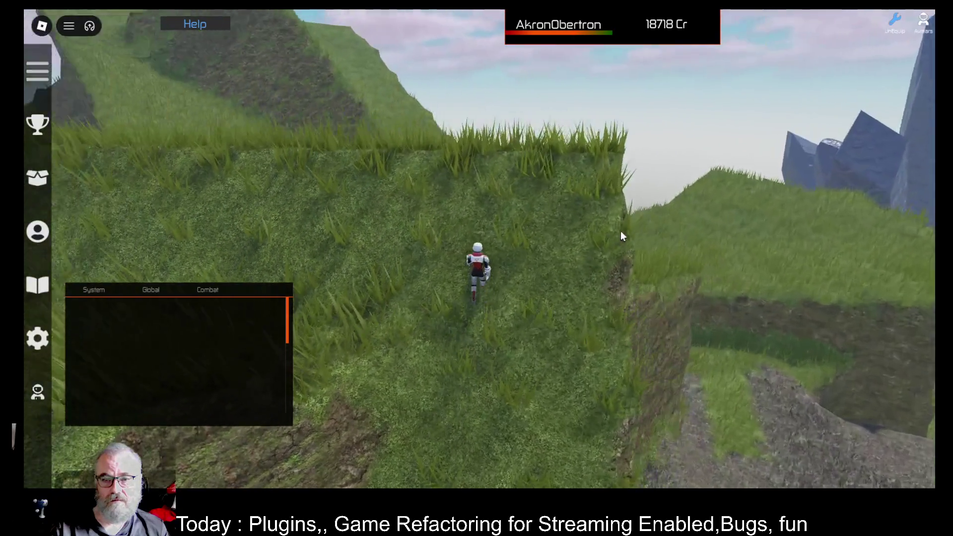
{"action": "key", "text": "w"}
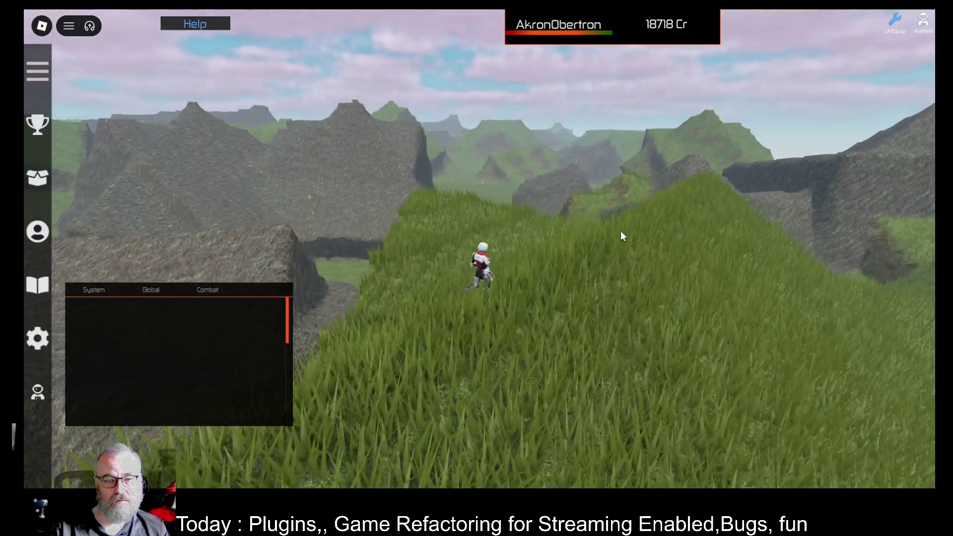
{"action": "key", "text": "w"}
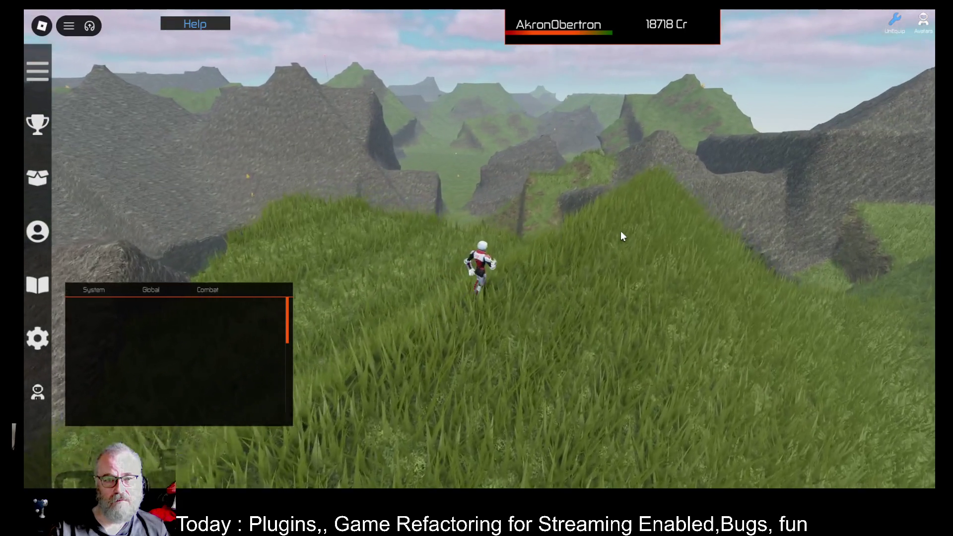
{"action": "key", "text": "w"}
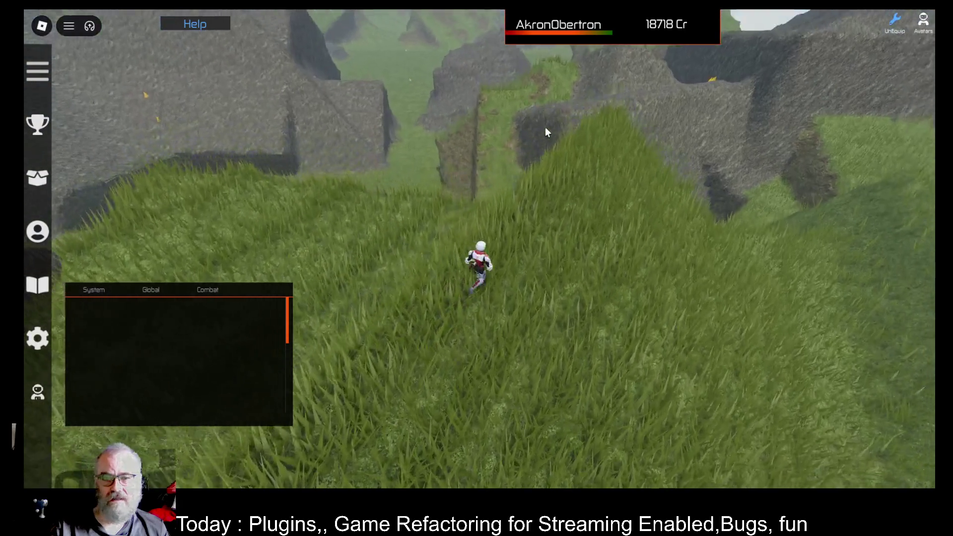
{"action": "key", "text": "w"}
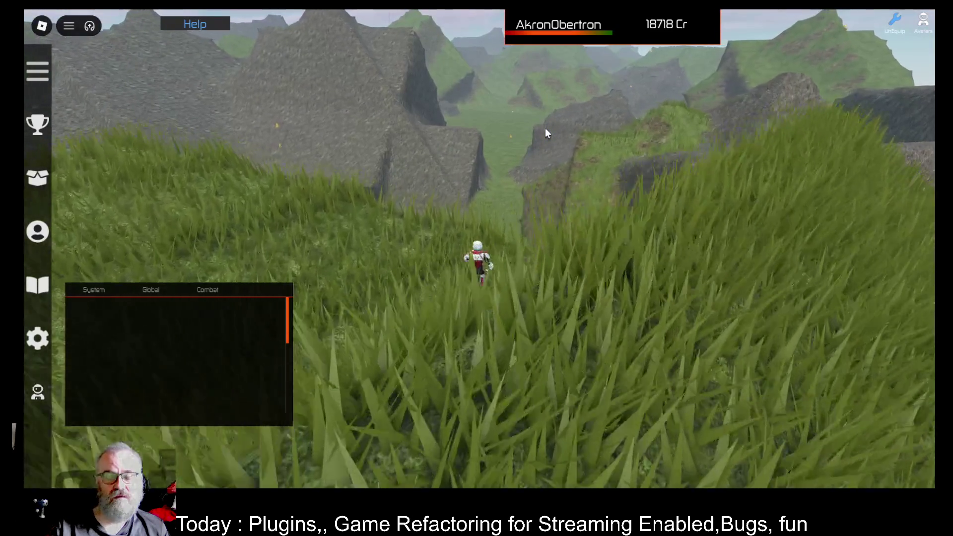
{"action": "key", "text": "w"}
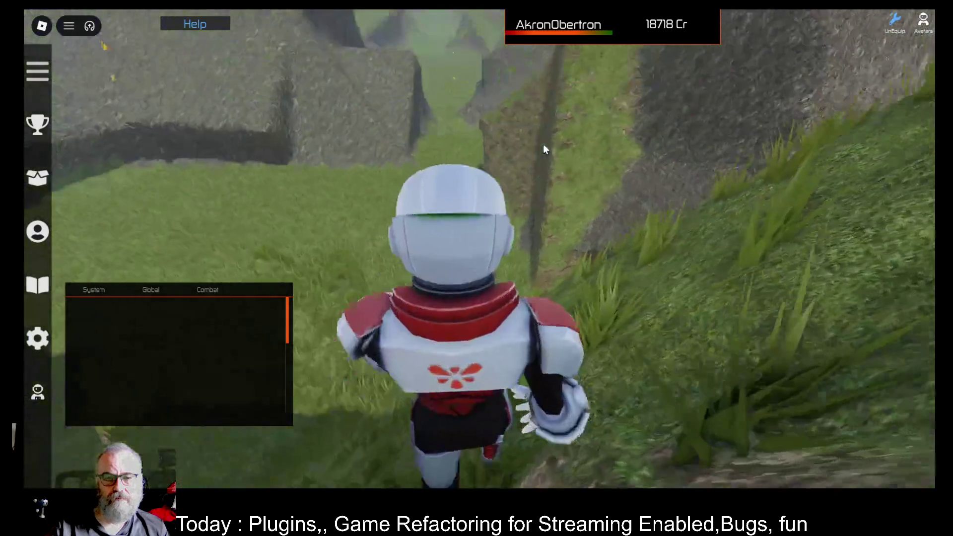
{"action": "key", "text": "w"}
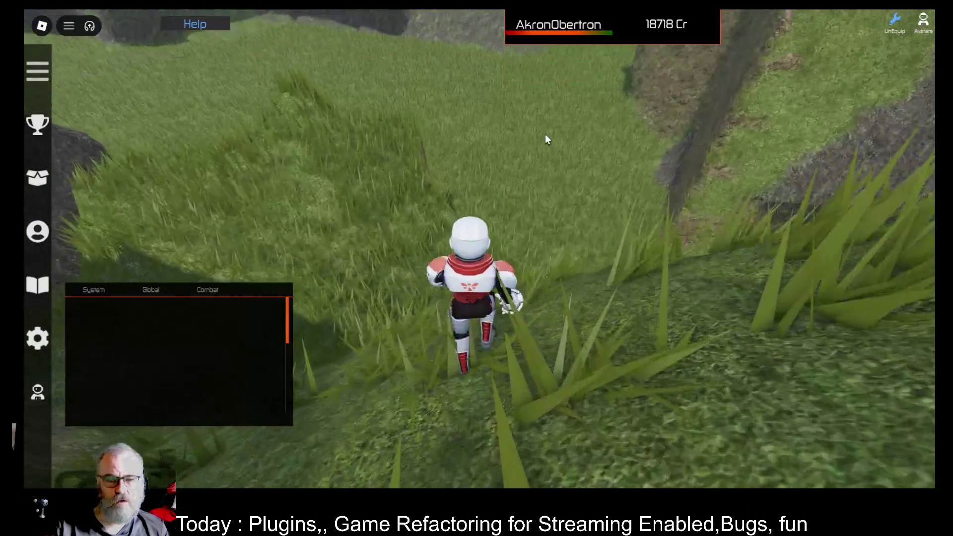
{"action": "key", "text": "w"}
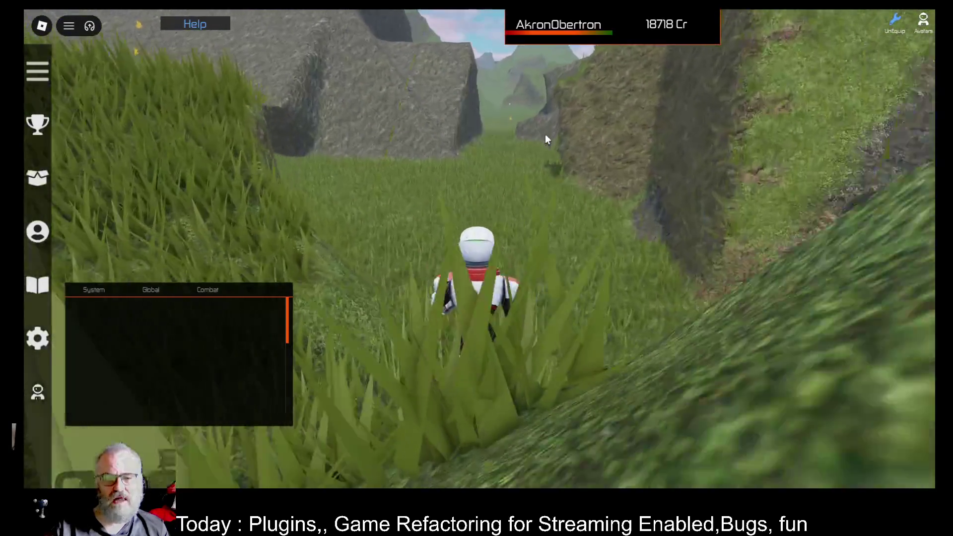
{"action": "key", "text": "w"}
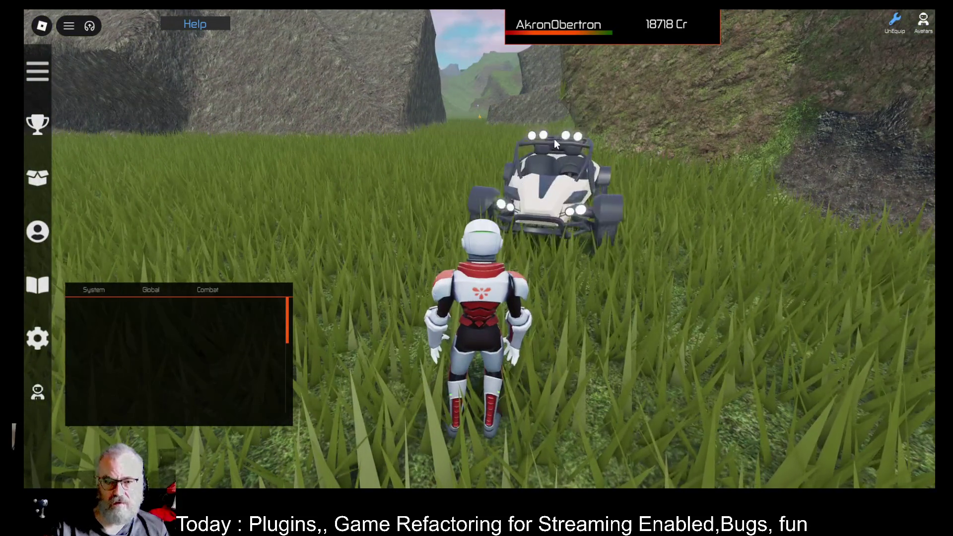
Step: Walk up beside the white buggy and climb into it with E
{"action": "key", "text": "s"}
{"action": "key", "text": "w"}
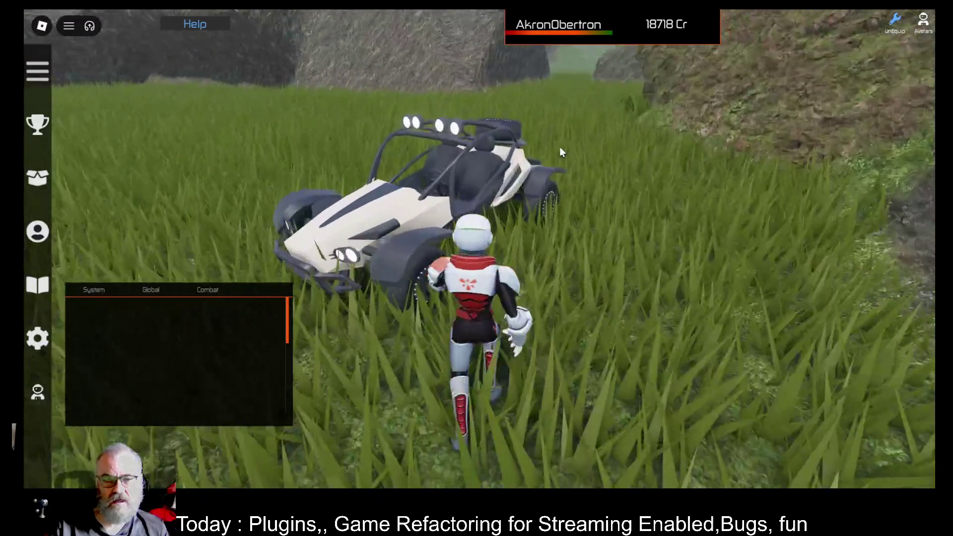
{"action": "key", "text": "s"}
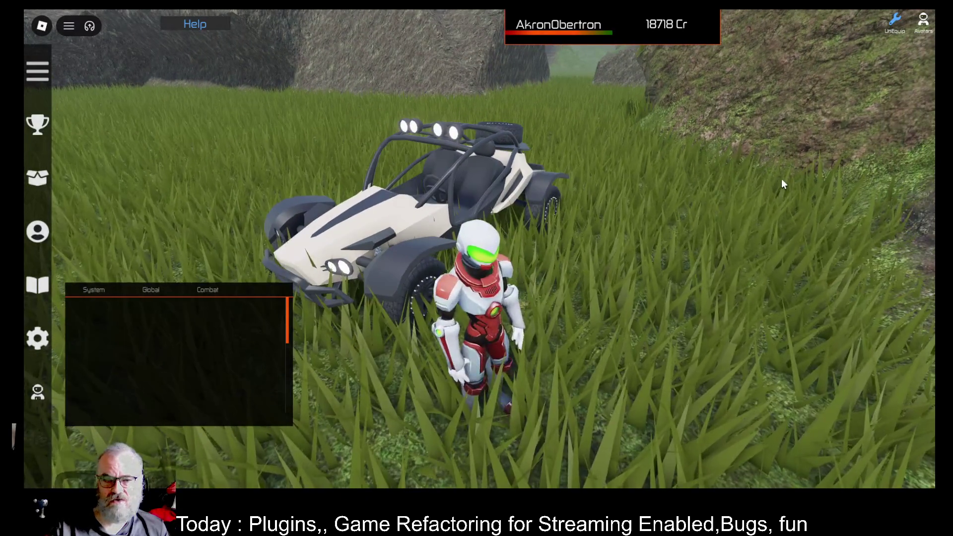
{"action": "key", "text": "w"}
{"action": "key", "text": "e"}
Step: Drive the buggy through the canyon and across the grassy valley, slowing to 12 mph
{"action": "key", "text": "w"}
{"action": "key", "text": "a"}
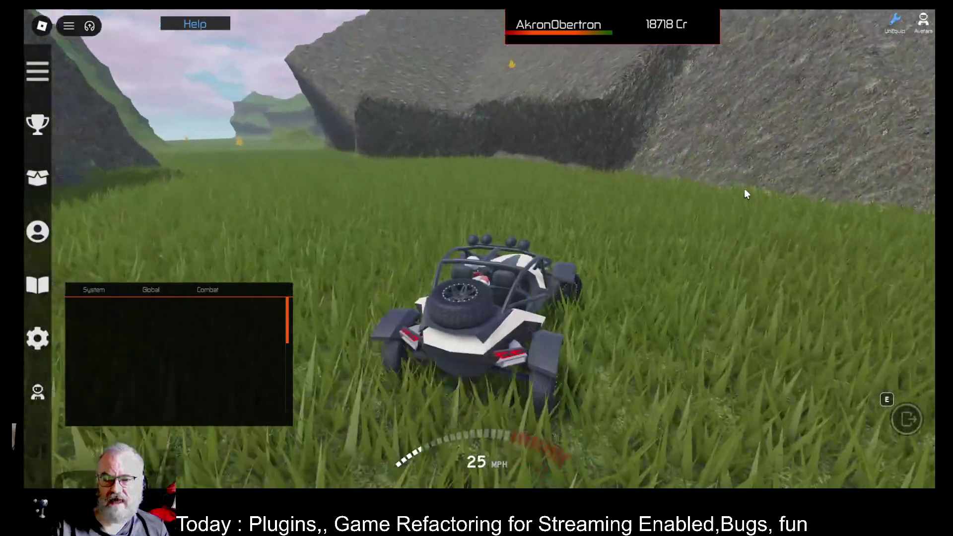
{"action": "key", "text": "w"}
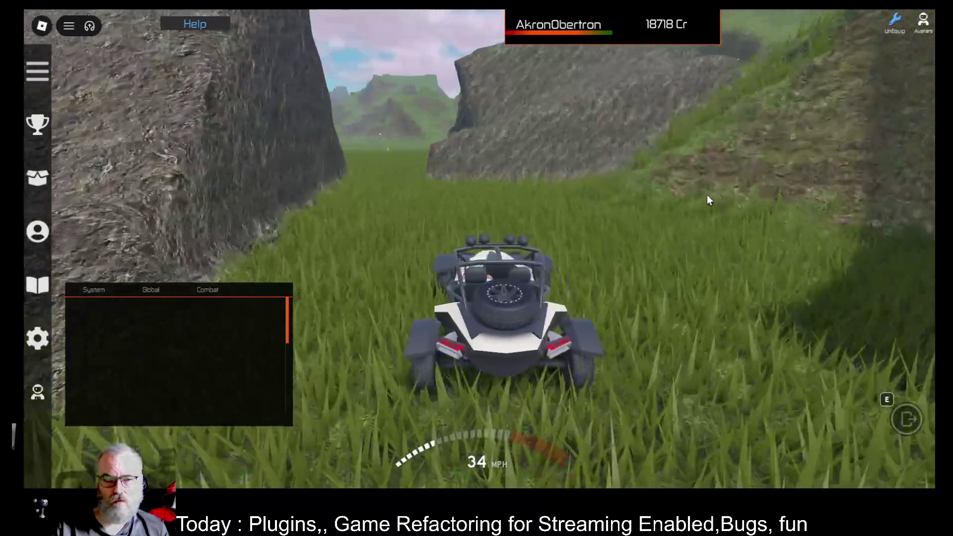
{"action": "key", "text": "w"}
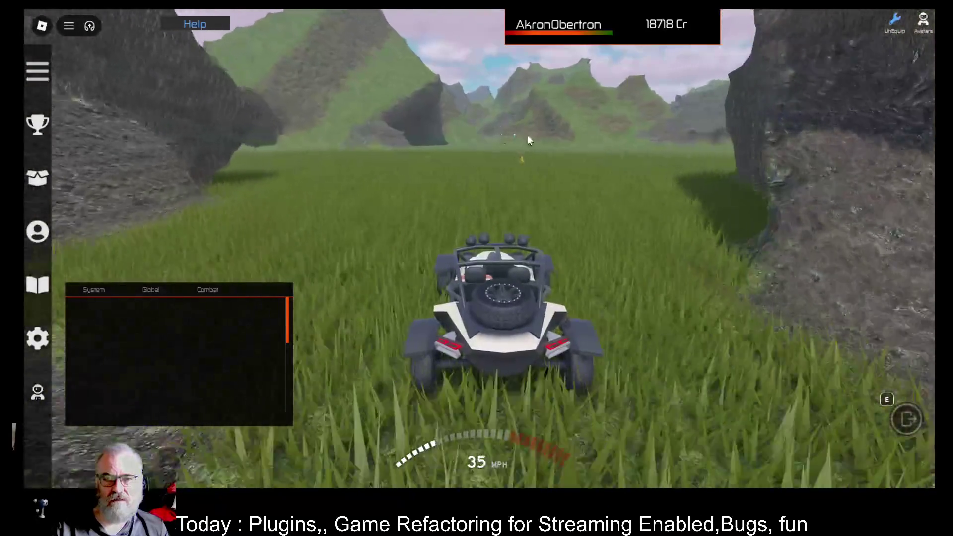
{"action": "key", "text": "a"}
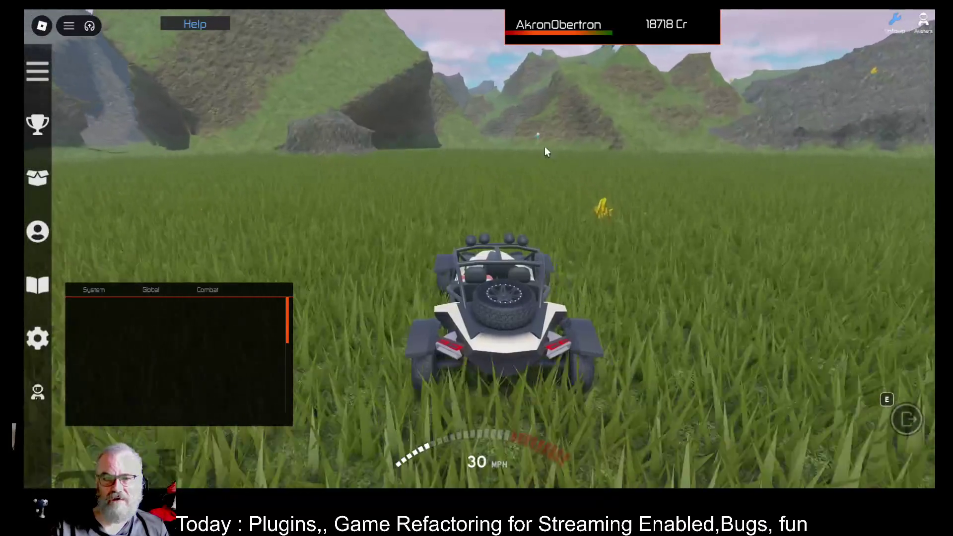
{"action": "key", "text": "d"}
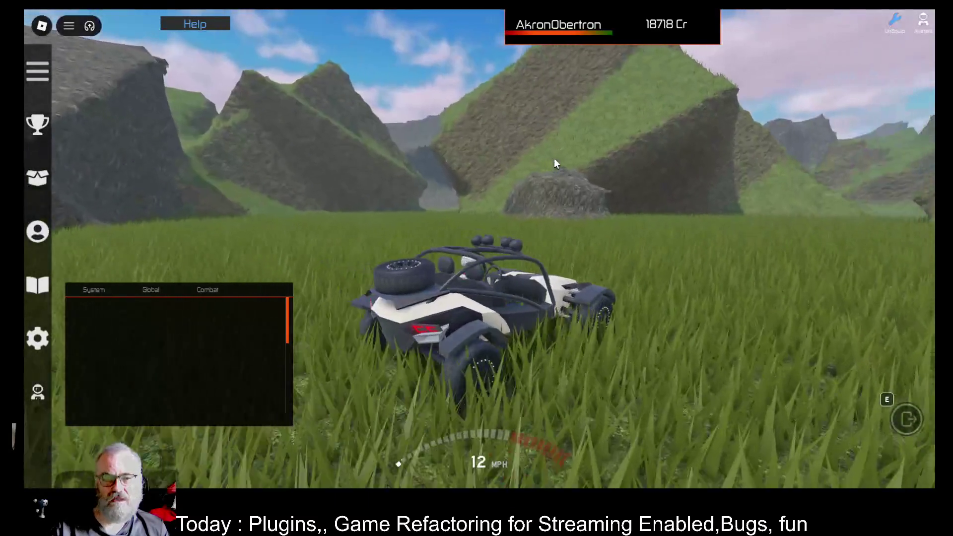